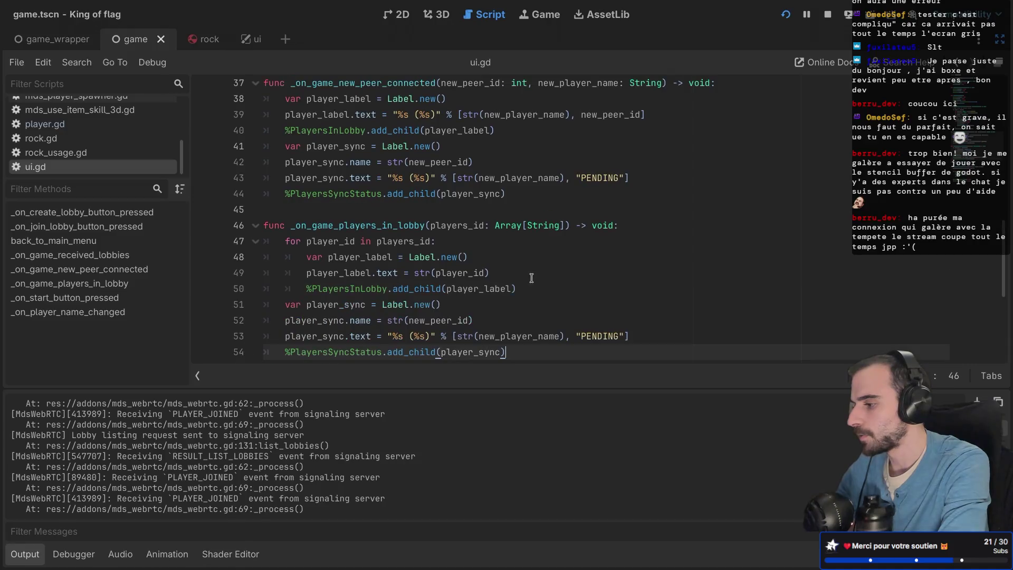
- Indent the four pasted sync-label lines into the players-in-lobby for loop
scroll(378, 274, "down", 2)
left_click_drag(377, 275, 366, 230)
key("Tab")
left_click(518, 196)
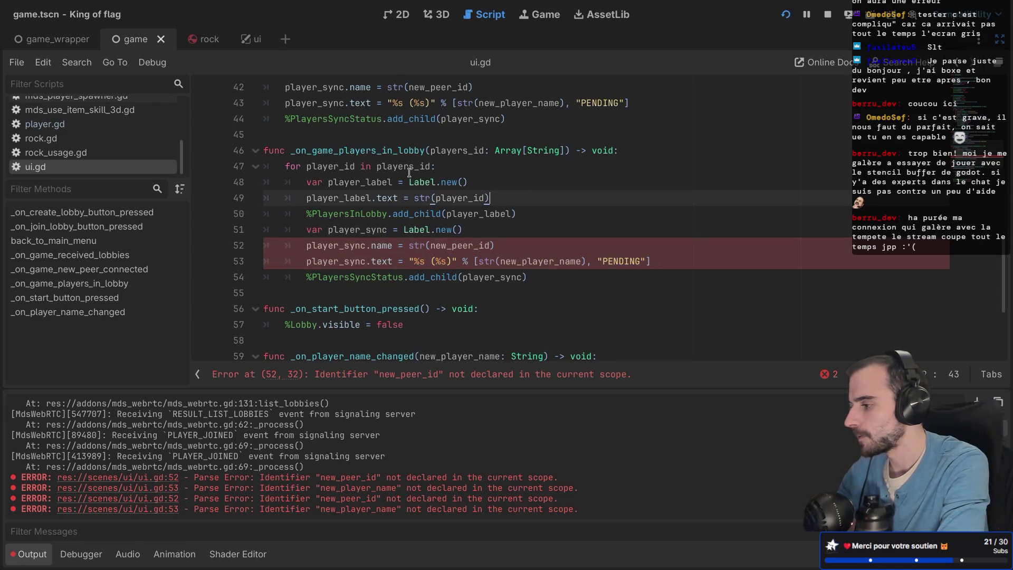
- Replace new_peer_id and new_player_name with player_id on lines 52–53 and save ui.gd
double_click(344, 167)
key("ctrl+c")
double_click(458, 251)
key("ctrl+v")
double_click(539, 261)
key("ctrl+v")
key("ctrl+s")
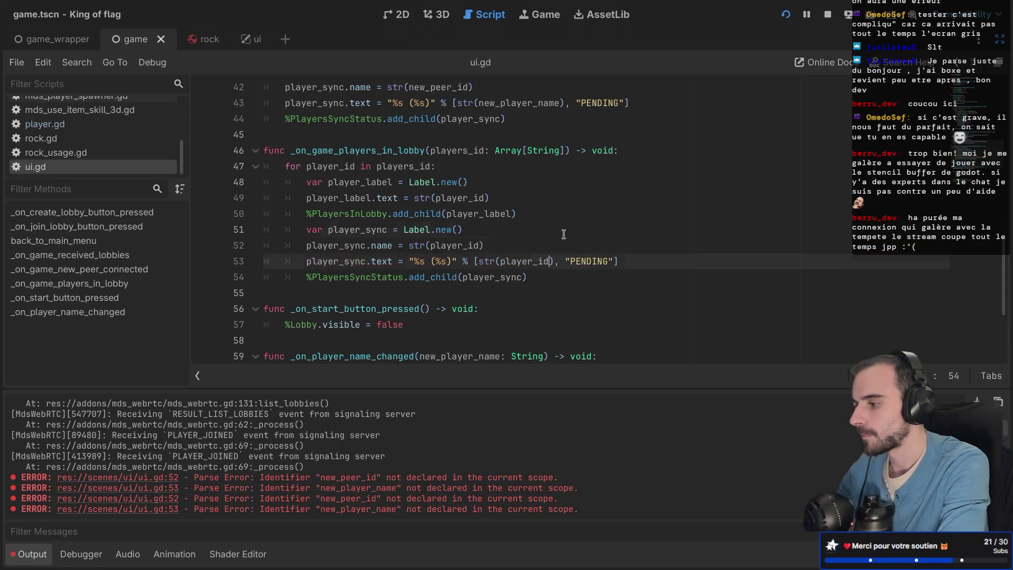
left_click(564, 234)
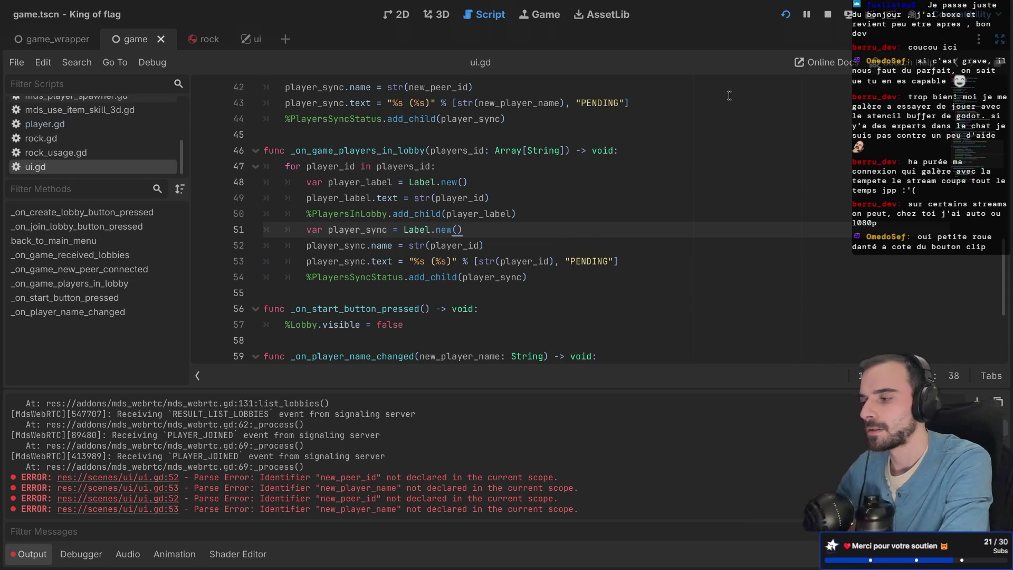
- Run the game and create a lobby as player 1
left_click(785, 14)
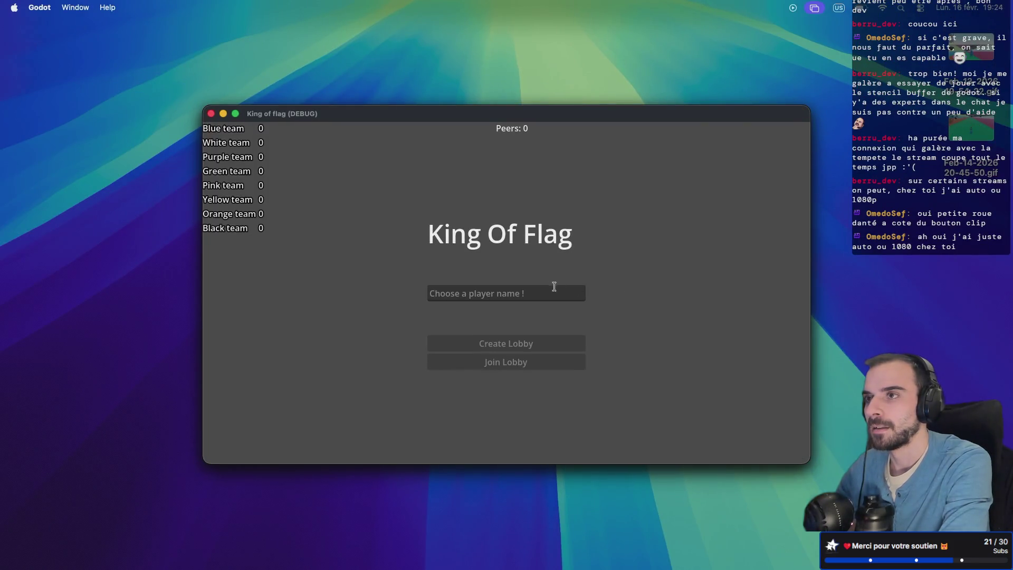
left_click(533, 290)
type("1")
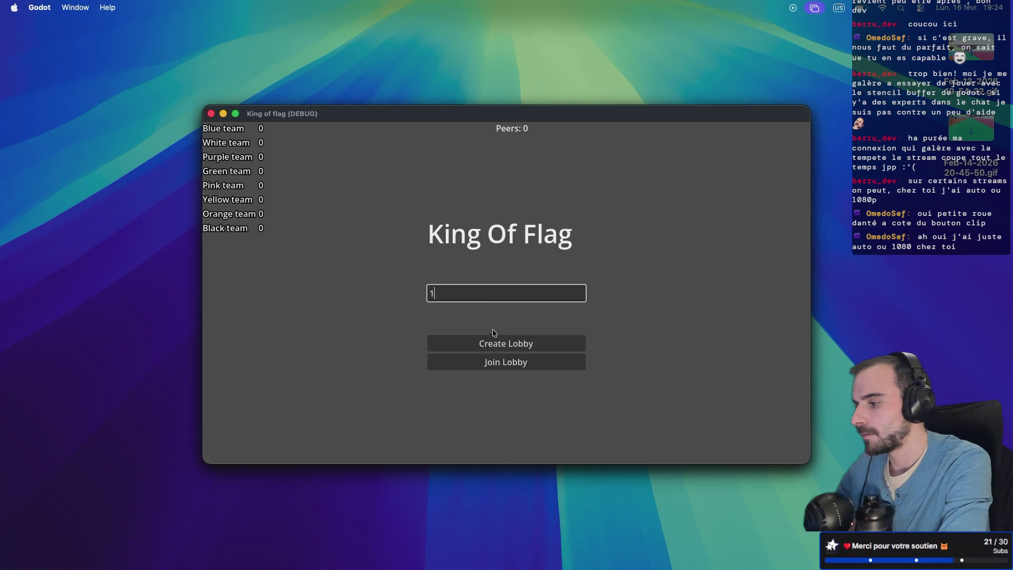
left_click(495, 343)
- In the second game window, join the lobby as player 2
left_click_drag(621, 141, 734, 226)
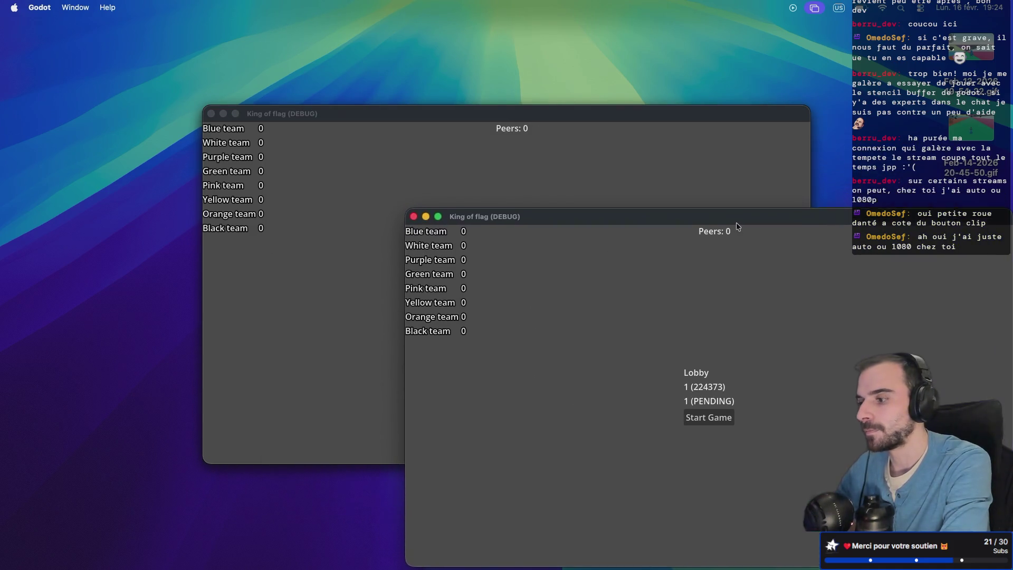
left_click(615, 163)
left_click(498, 291)
type("2")
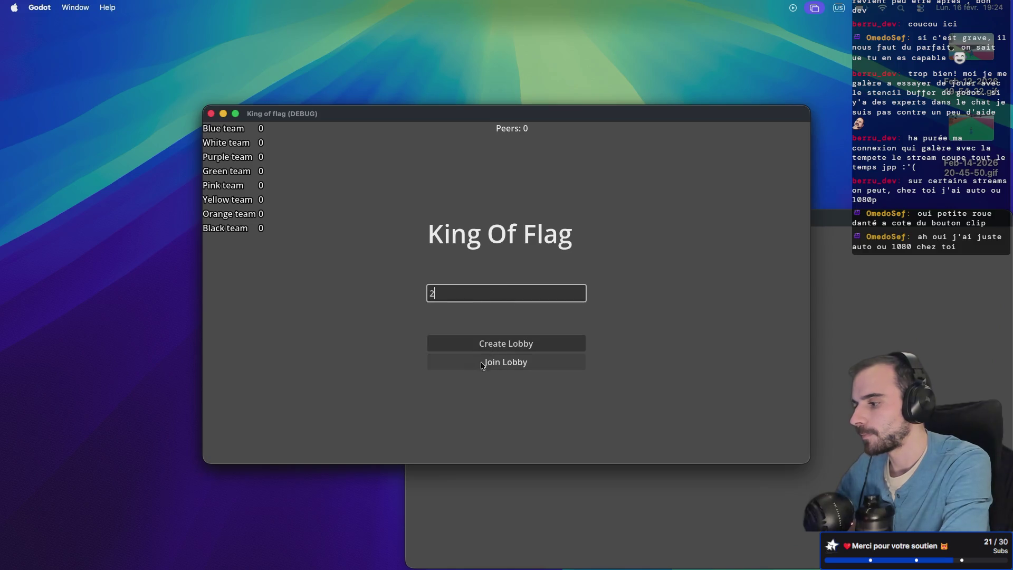
left_click(506, 362)
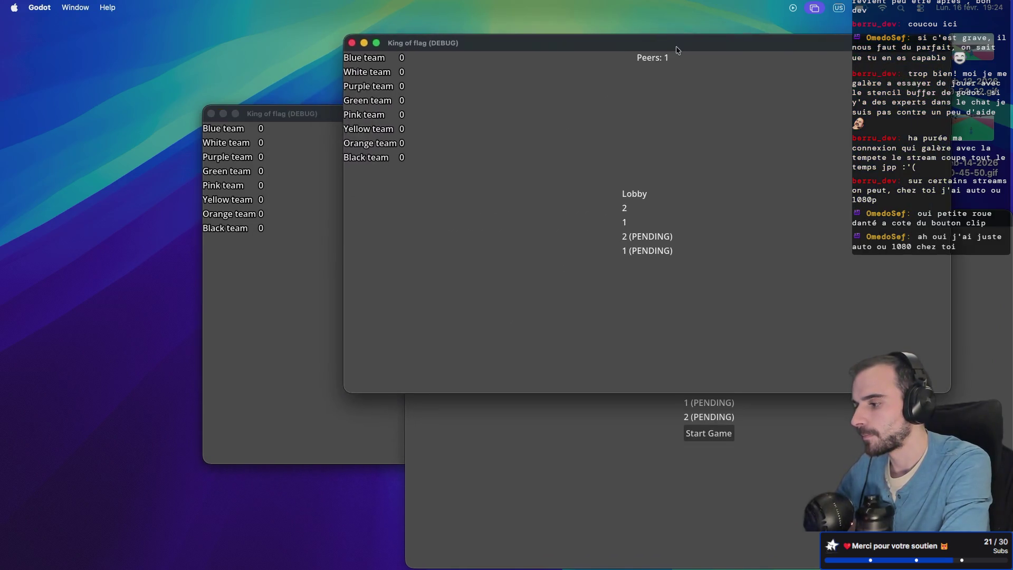
- Join the lobby as player 3 from the third window, then return to the script editor
left_click(565, 445)
left_click(657, 152)
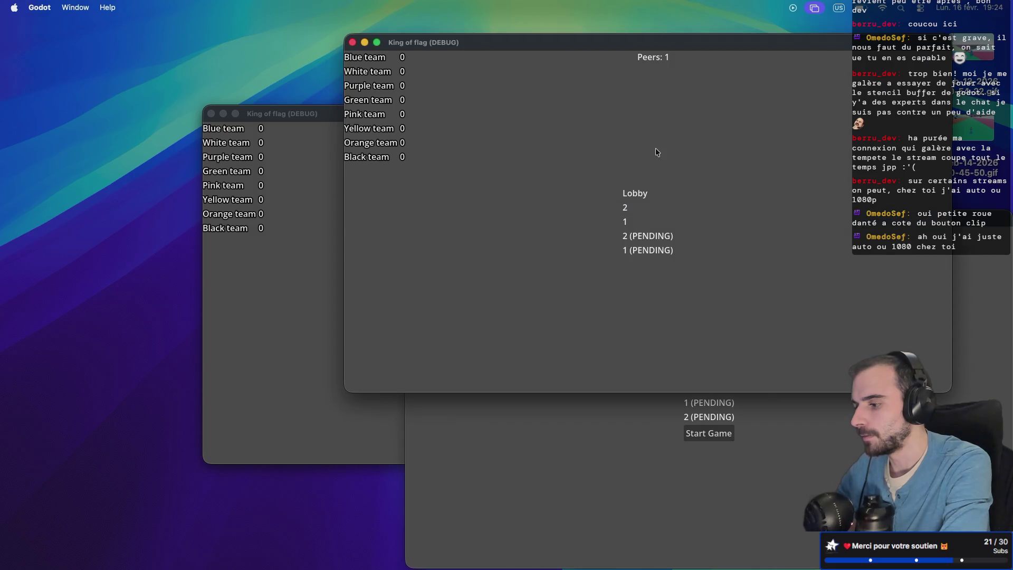
left_click(285, 337)
left_click_drag(451, 116, 291, 119)
left_click(327, 301)
type("3")
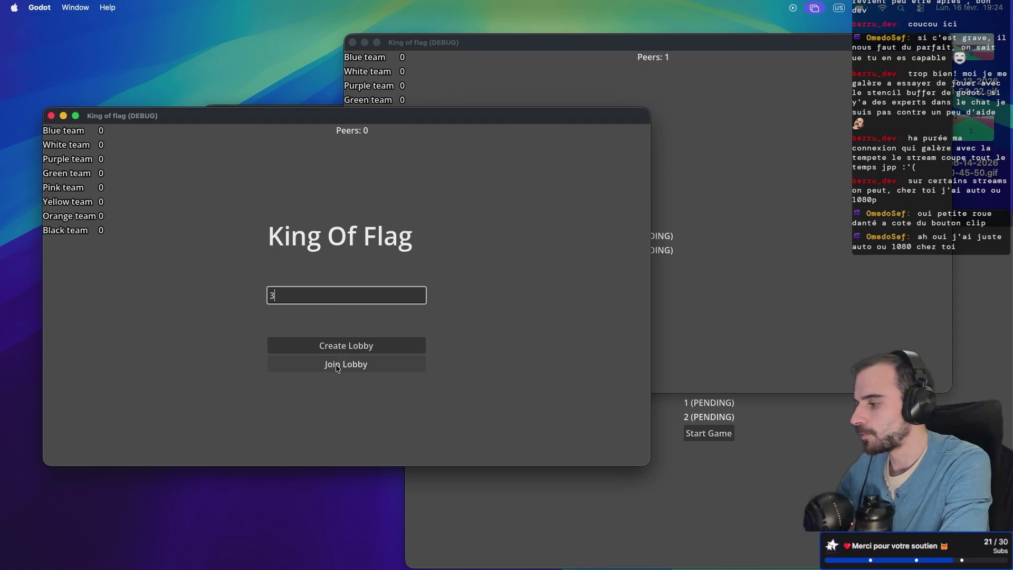
left_click(335, 363)
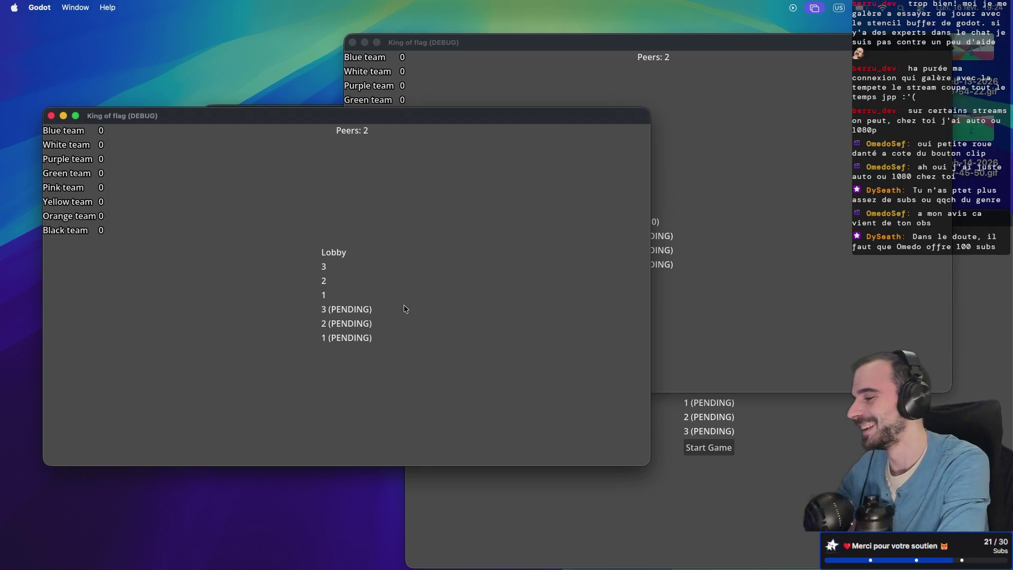
key("super+b")
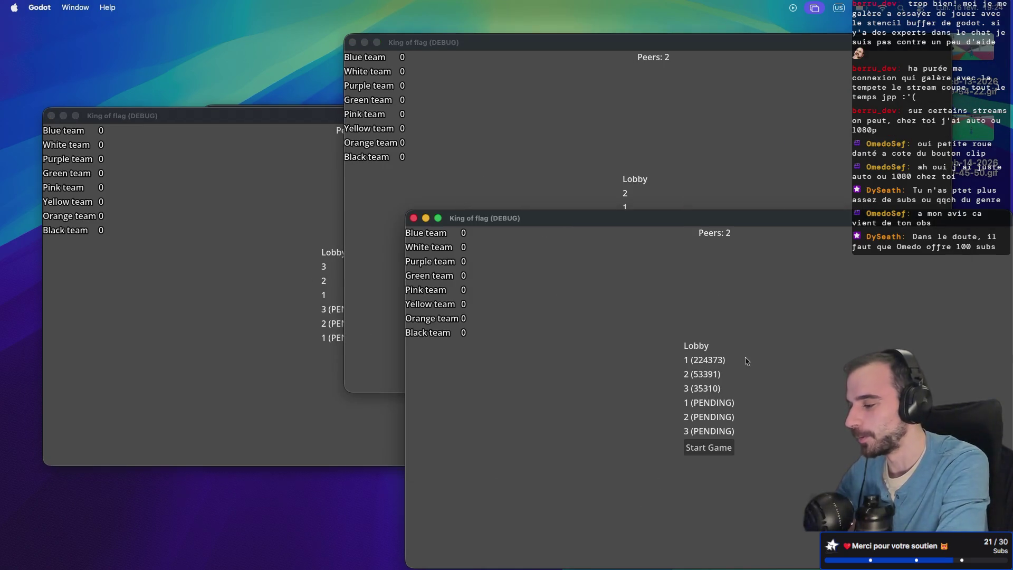
key("ctrl+Left")
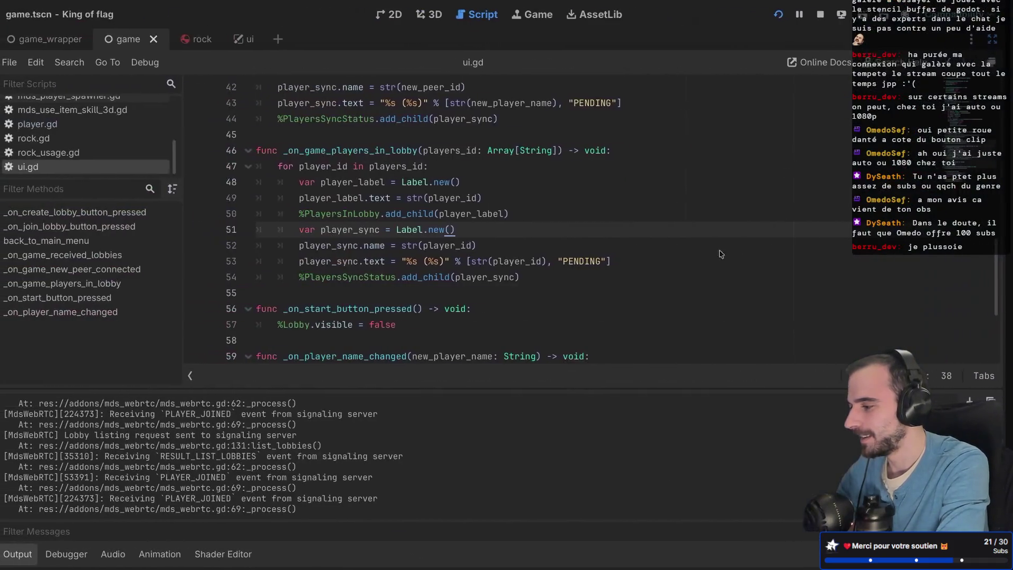
- Scroll through ui.gd, then bring back the Scene, Inspector and FileSystem docks with Ctrl+Shift+F11
scroll(621, 243, "down", 3)
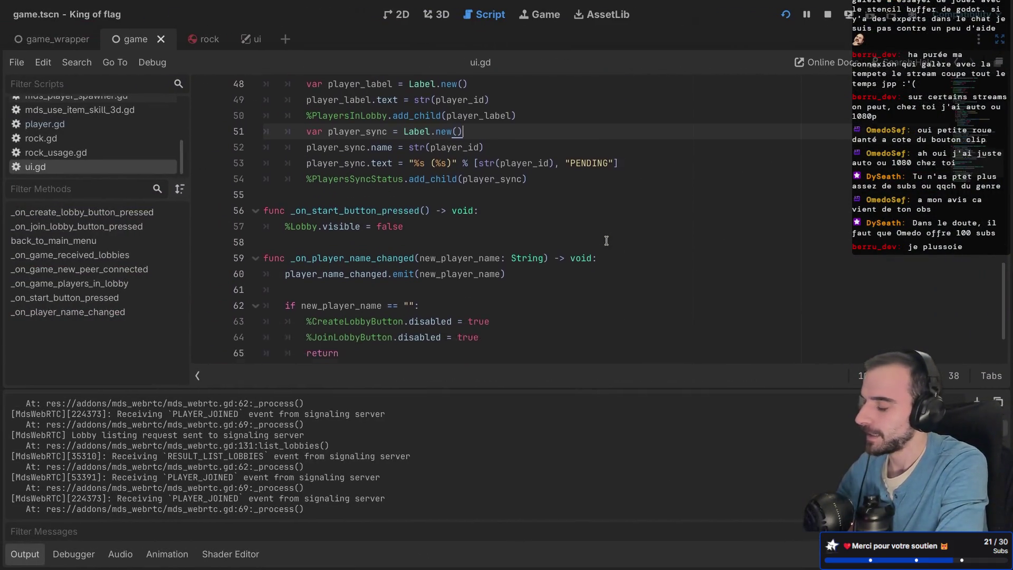
scroll(606, 241, "down", 1)
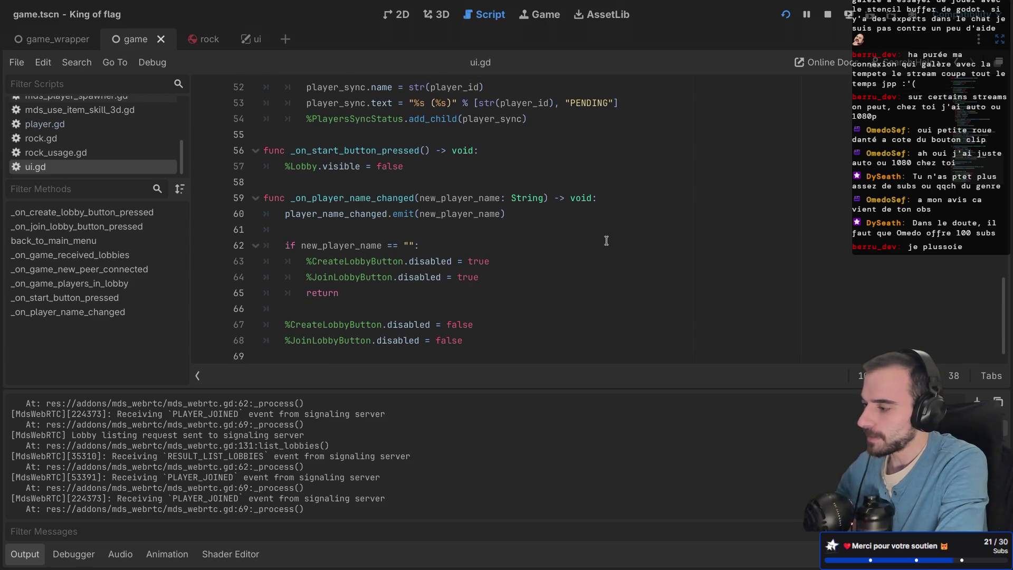
scroll(606, 240, "up", 3)
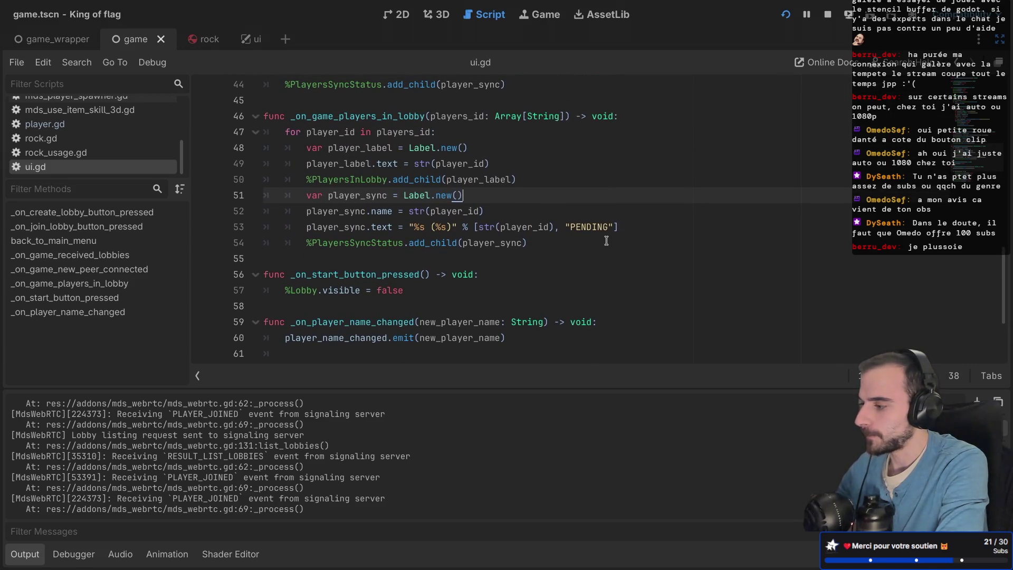
scroll(606, 241, "up", 15)
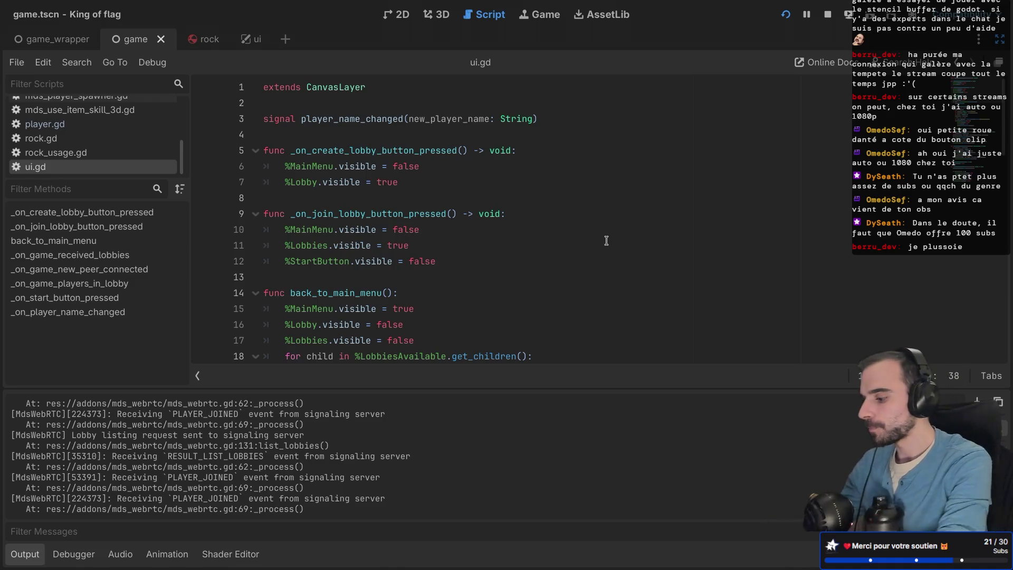
key("ctrl+shift+F11")
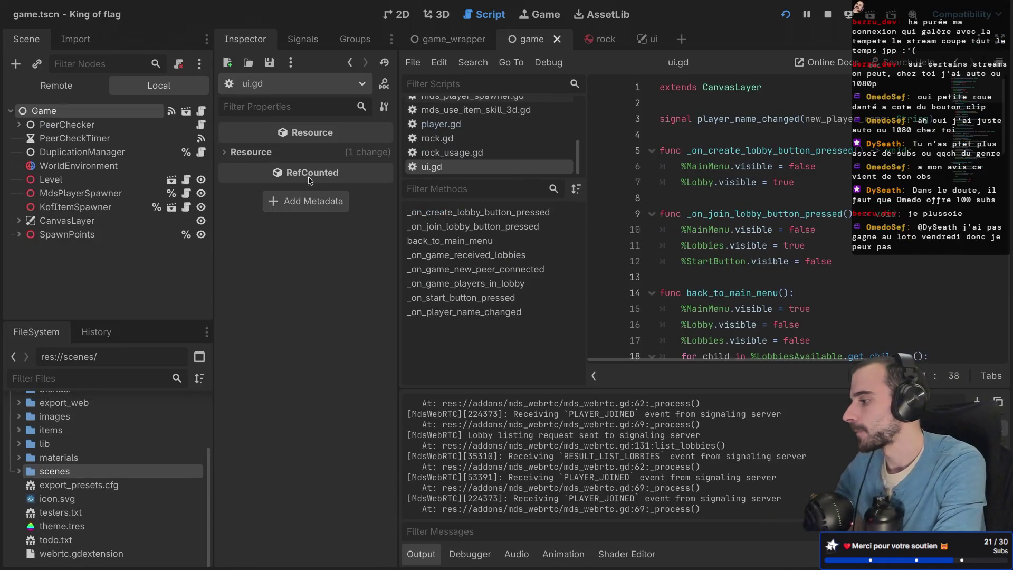
- Open the game_wrapper scene and the Game node's mds_webrtc.gd script
left_click(75, 87)
left_click(131, 85)
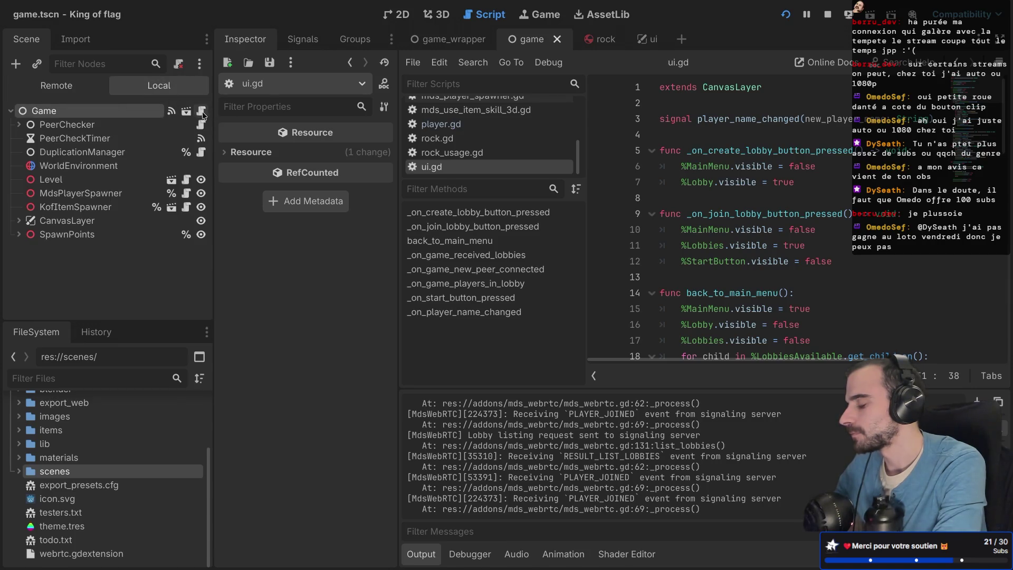
left_click(477, 45)
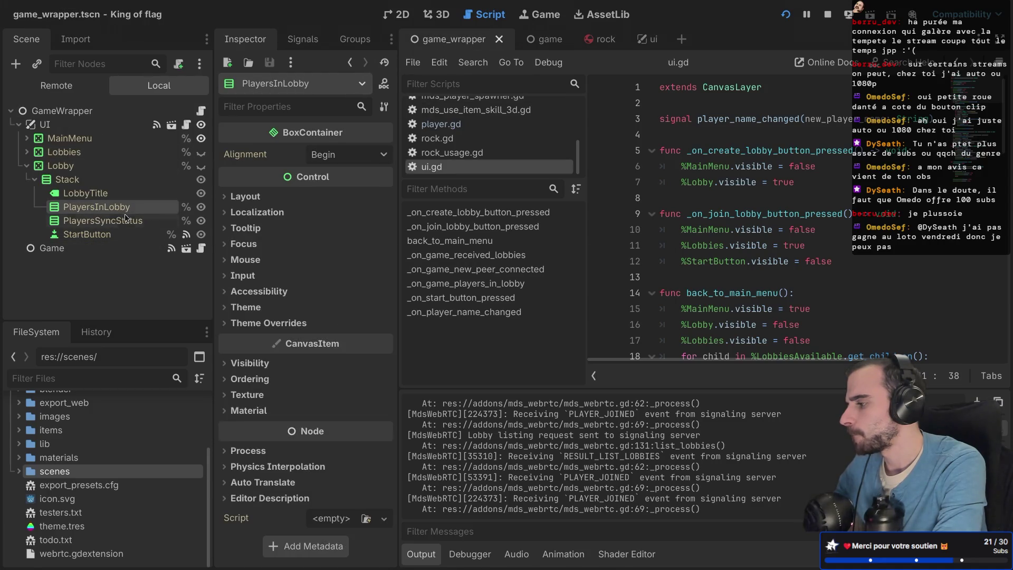
left_click(202, 111)
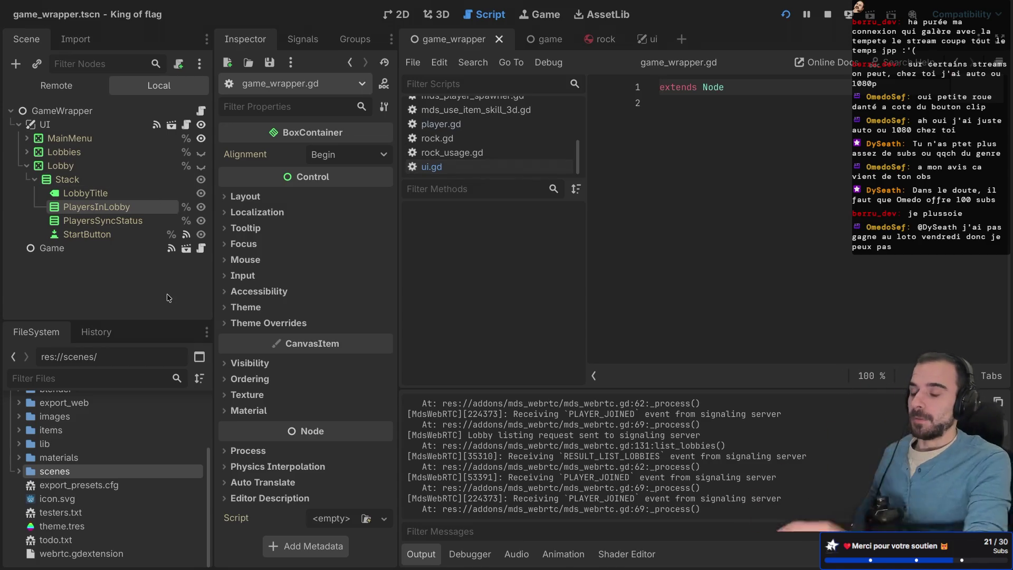
left_click(201, 248)
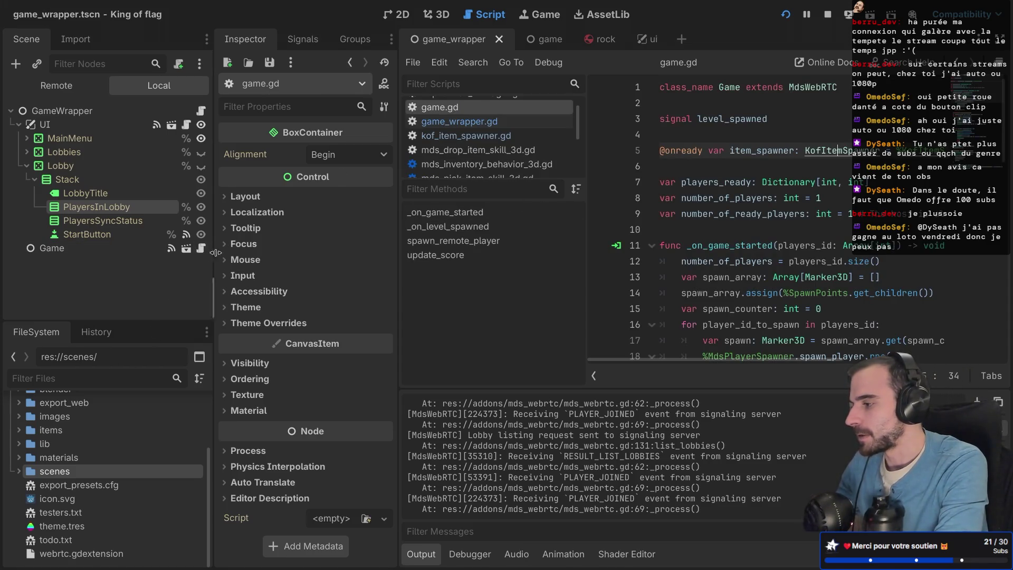
left_click(813, 88, "ctrl")
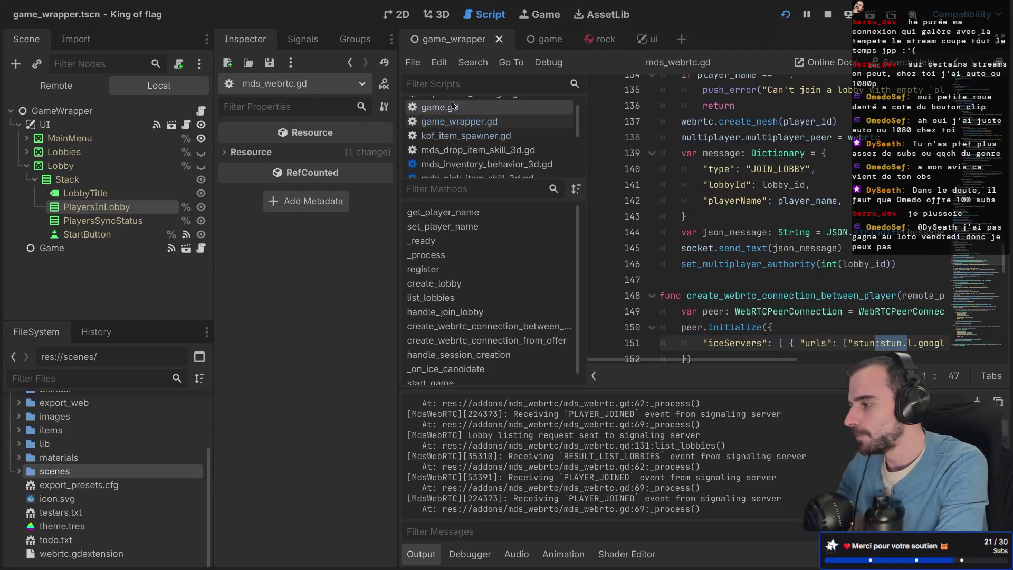
- Inspect the Game node's new_peer_connected signal connection, then hide the docks for a full-width editor
left_click(303, 39)
left_click(109, 248)
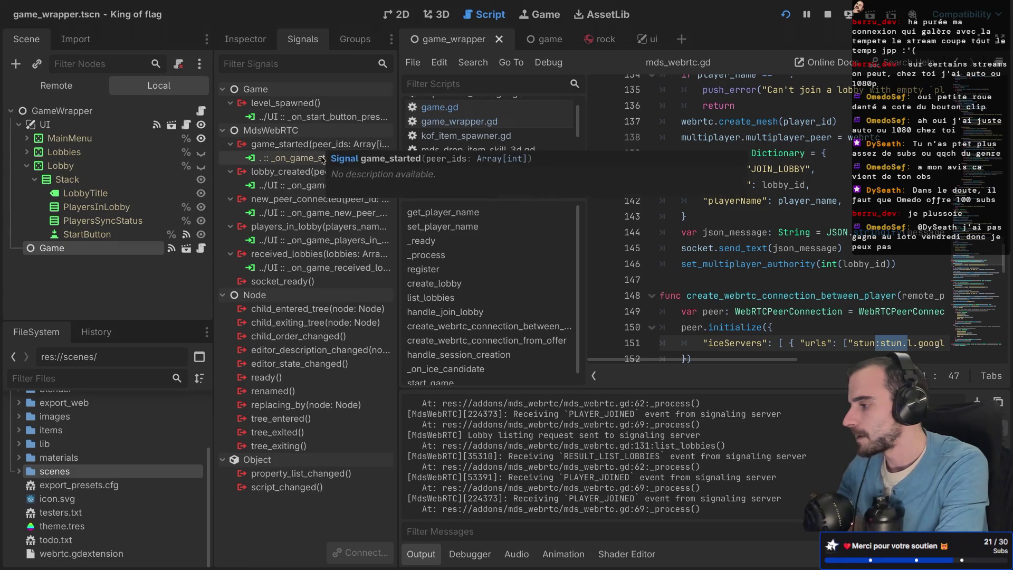
double_click(303, 203)
key("Escape")
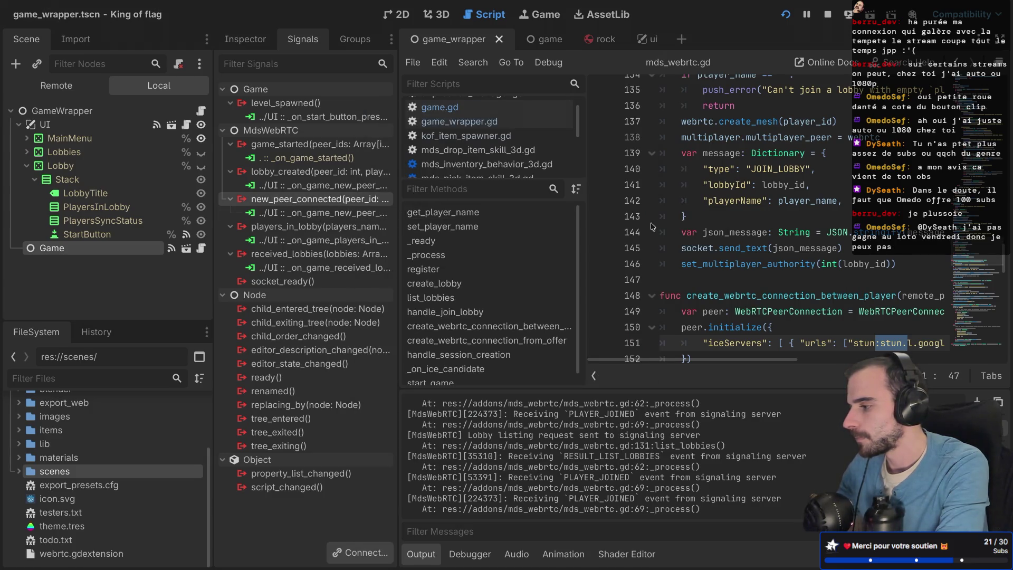
key("ctrl+shift+F11")
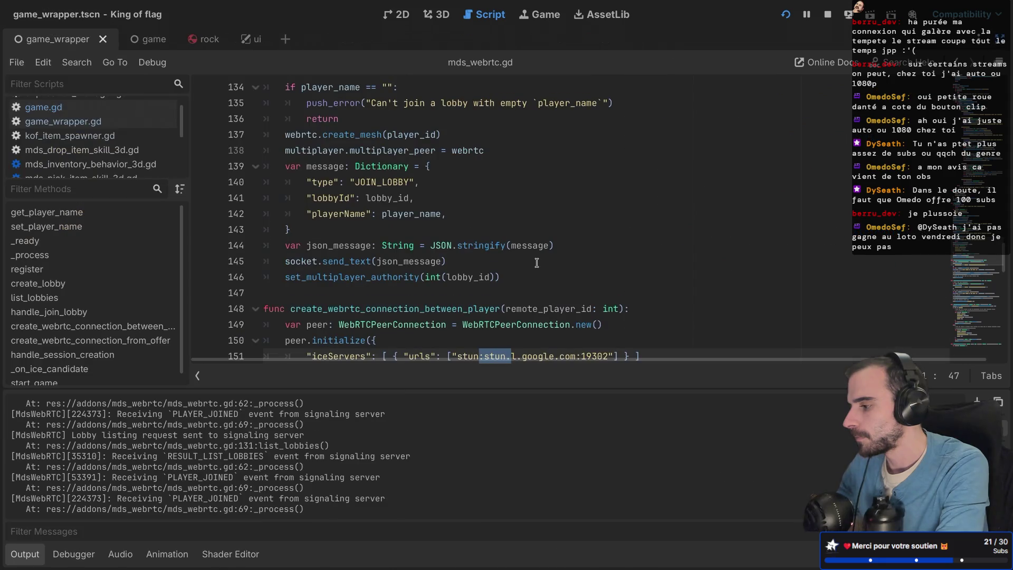
- Delete the commented-out #await timer and #register() lines and the leftover empty line from _ready
scroll(537, 262, "down", 5)
scroll(122, 366, "down", 1)
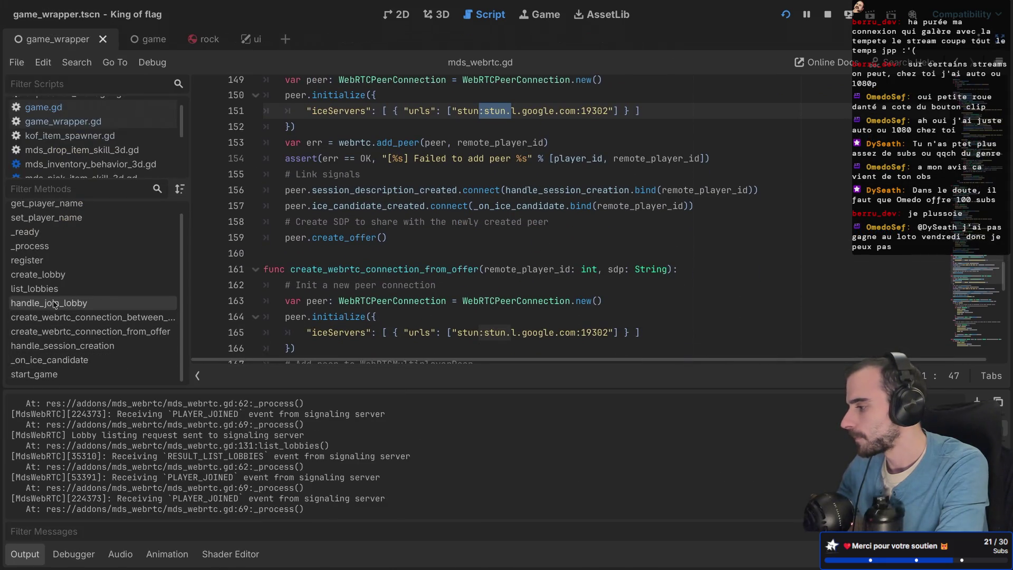
scroll(52, 299, "up", 1)
scroll(350, 179, "down", 5)
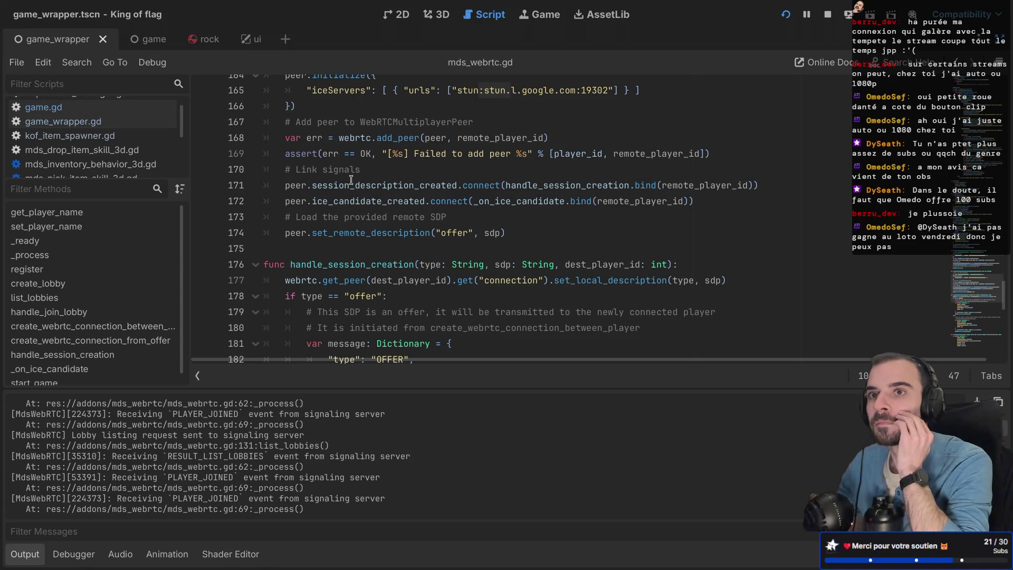
scroll(351, 179, "down", 1)
scroll(351, 180, "down", 11)
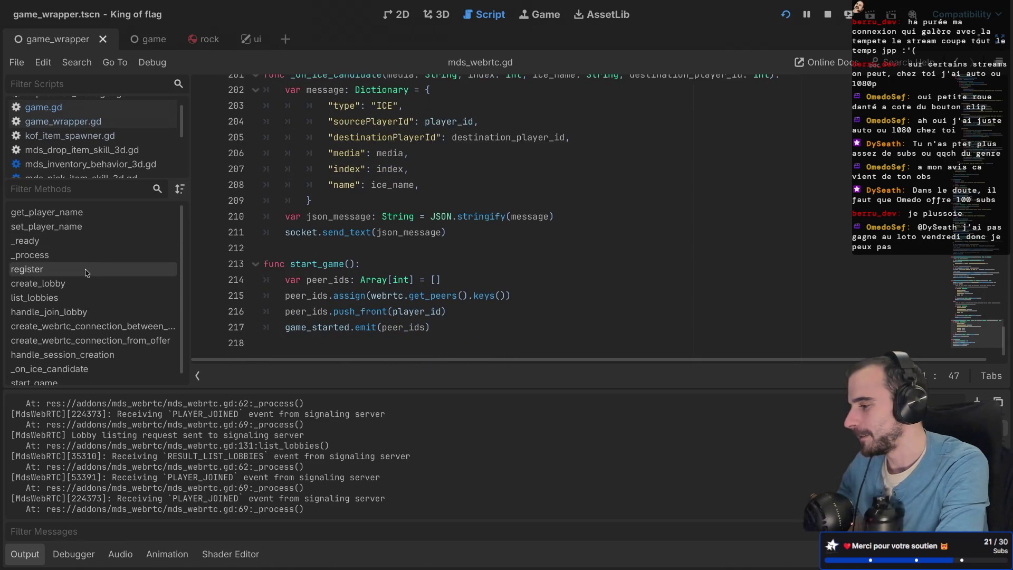
scroll(87, 272, "down", 1)
scroll(87, 272, "up", 1)
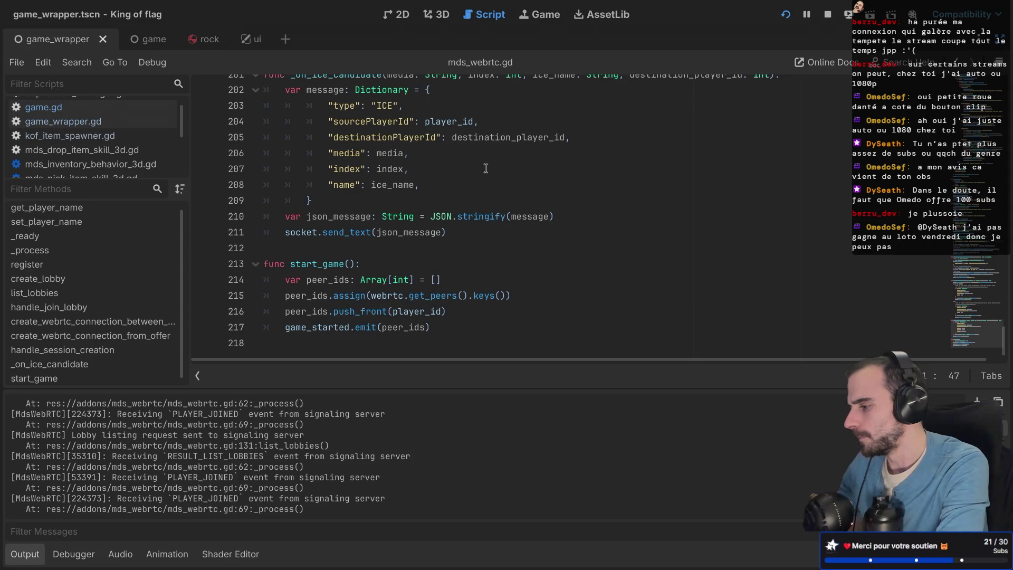
scroll(485, 167, "up", 2)
scroll(485, 168, "up", 8)
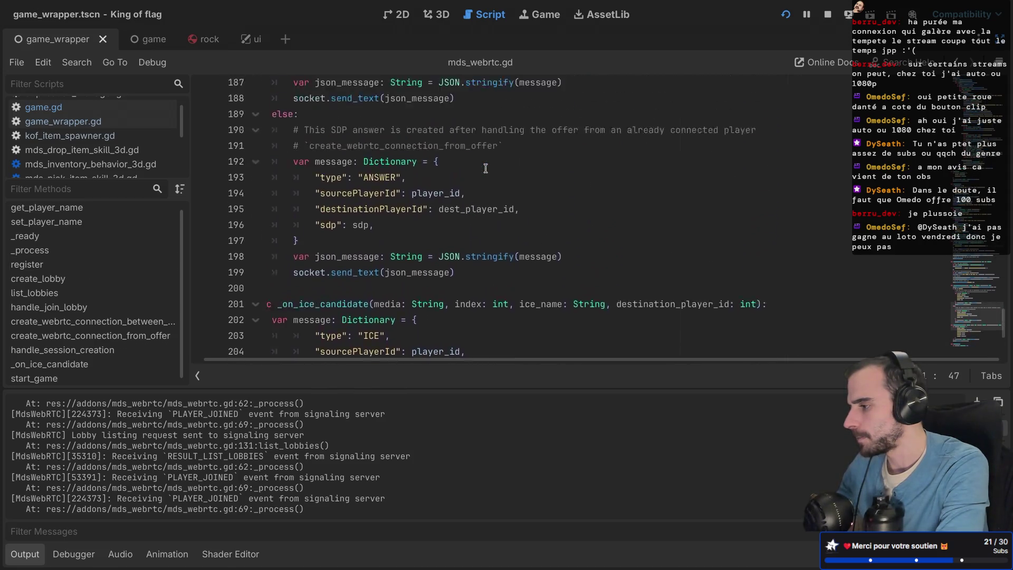
scroll(485, 168, "up", 5)
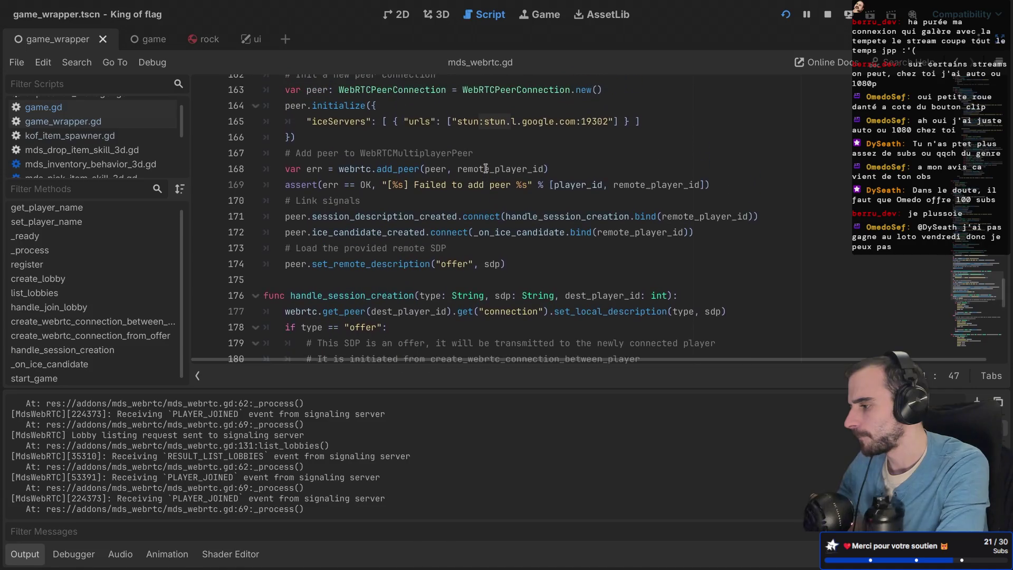
scroll(485, 168, "up", 8)
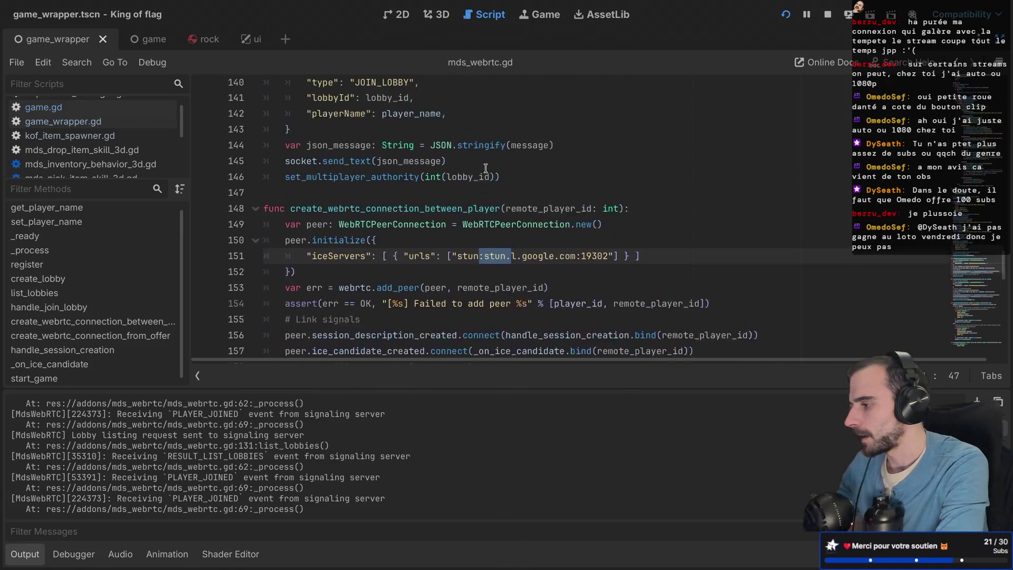
scroll(485, 167, "up", 6)
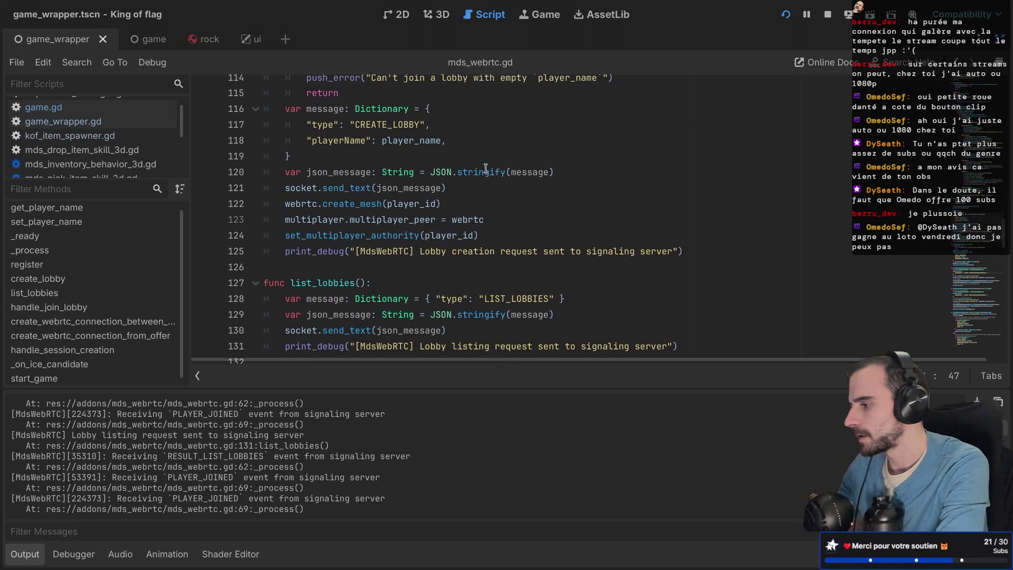
scroll(485, 168, "up", 2)
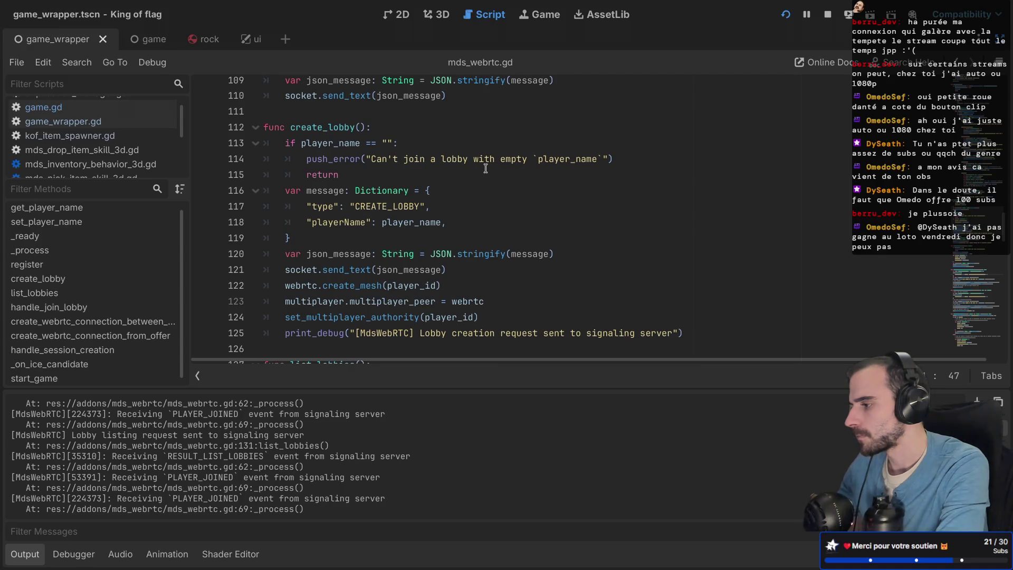
scroll(485, 168, "up", 3)
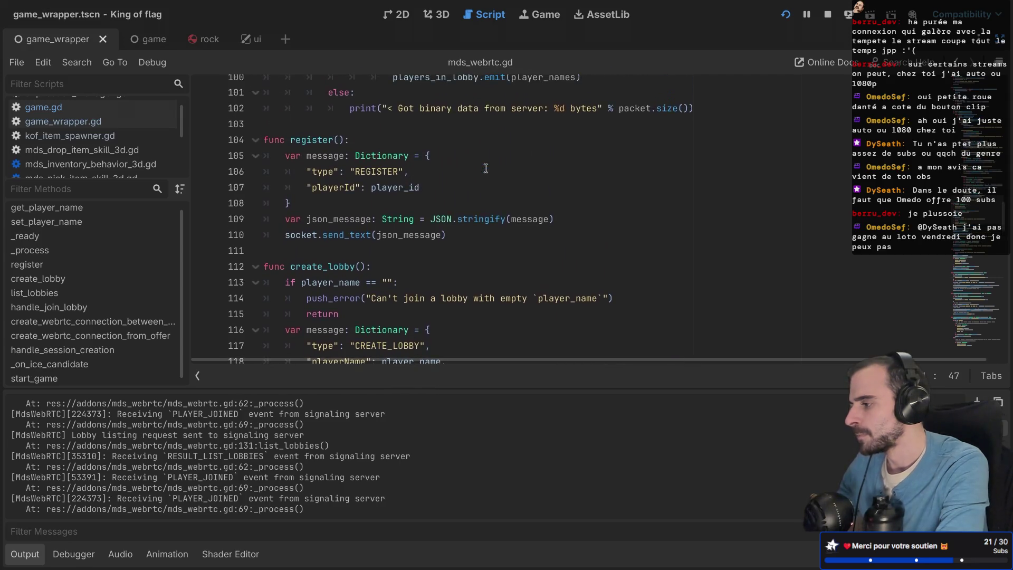
scroll(485, 167, "up", 2)
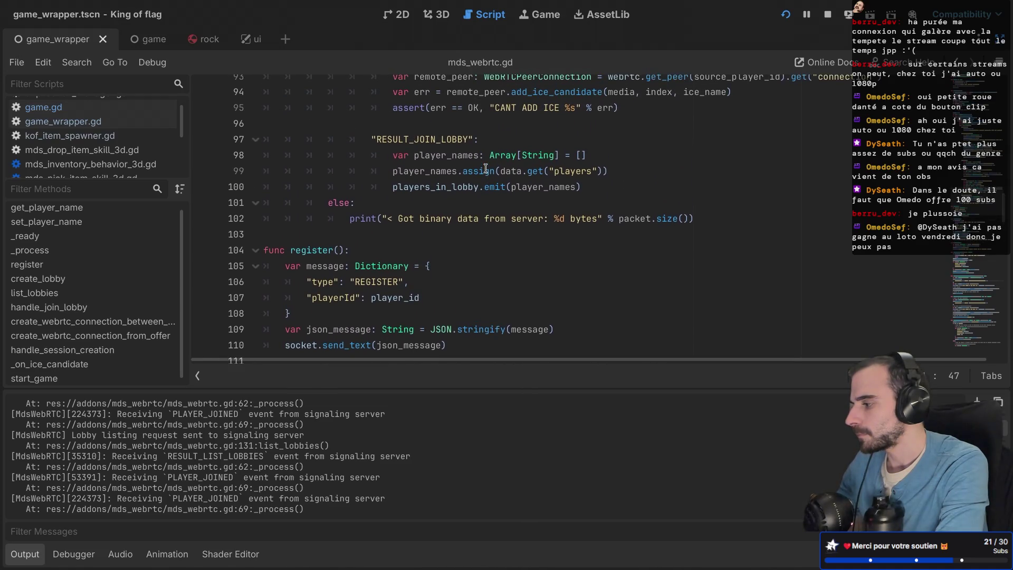
scroll(485, 168, "up", 3)
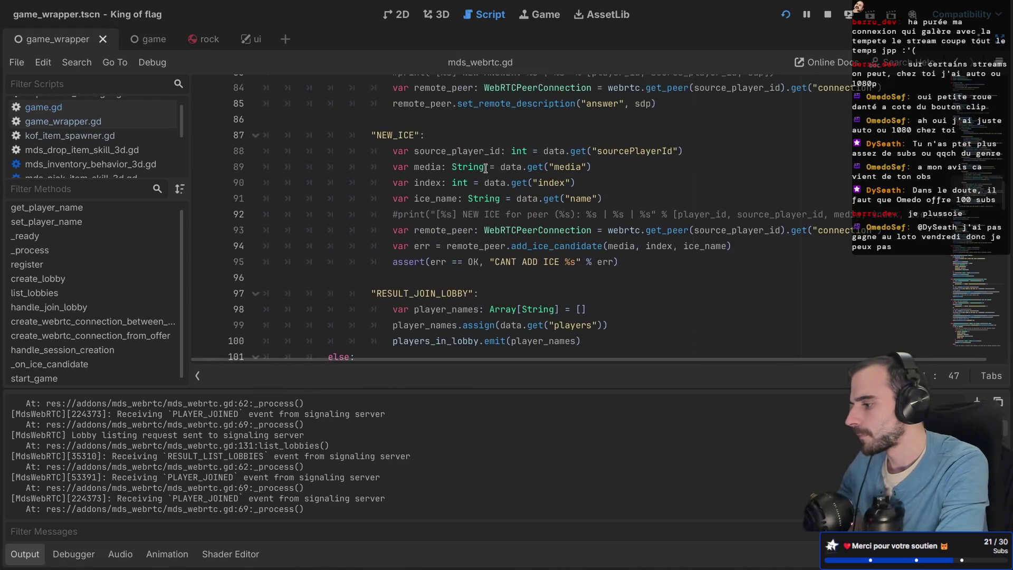
scroll(485, 167, "up", 5)
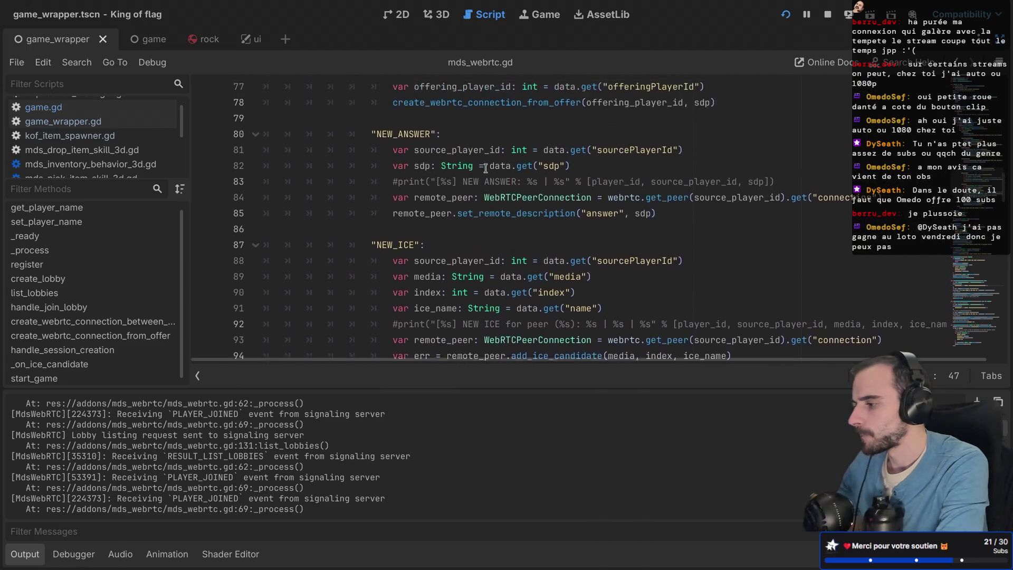
scroll(486, 167, "up", 10)
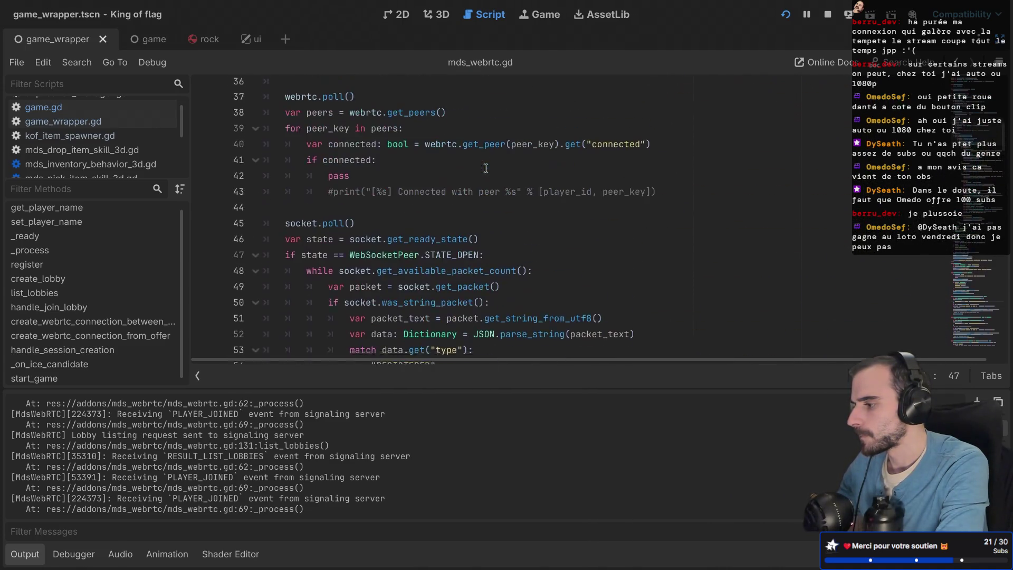
scroll(486, 168, "down", 1)
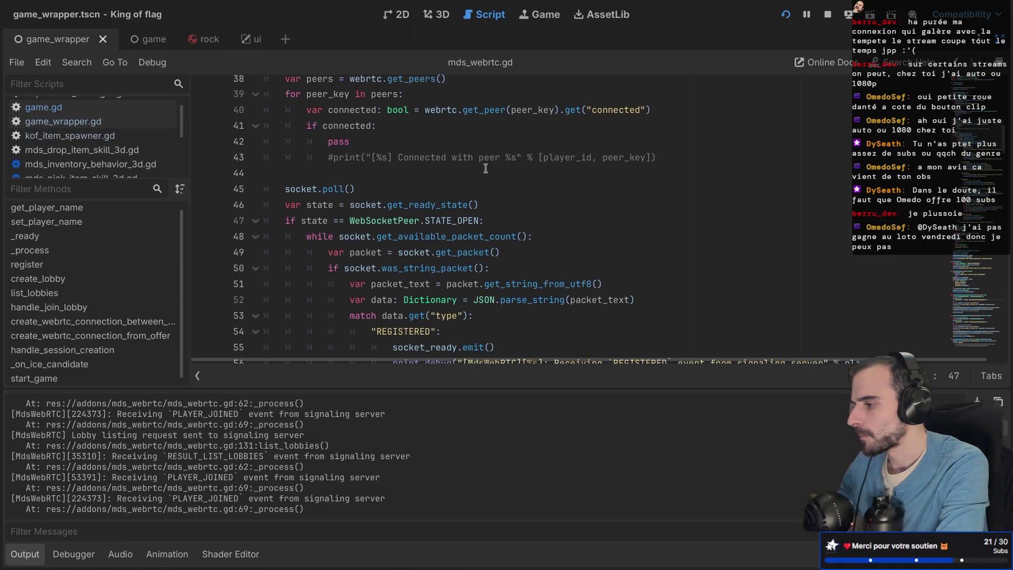
scroll(485, 167, "up", 3)
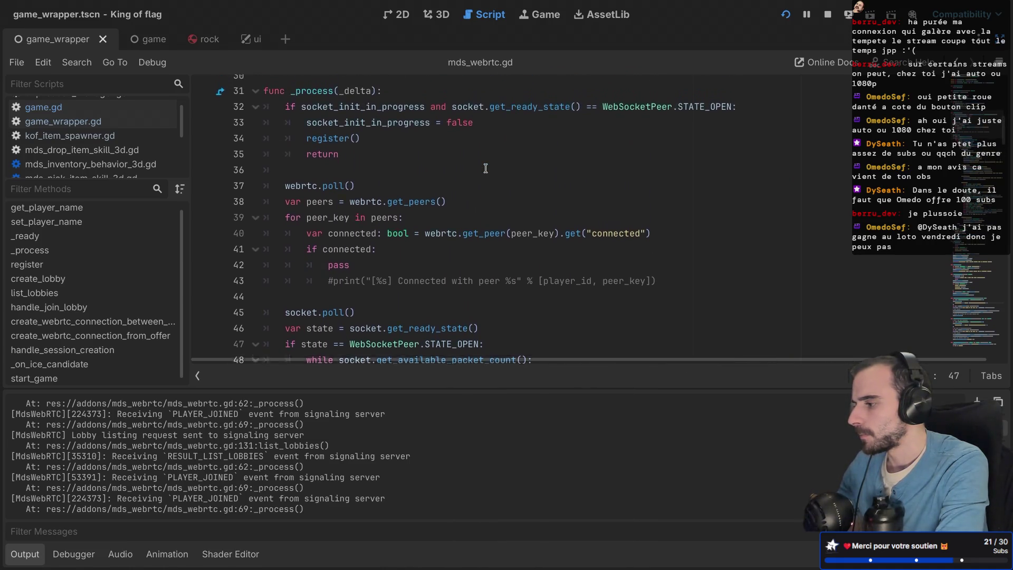
scroll(485, 168, "up", 1)
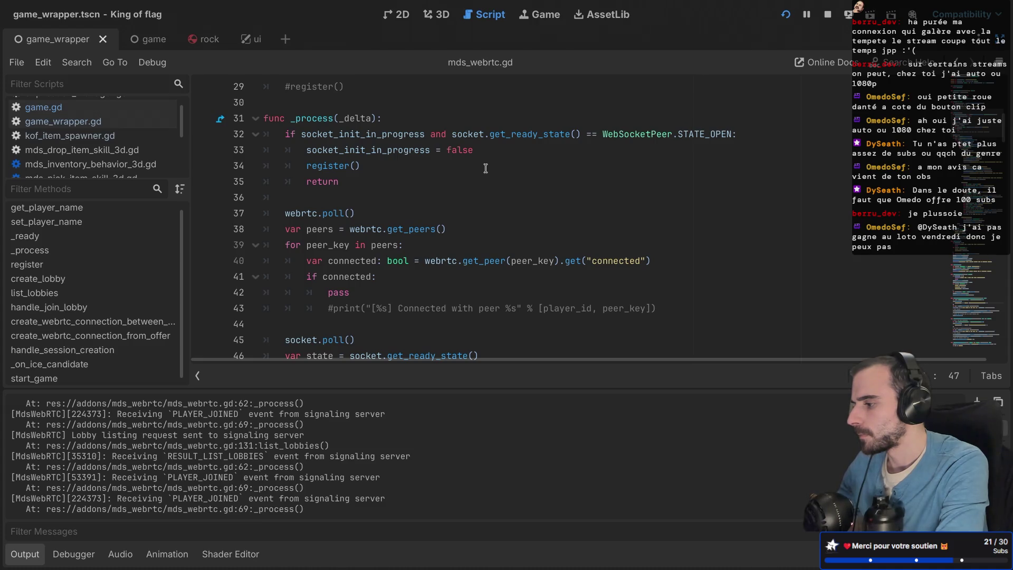
scroll(485, 168, "up", 5)
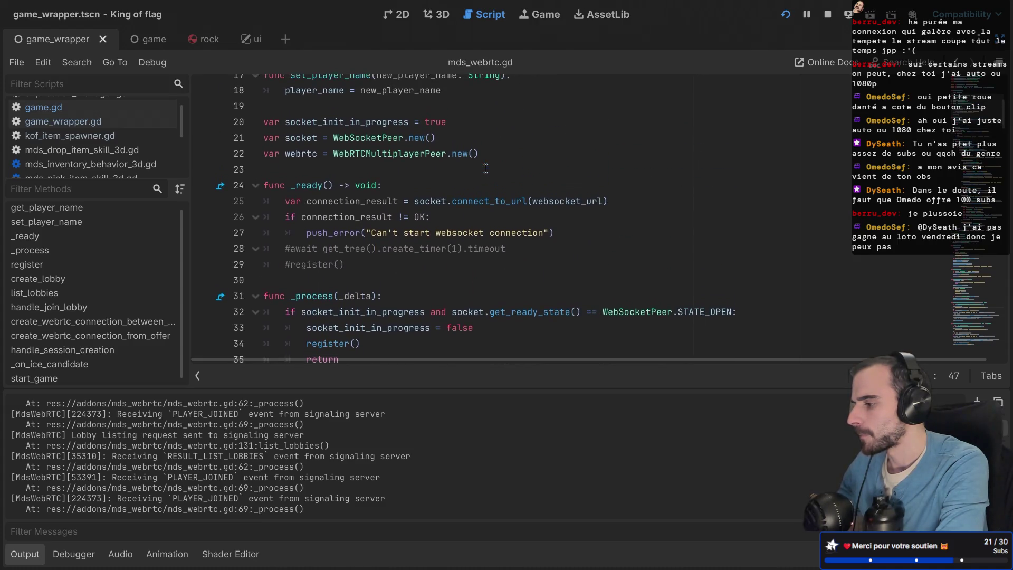
left_click_drag(345, 264, 230, 245)
key("BackSpace")
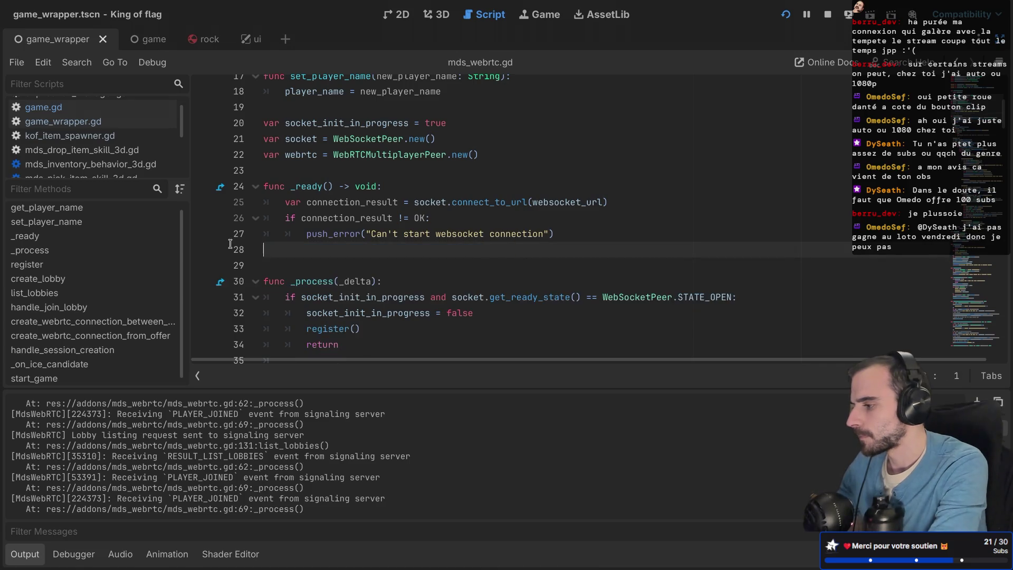
key("BackSpace")
- Scroll through mds_webrtc.gd to review the class and its signal declarations
scroll(376, 208, "up", 3)
scroll(376, 208, "up", 2)
scroll(376, 208, "down", 20)
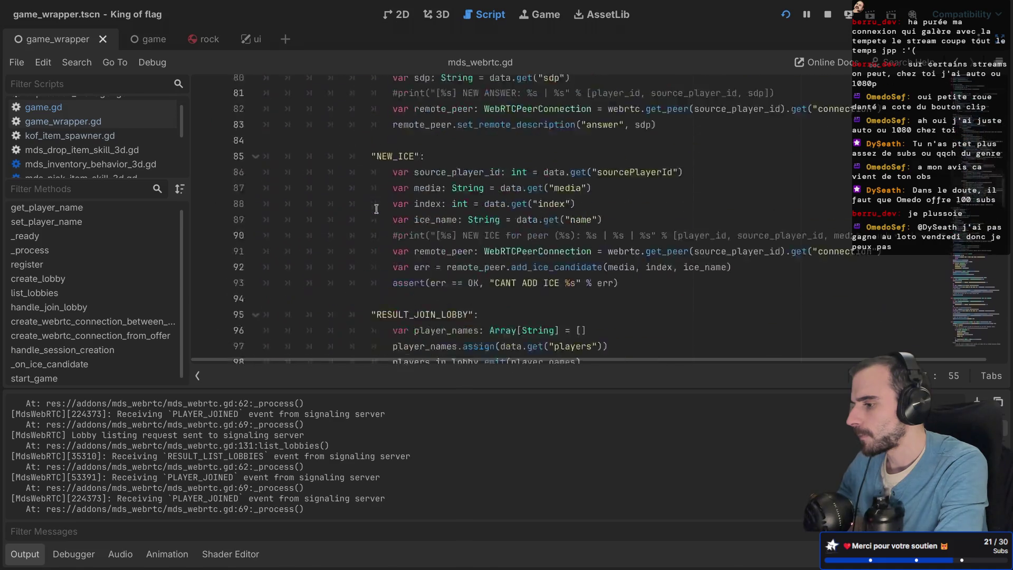
scroll(376, 209, "down", 20)
scroll(376, 209, "down", 14)
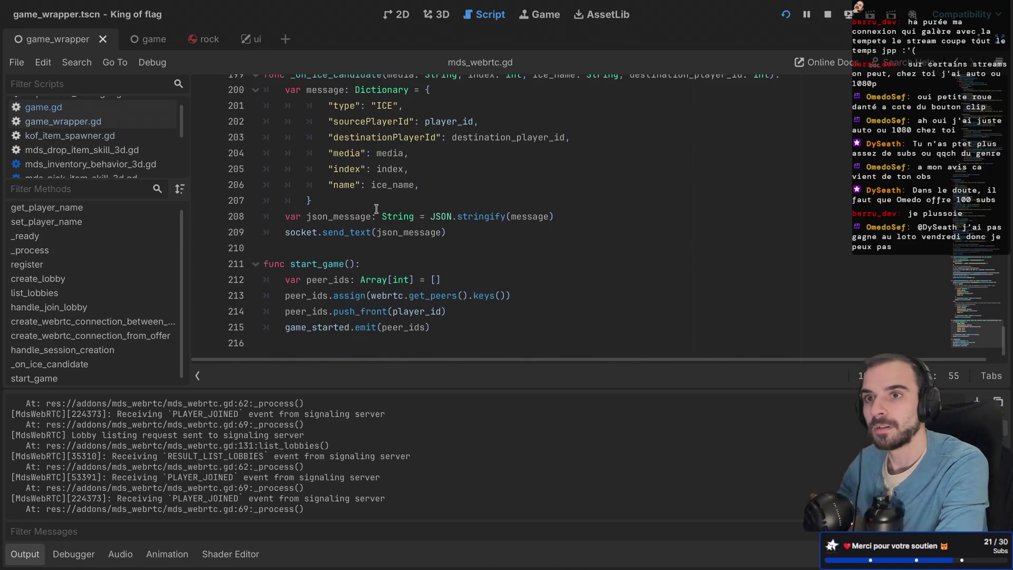
scroll(377, 208, "up", 1)
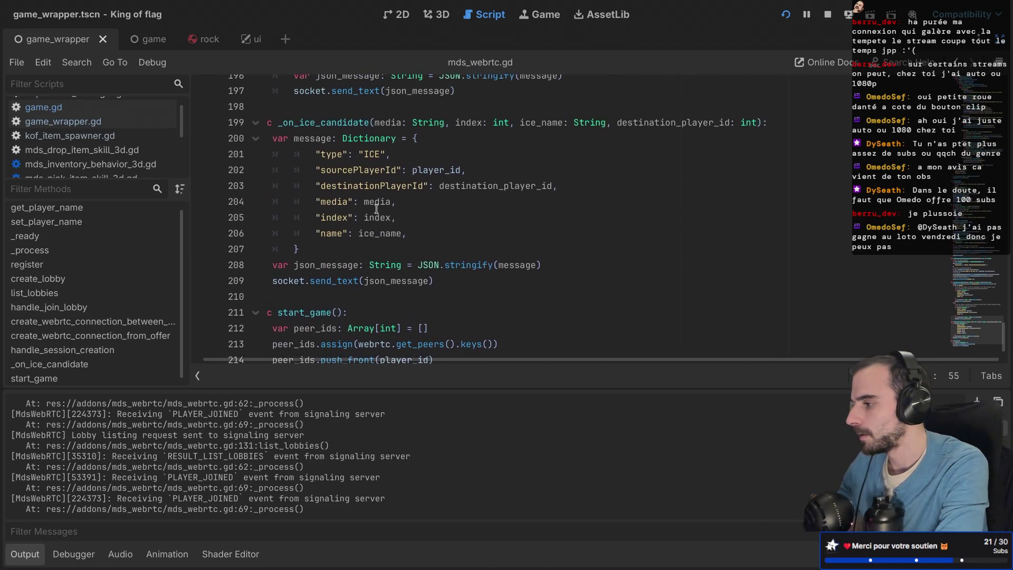
scroll(376, 209, "up", 6)
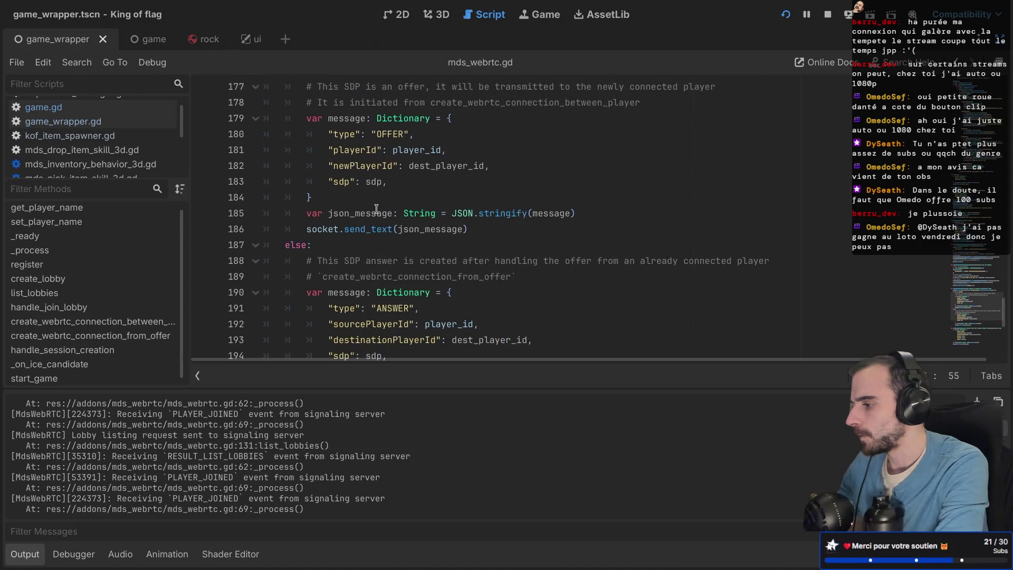
scroll(376, 208, "up", 3)
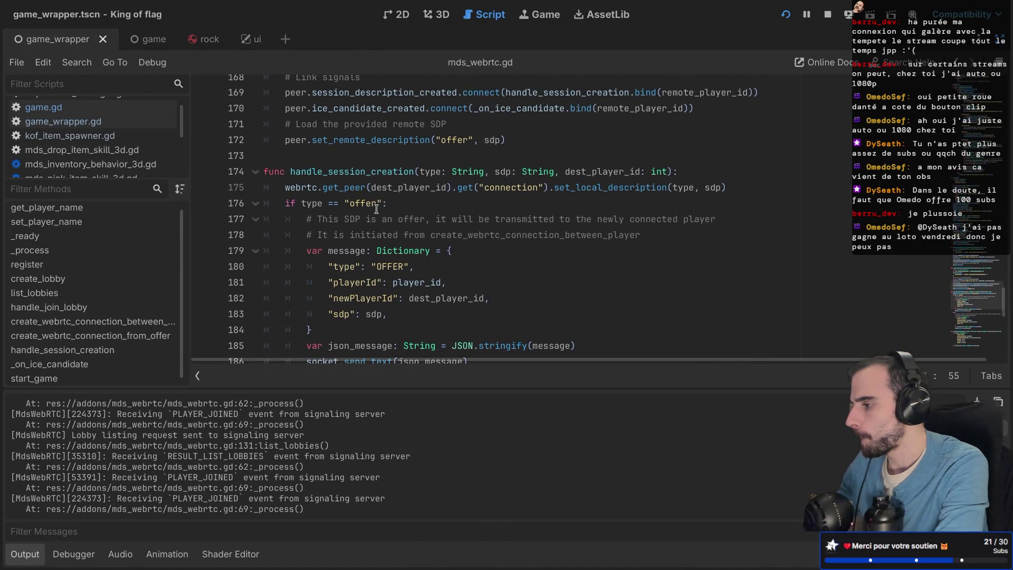
scroll(376, 208, "down", 1)
scroll(376, 209, "up", 20)
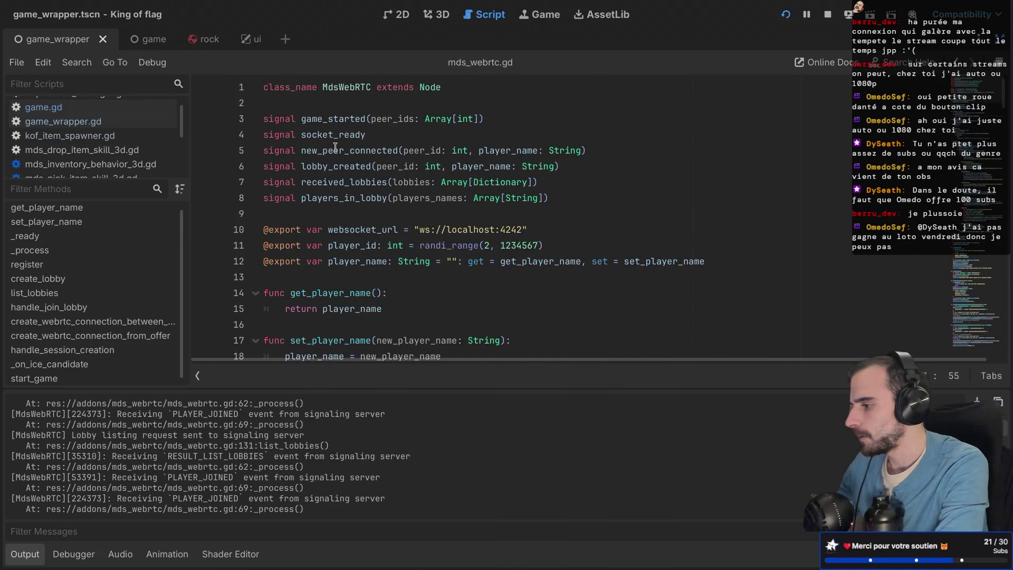
- Search mds_webrtc.gd for player_id
double_click(335, 149)
key("ctrl+f")
type("player_id")
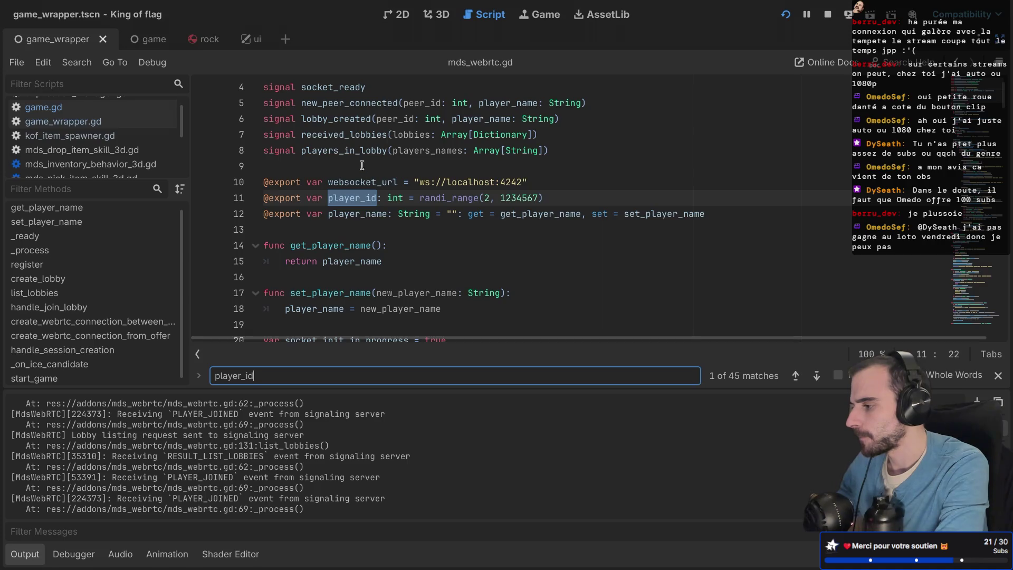
scroll(375, 187, "up", 1)
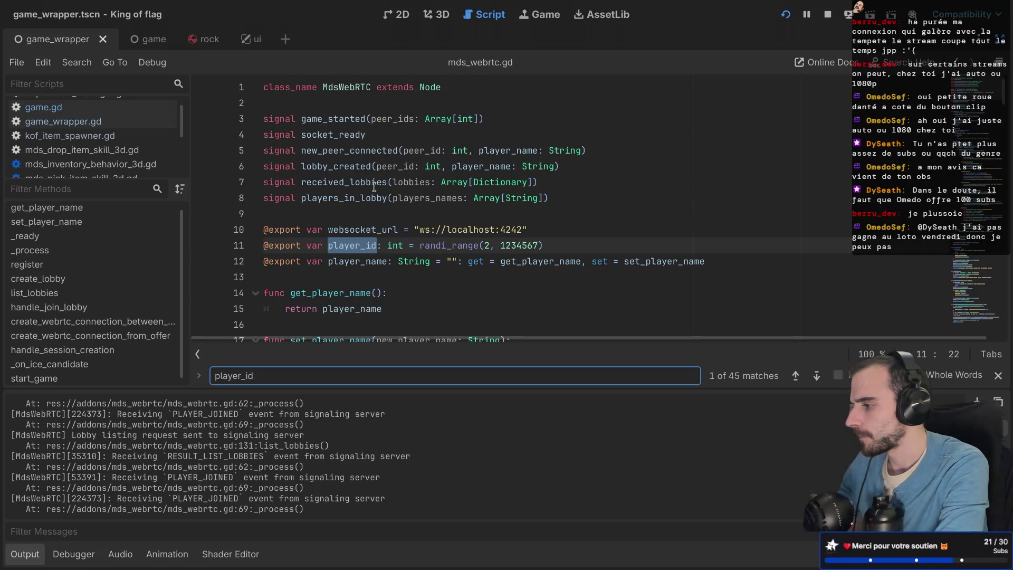
- Find new_peer_connected's emit in the PLAYER_JOINED handler, then view the WebRTCMultiplayerPeer documentation
double_click(338, 151)
key("ctrl+f")
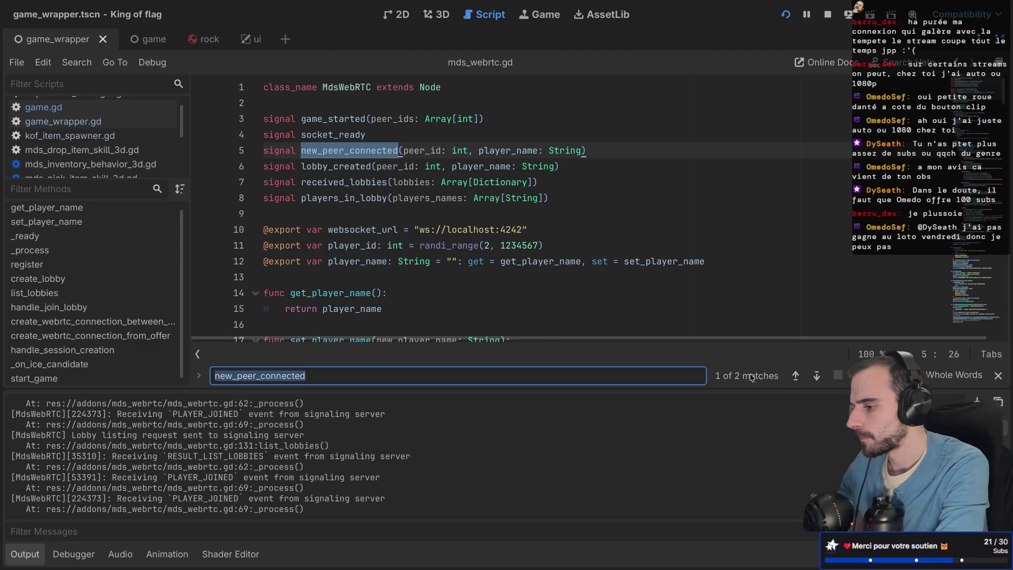
left_click(817, 375)
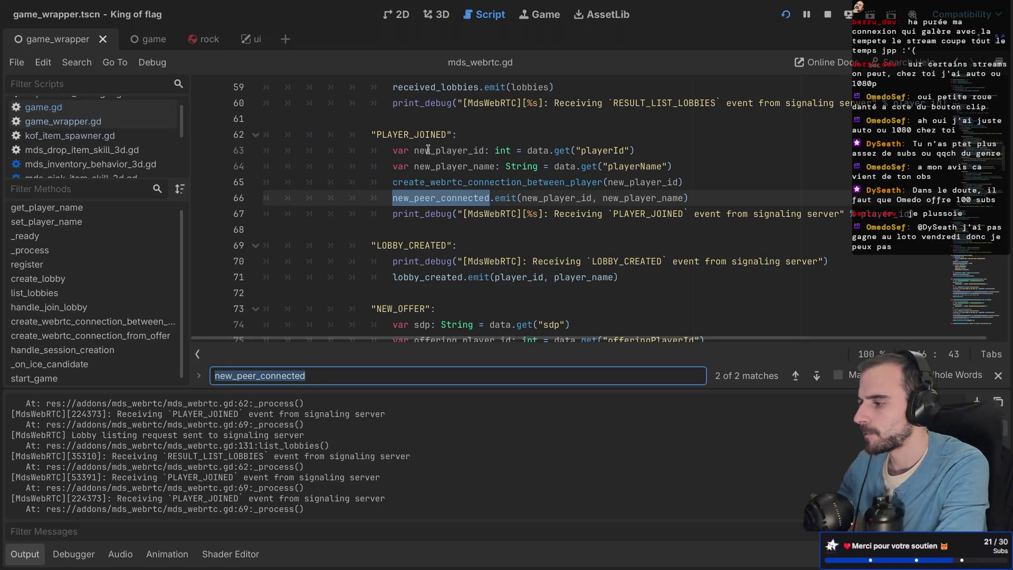
scroll(428, 150, "up", 15)
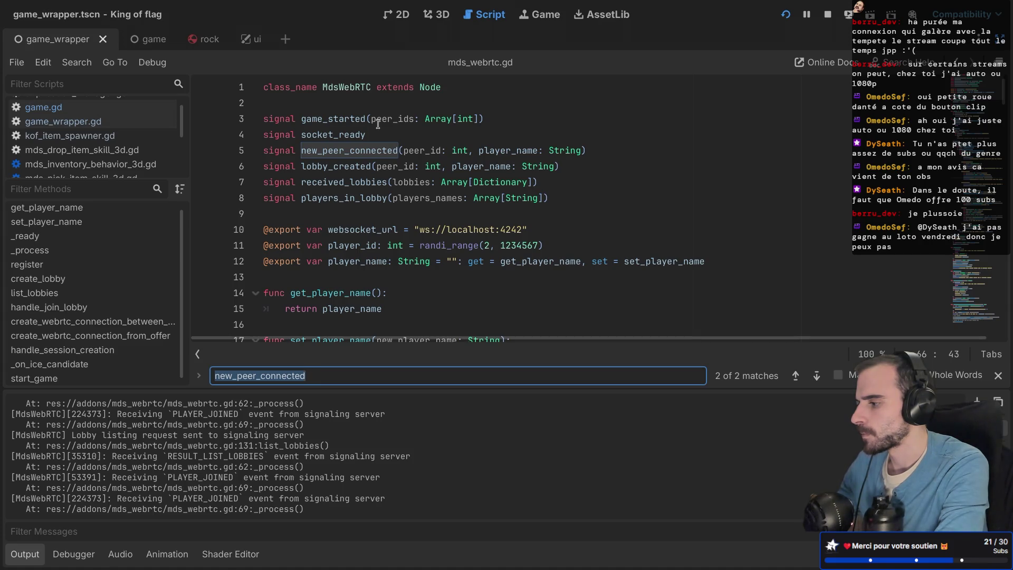
scroll(378, 123, "down", 1)
scroll(378, 123, "up", 1)
scroll(378, 123, "down", 5)
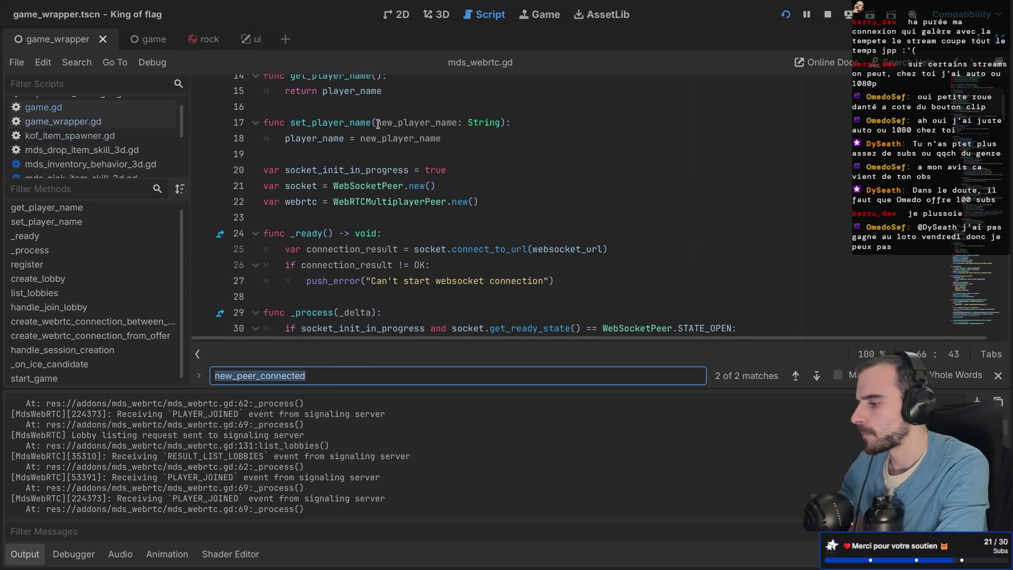
scroll(378, 123, "down", 2)
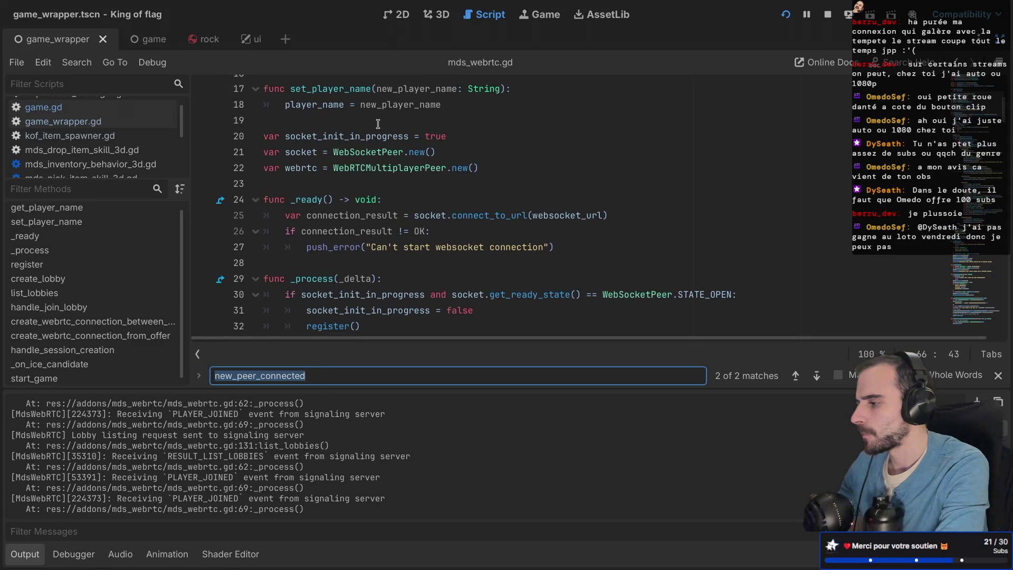
left_click(379, 168, "ctrl")
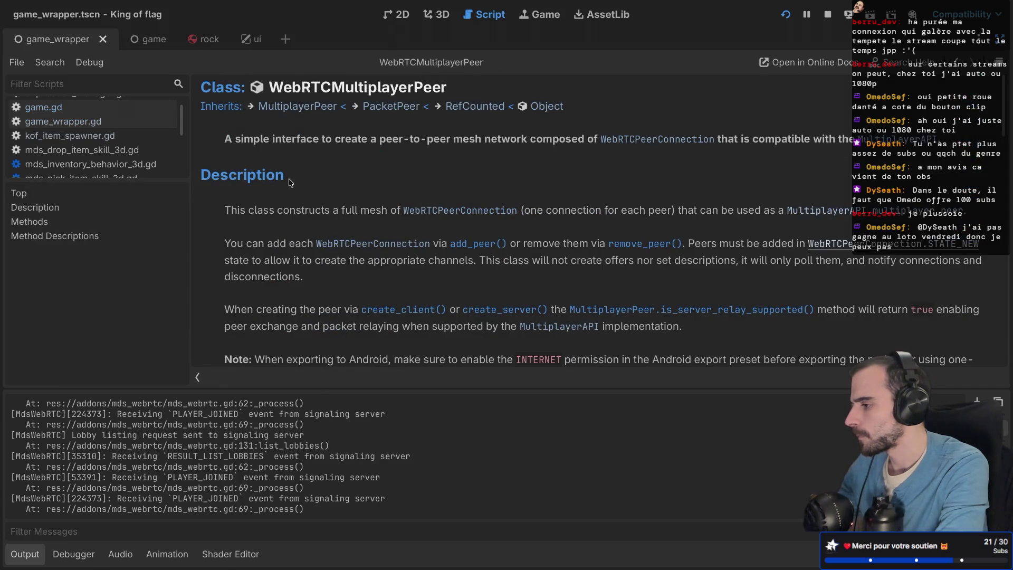
- Read the MultiplayerPeer peer_connected(id: int) signal docs, then go back to WebRTCMultiplayerPeer
left_click(295, 106)
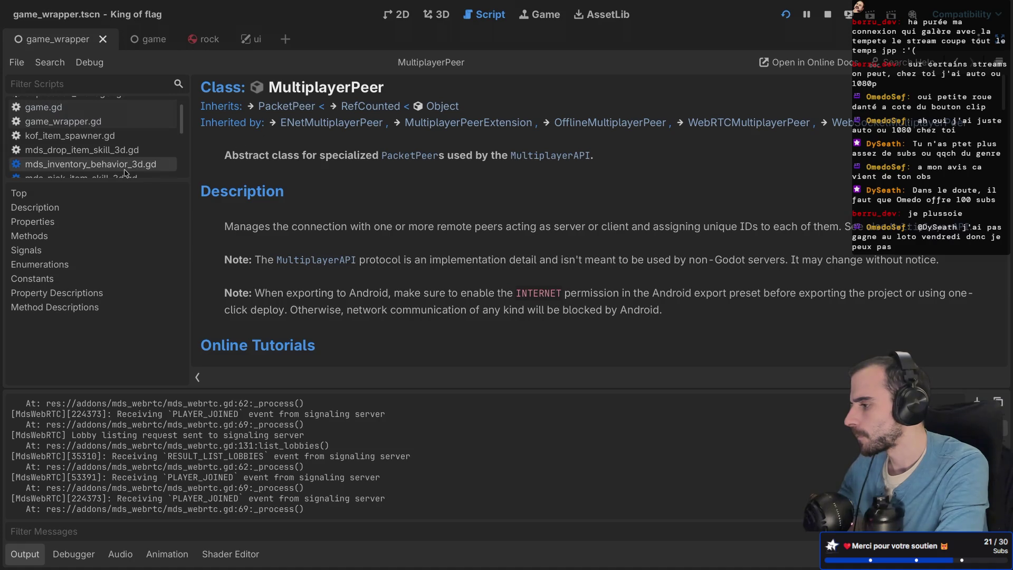
scroll(296, 247, "down", 2)
scroll(295, 247, "up", 2)
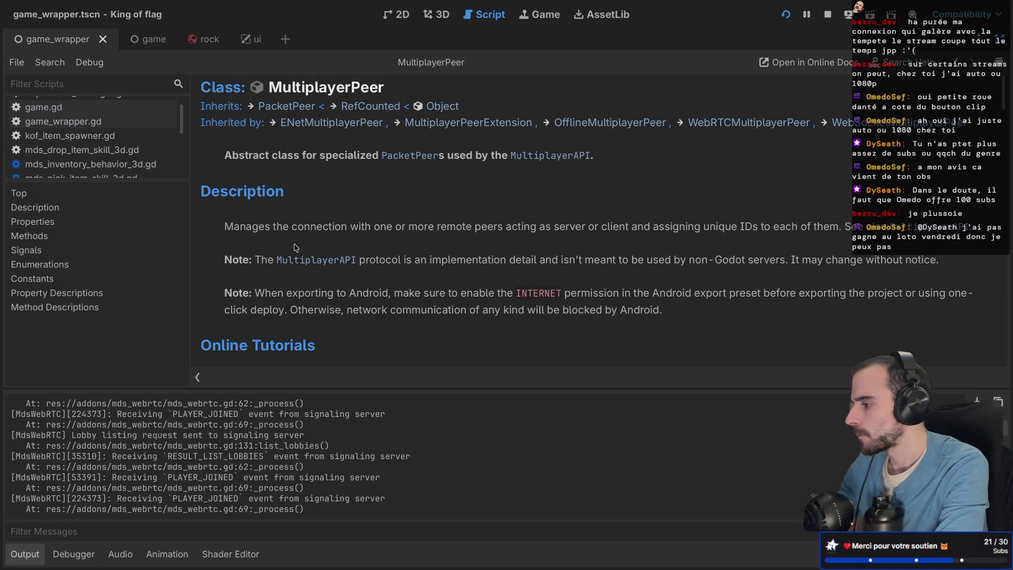
left_click(73, 249)
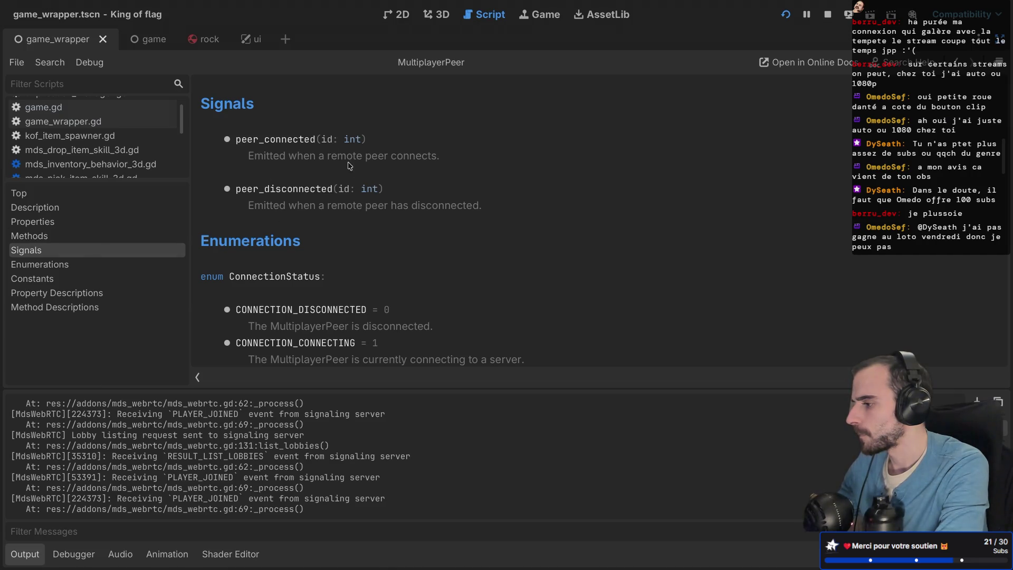
left_click_drag(248, 156, 446, 157)
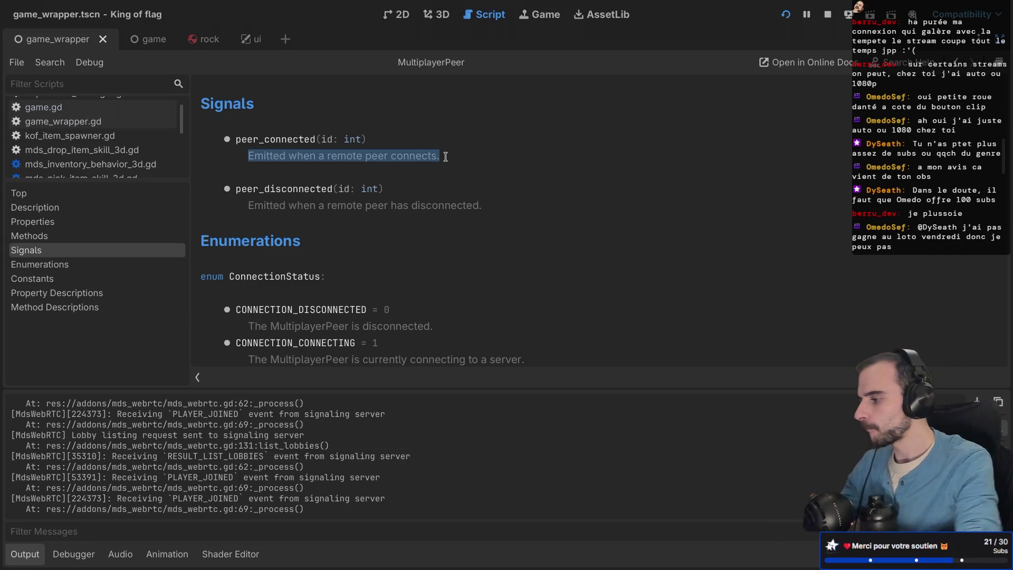
left_click(510, 197)
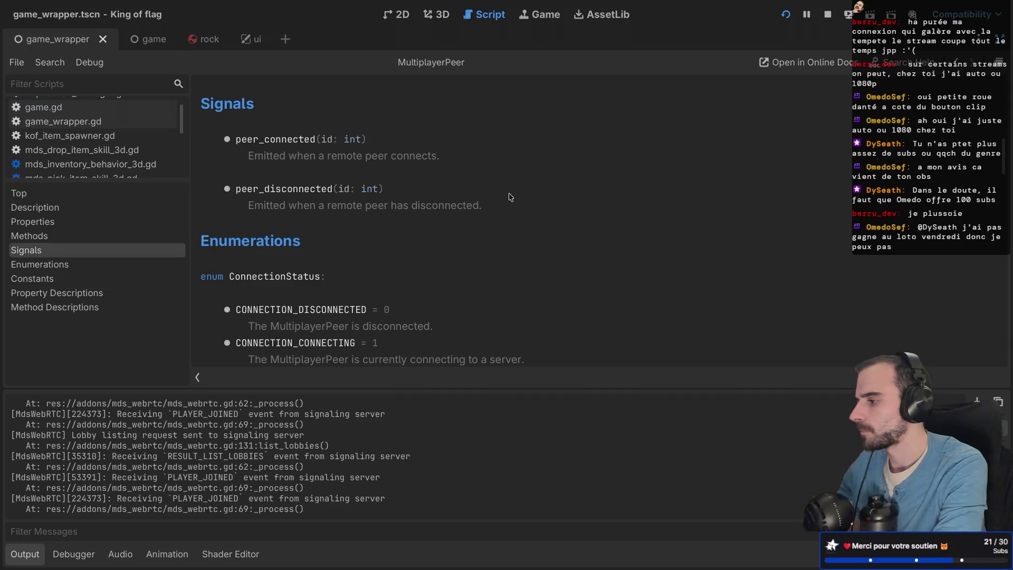
key("alt+Left")
key("alt+Left")
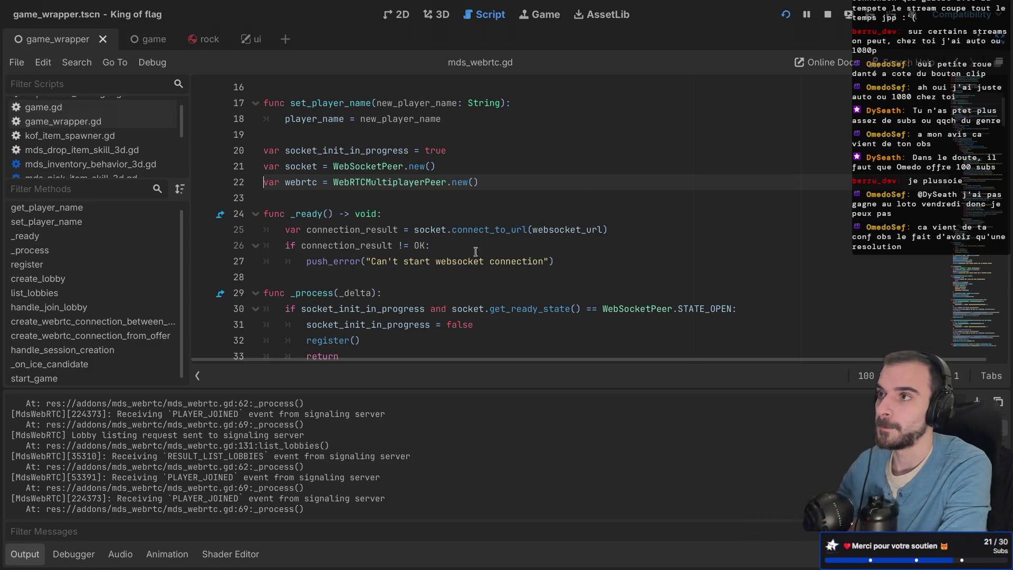
scroll(476, 252, "down", 4)
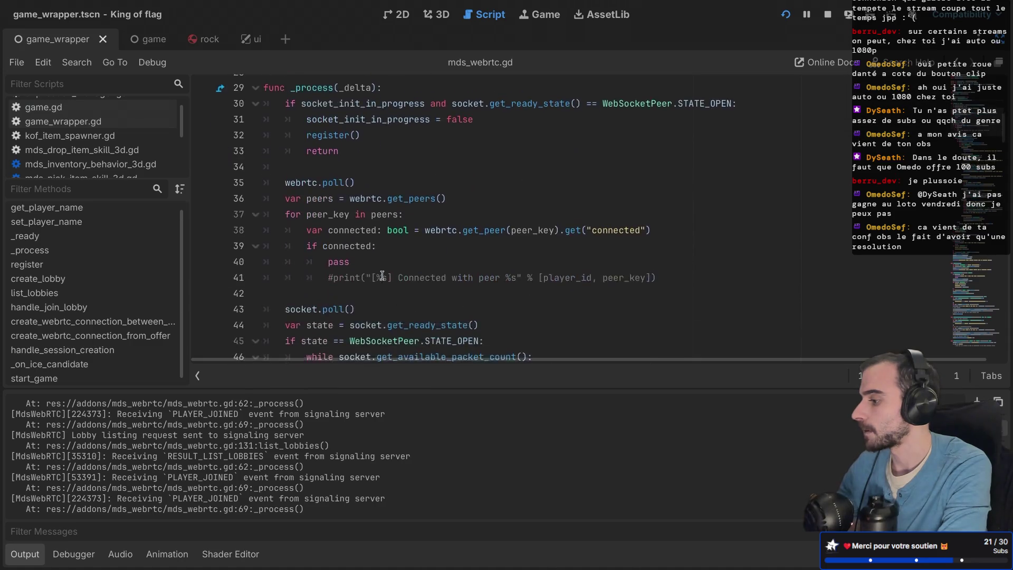
scroll(382, 277, "down", 2)
scroll(382, 276, "up", 2)
scroll(383, 277, "down", 1)
scroll(382, 276, "down", 3)
scroll(382, 275, "down", 1)
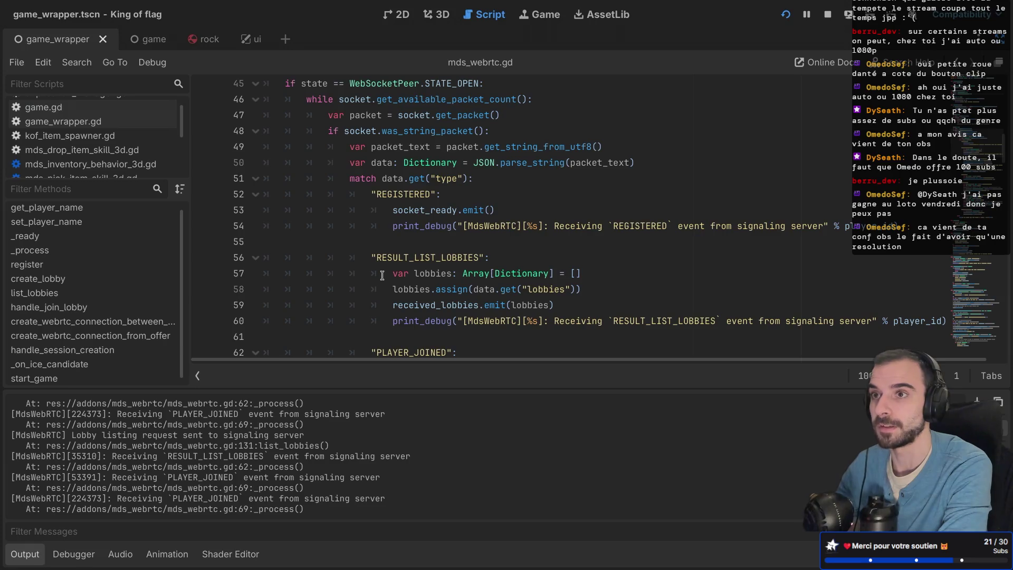
scroll(382, 275, "down", 2)
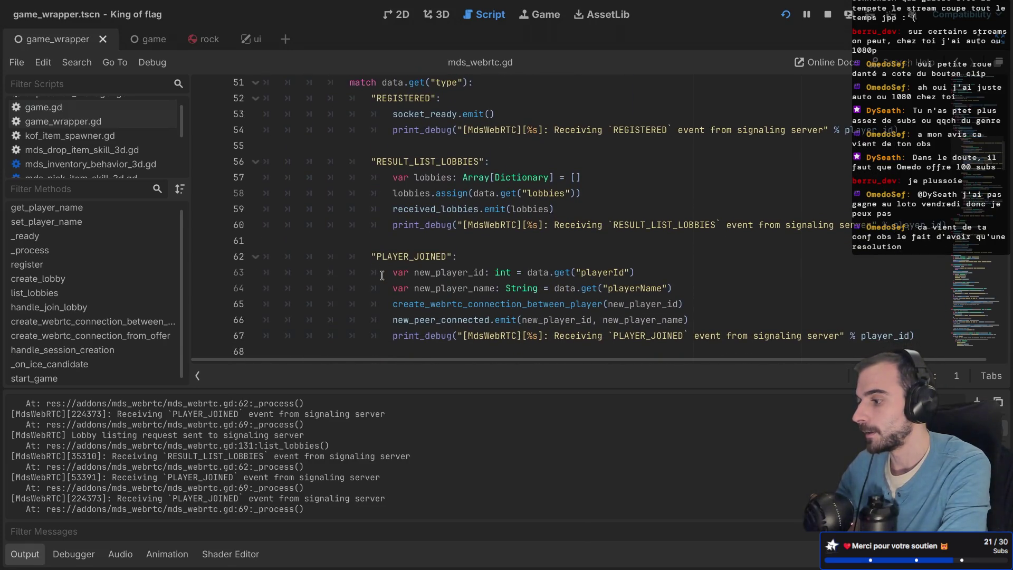
scroll(383, 276, "down", 3)
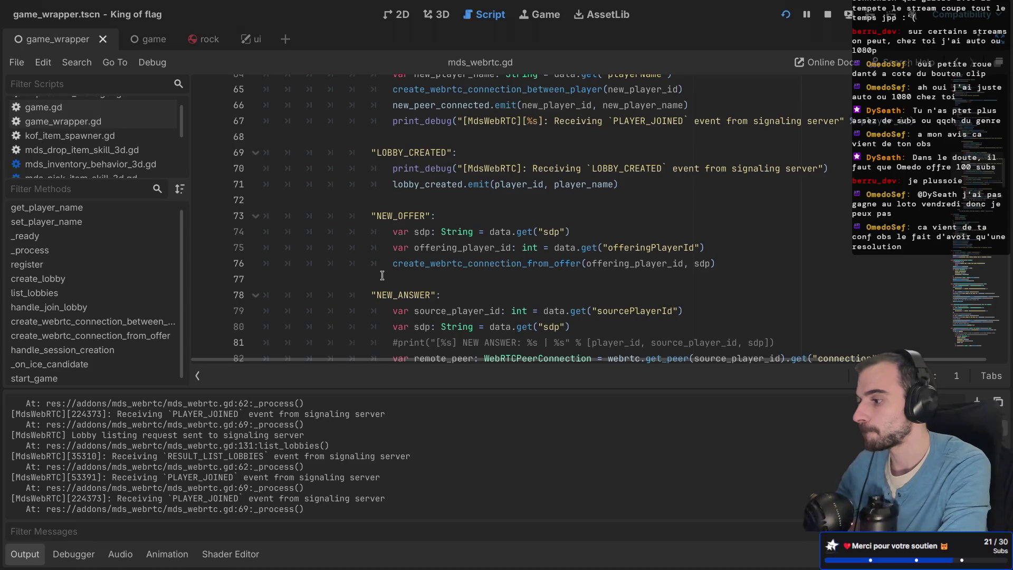
scroll(382, 276, "down", 3)
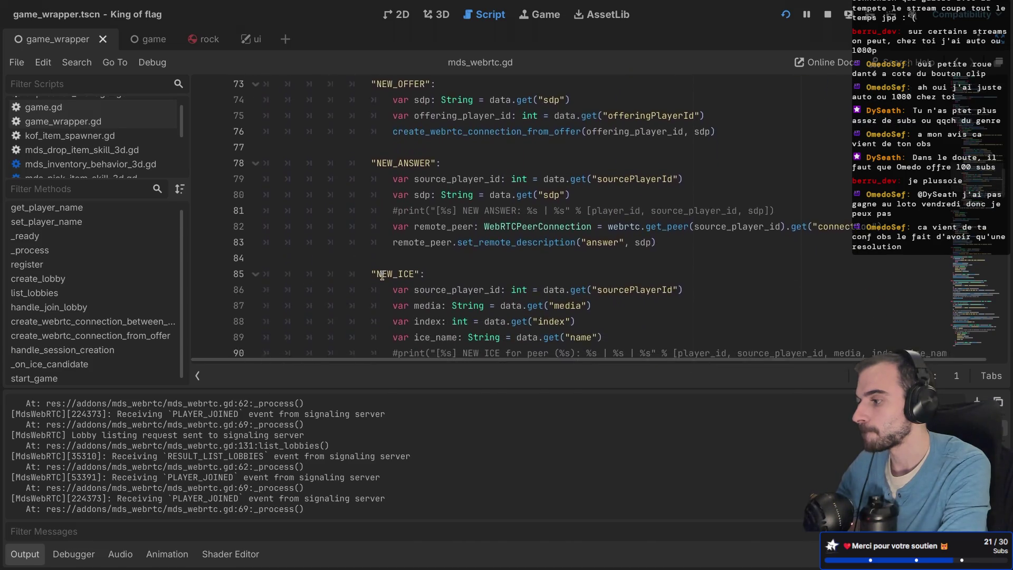
scroll(383, 275, "down", 1)
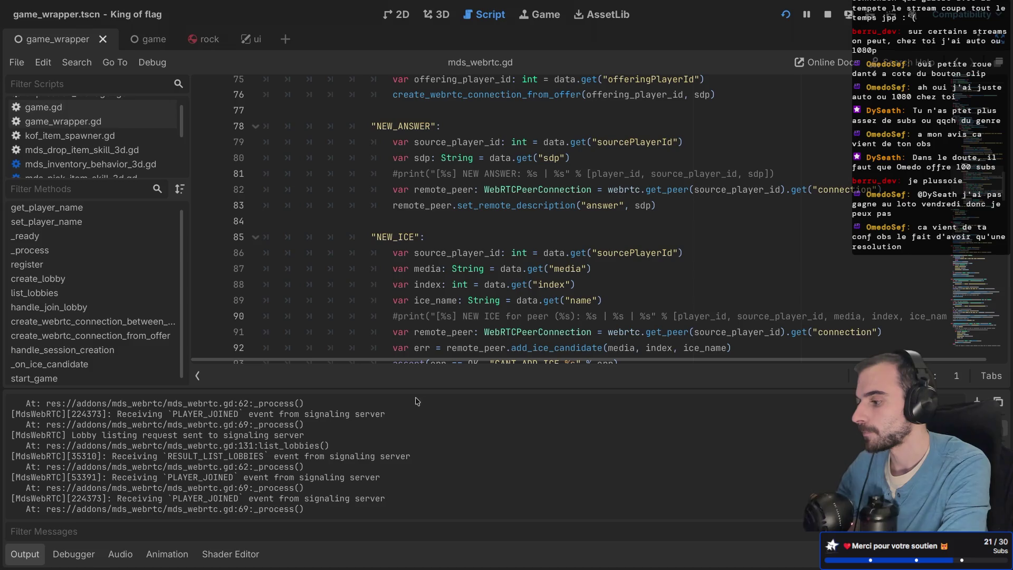
scroll(476, 242, "down", 2)
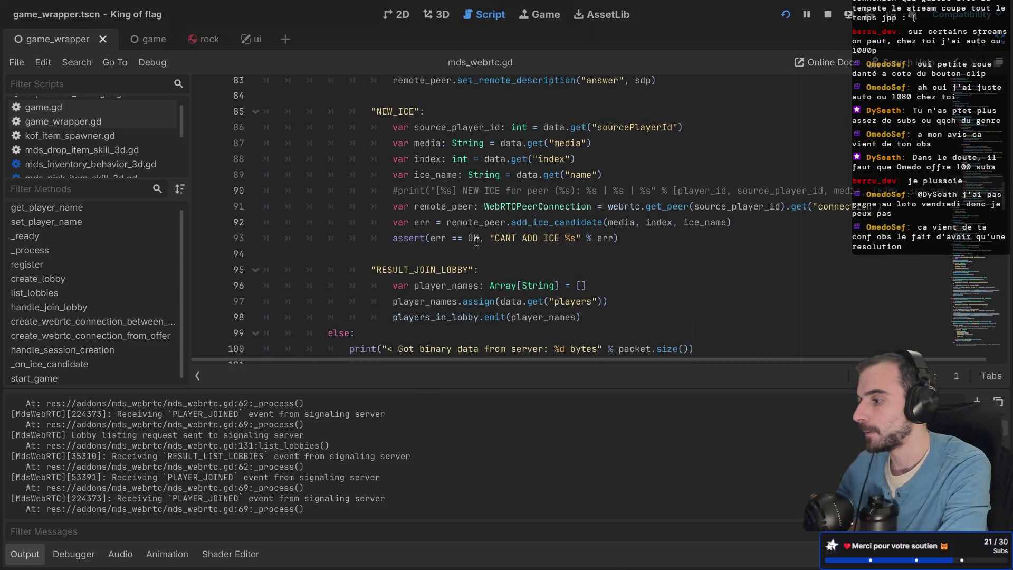
scroll(476, 241, "down", 2)
scroll(476, 241, "down", 1)
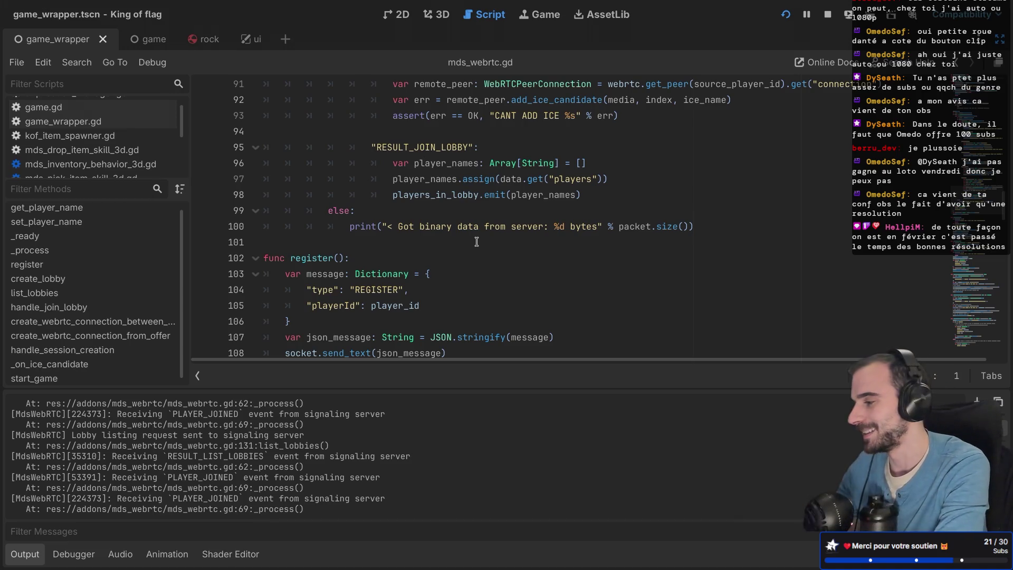
scroll(477, 242, "down", 3)
scroll(476, 242, "up", 3)
scroll(476, 242, "up", 20)
scroll(477, 242, "down", 3)
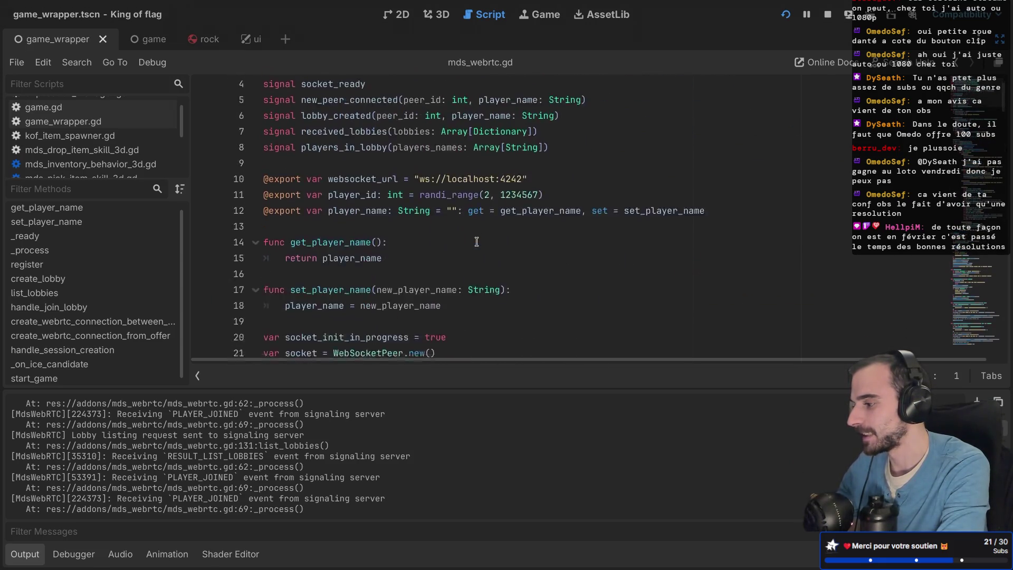
scroll(476, 241, "down", 2)
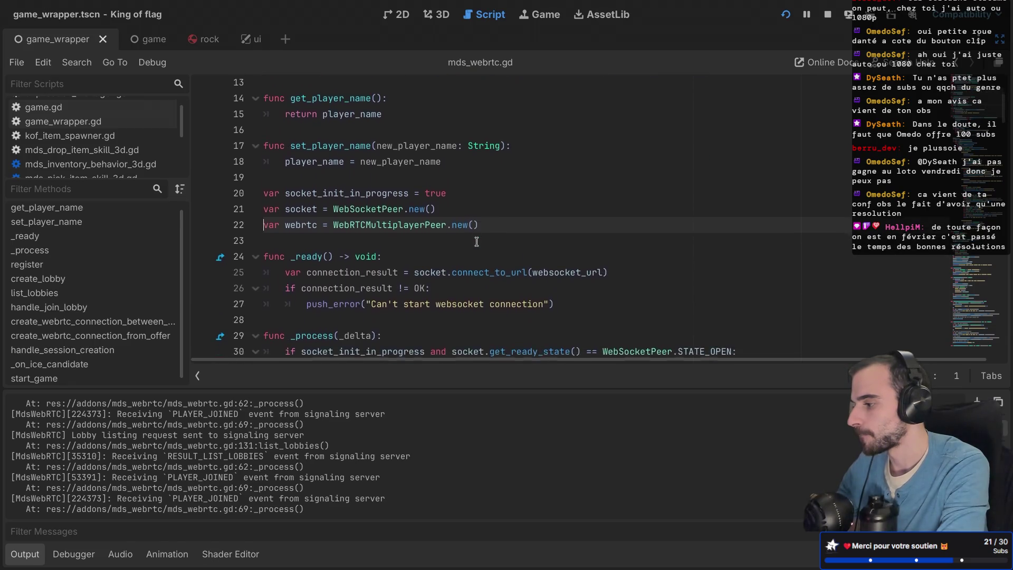
scroll(501, 218, "down", 2)
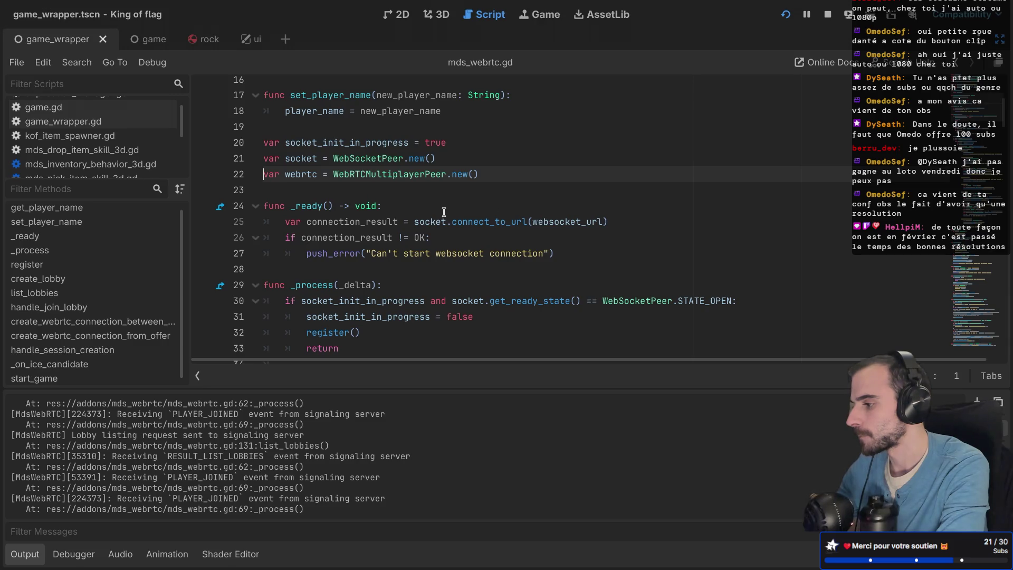
left_click(405, 207)
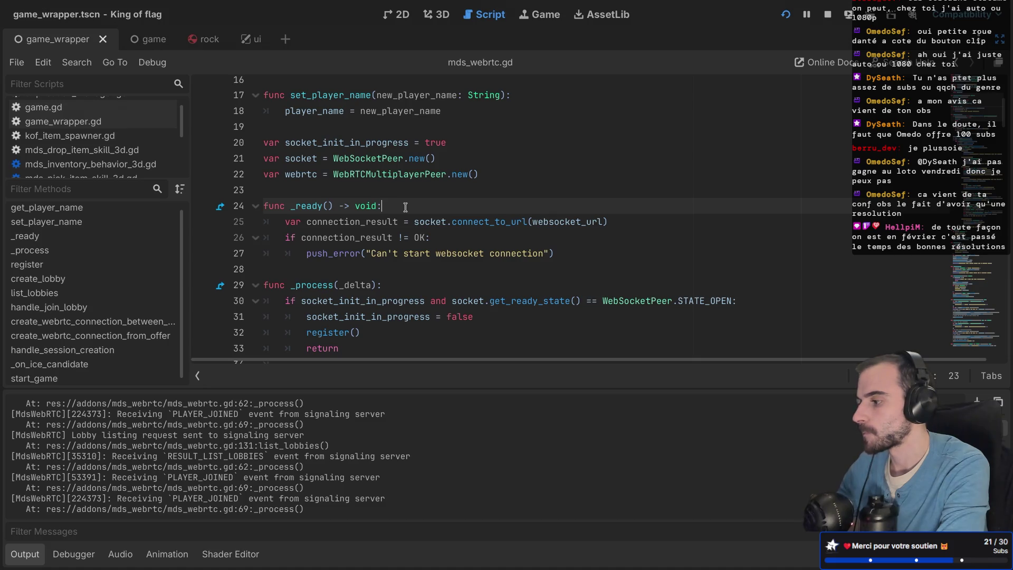
- Add webrtc.peer_connected on a new line in _ready and check the signal's documentation
left_click(587, 249)
key("Return")
key("BackSpace")
type("webrtc.pe")
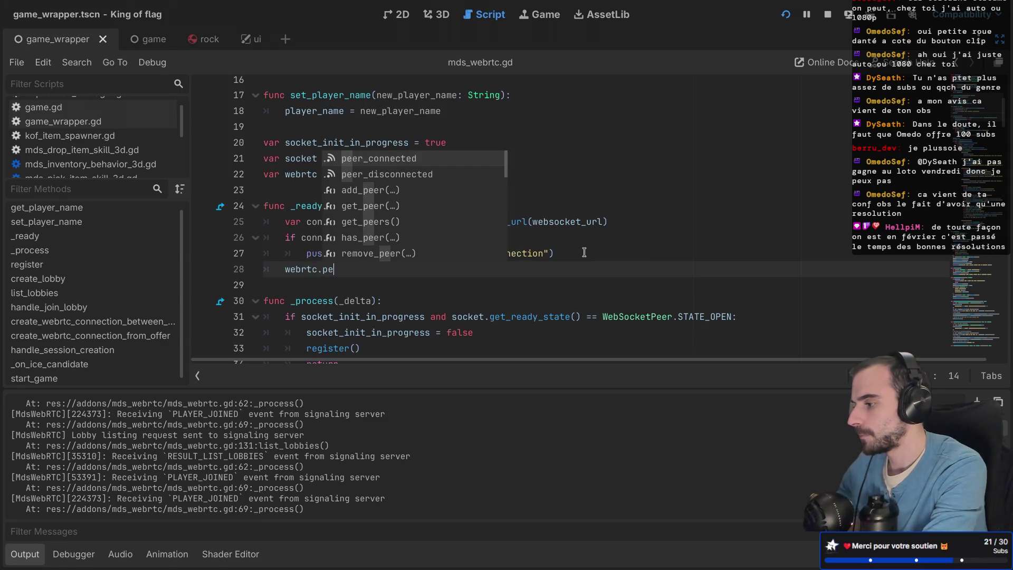
key("Return")
type(".c")
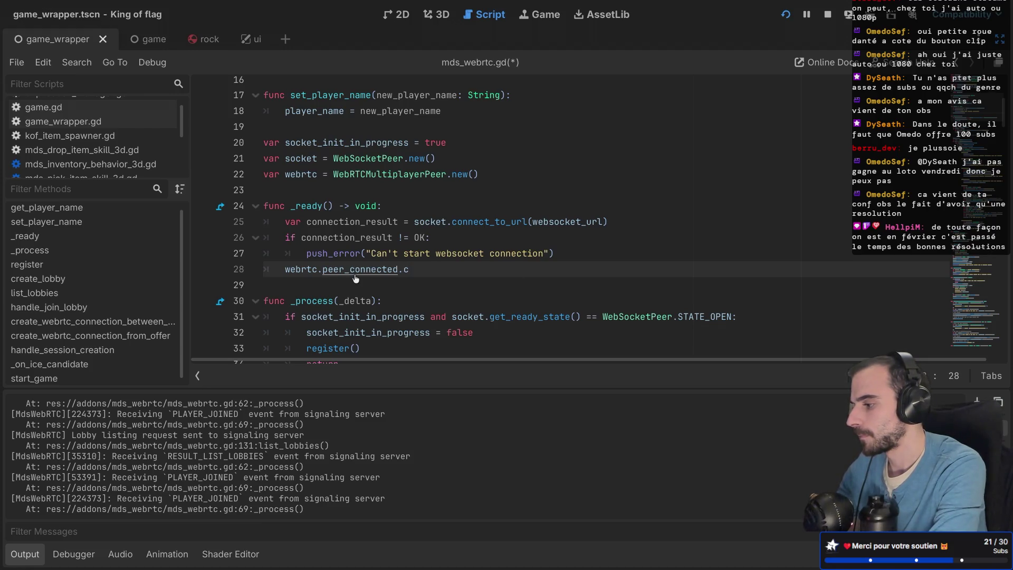
left_click(357, 270, "ctrl")
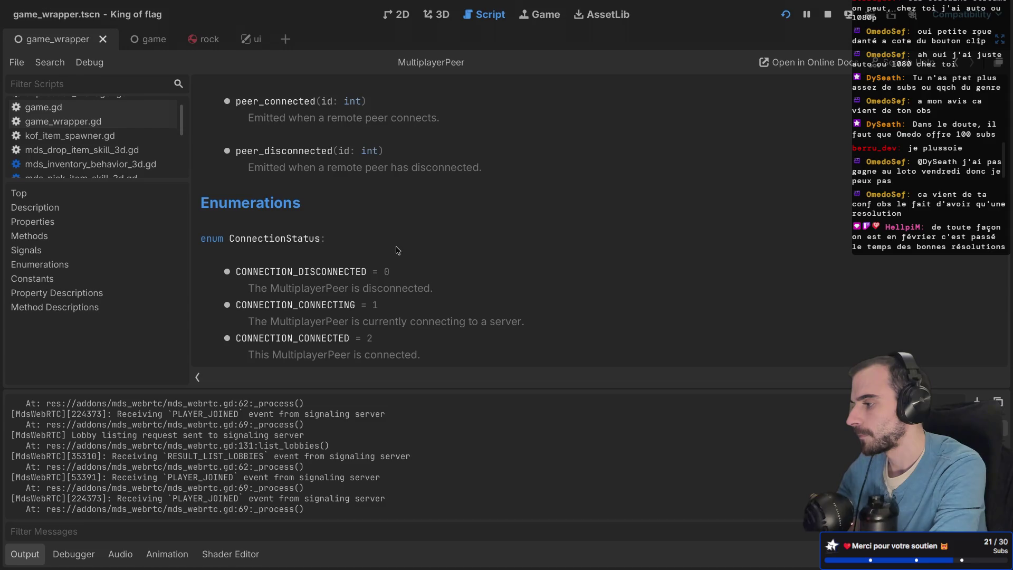
scroll(397, 250, "up", 3)
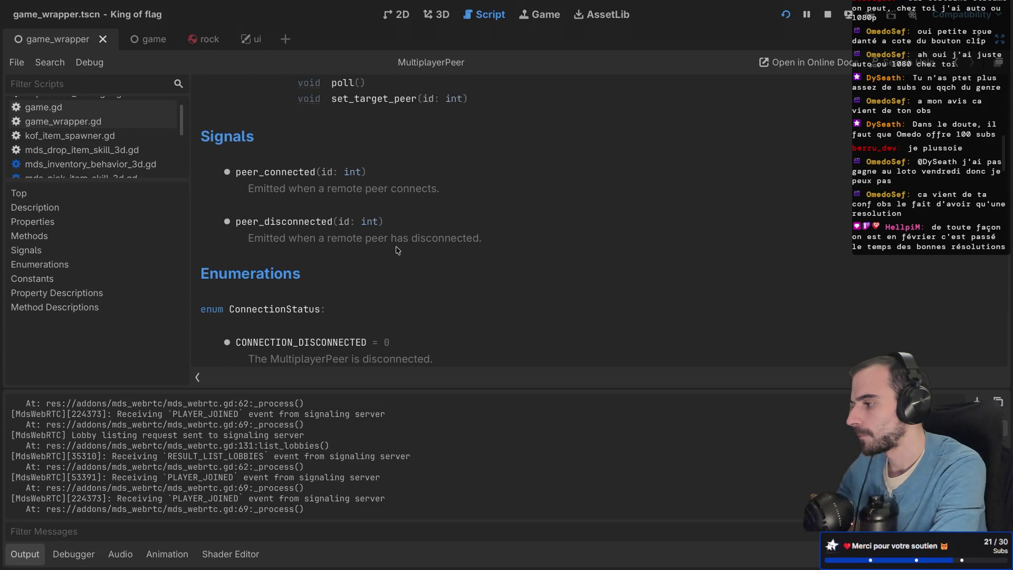
key("alt+Left")
- Complete the line as webrtc.peer_connected.connect() with no handler yet
key("End")
key("BackSpace")
key("BackSpace")
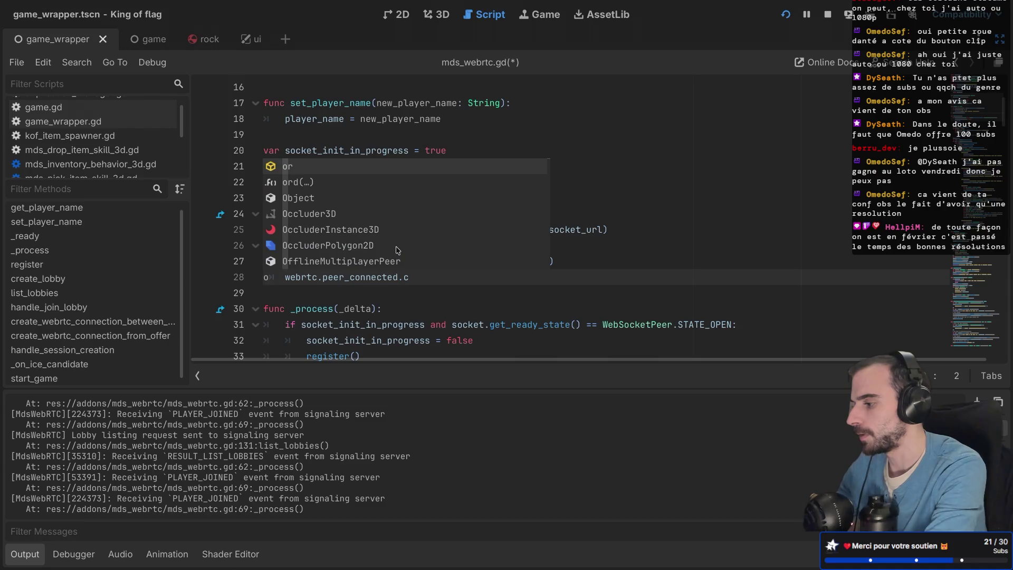
type(".connect(")
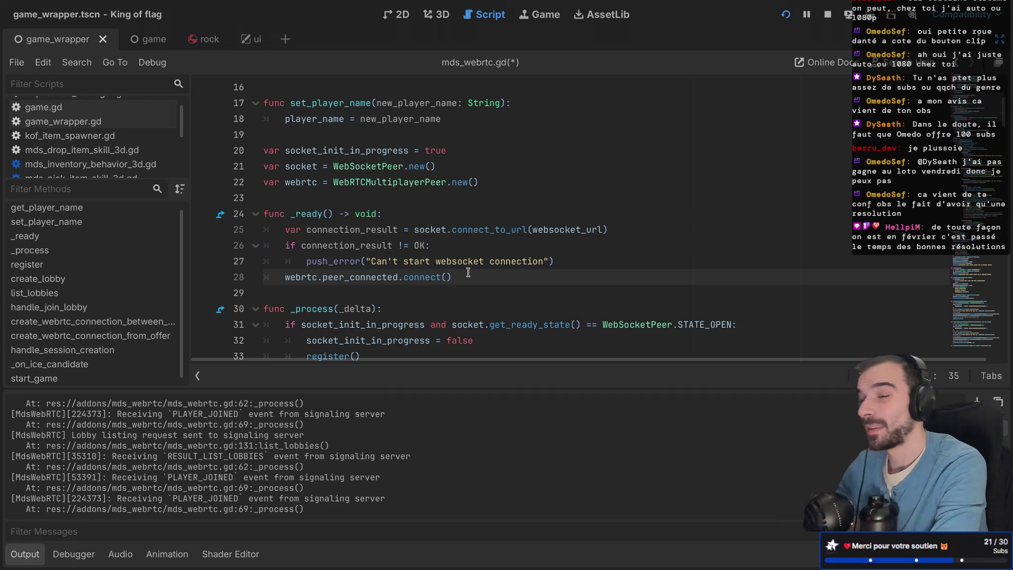
scroll(467, 272, "down", 13)
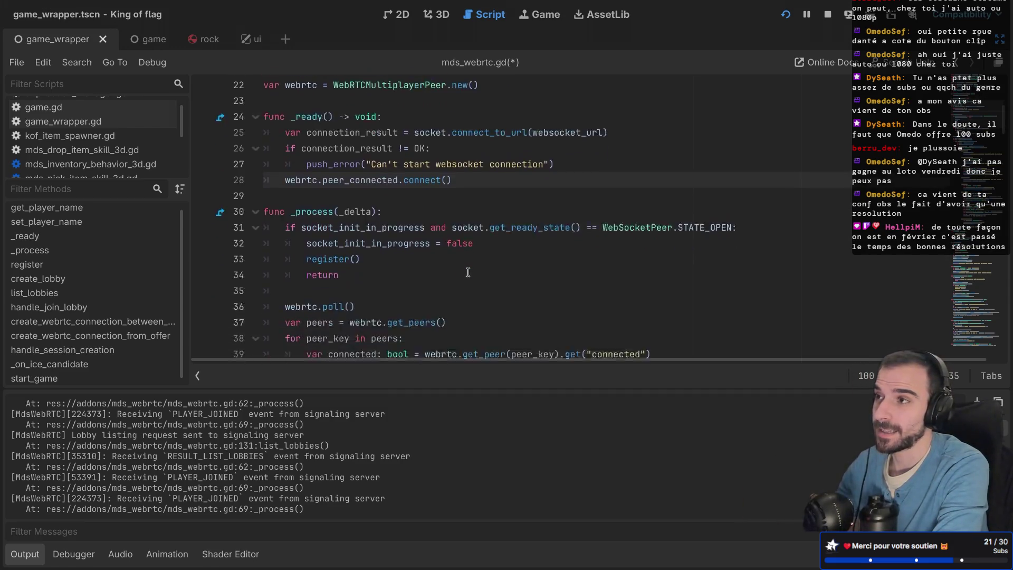
scroll(467, 272, "down", 20)
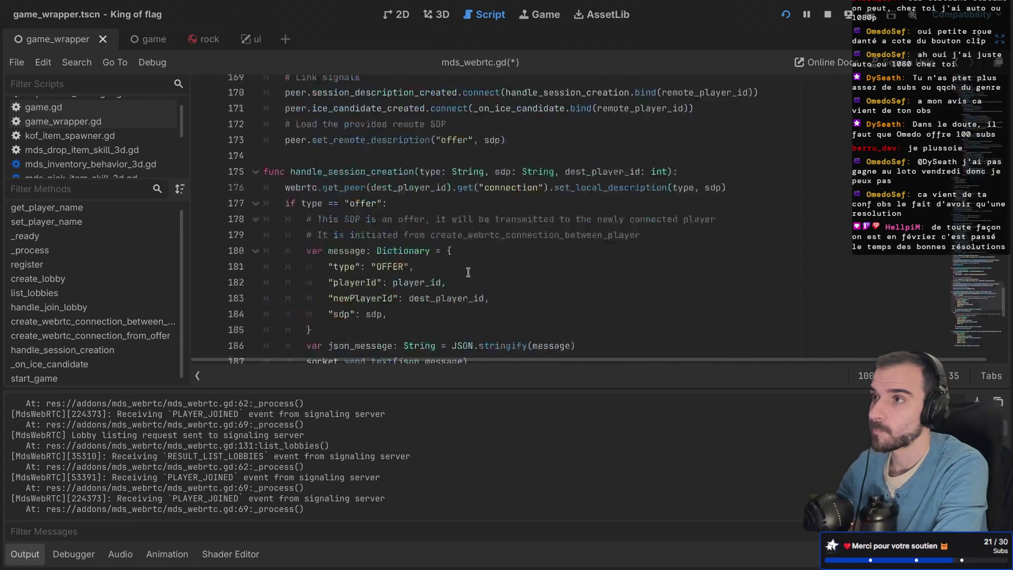
left_click(297, 343)
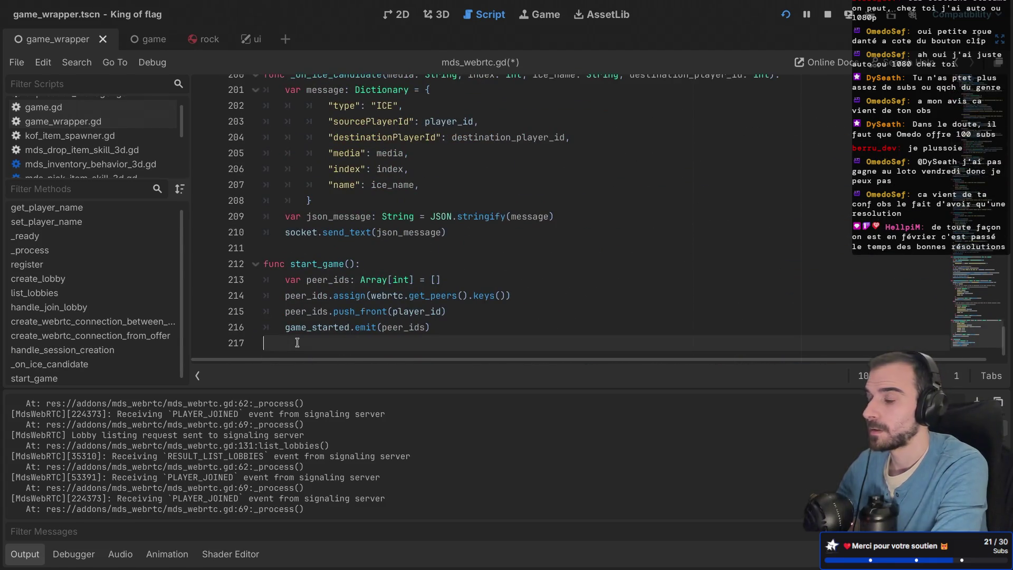
- Begin a new peers_ready() function declaration below start_game
key("Return")
type("func rpa")
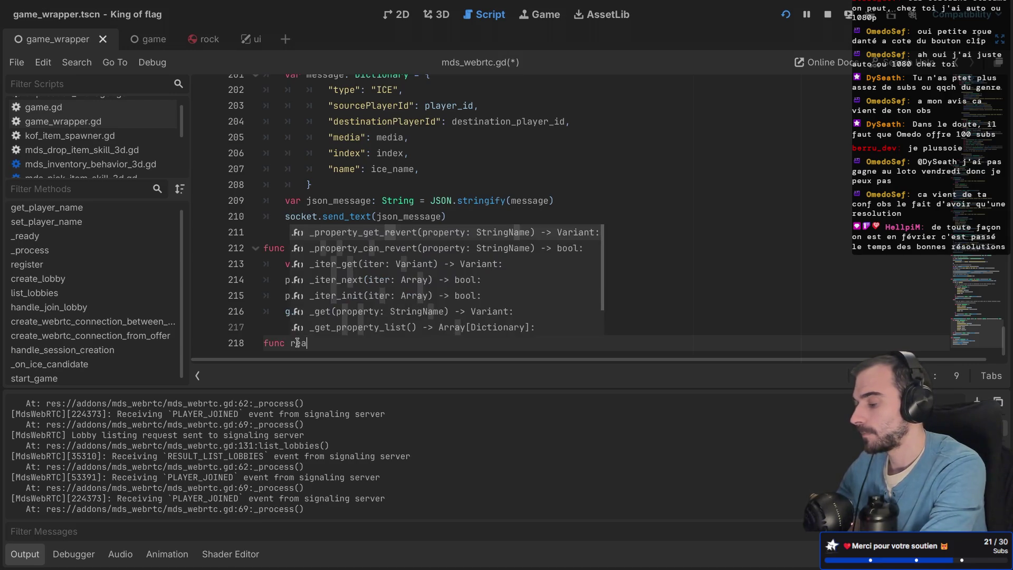
type("c_rea")
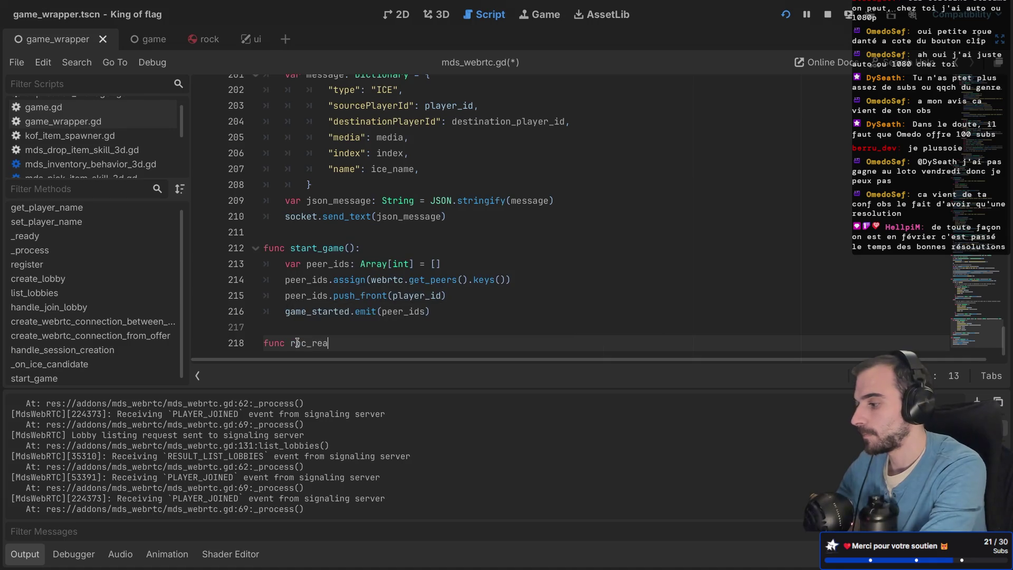
key("BackSpace")
key("BackSpace")
key("BackSpace")
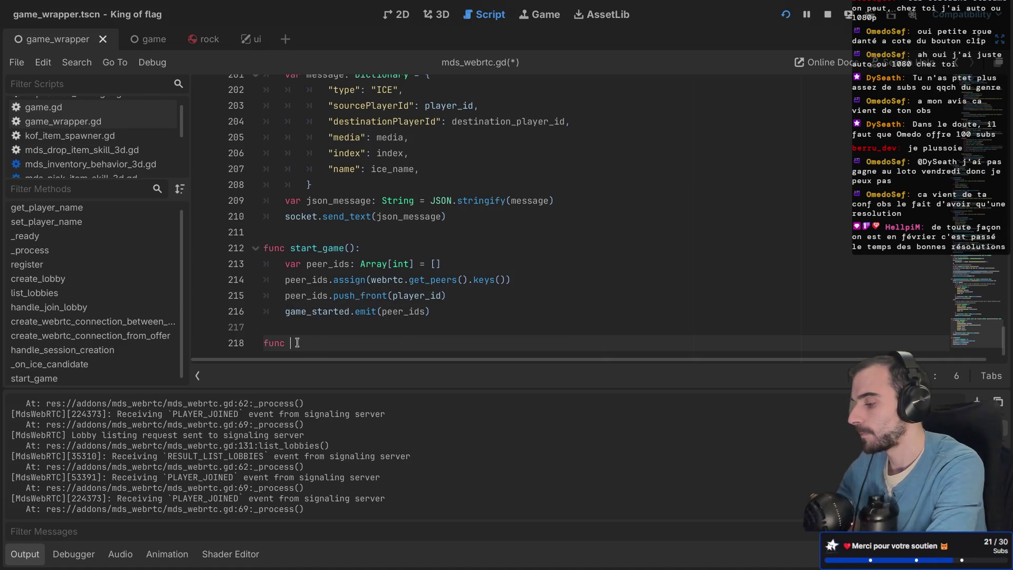
type("s")
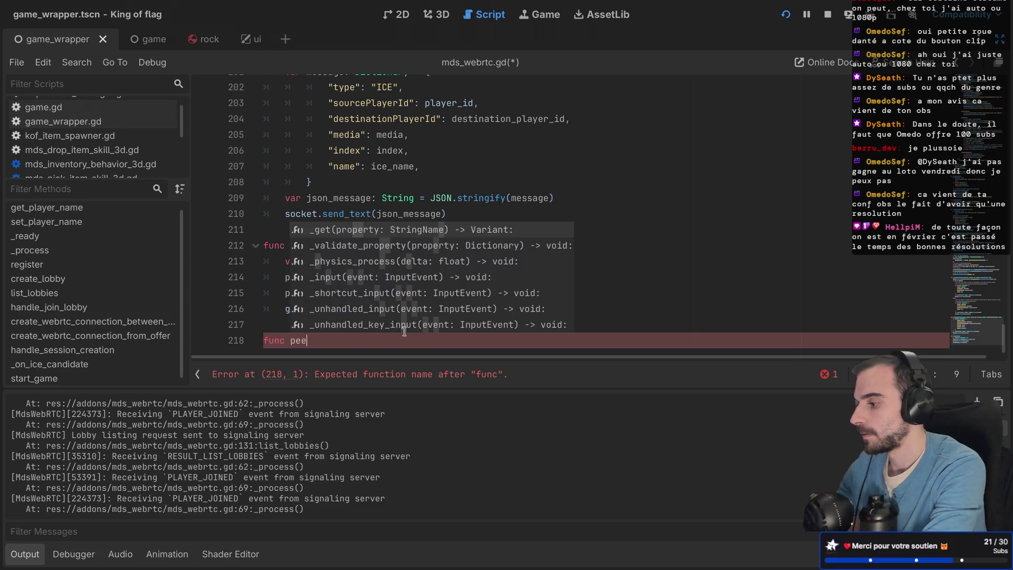
type("ynced")
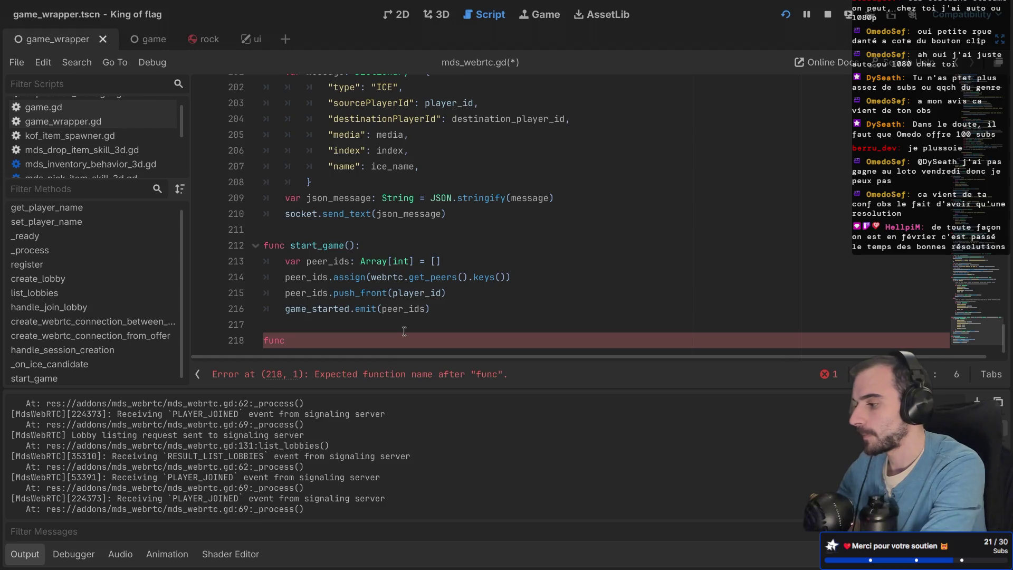
type("peers_read")
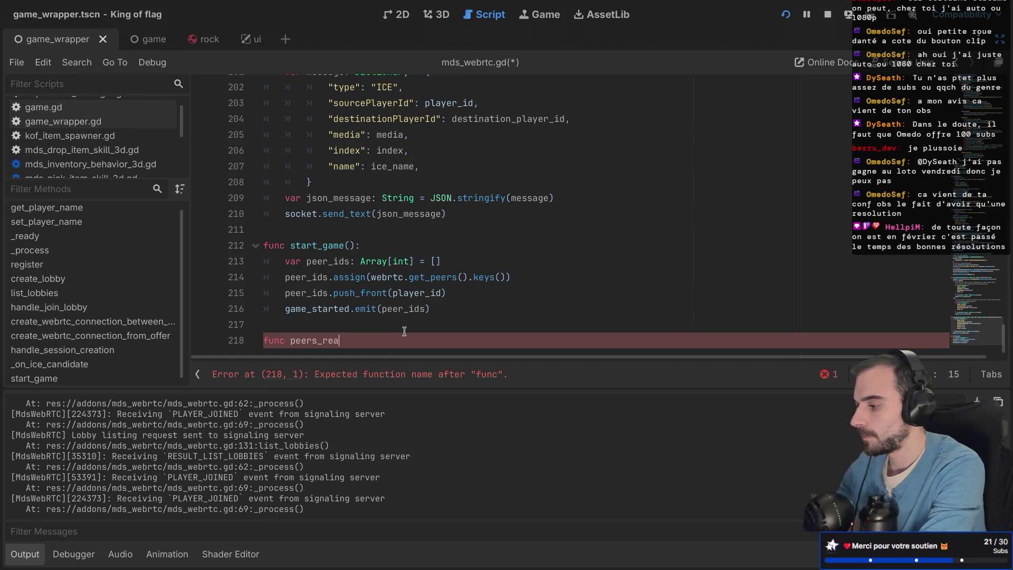
type("y()")
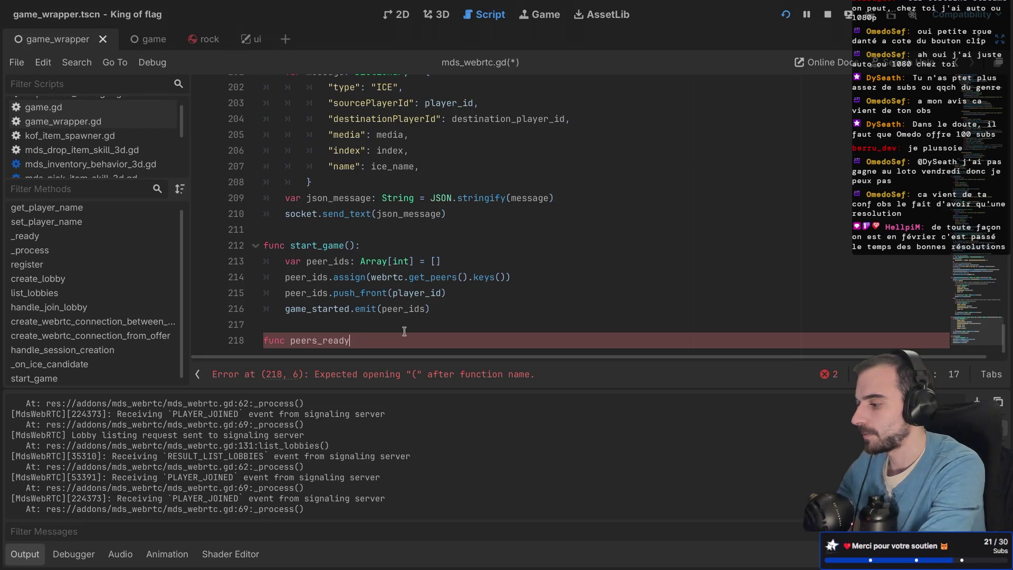
type(":")
key("Return")
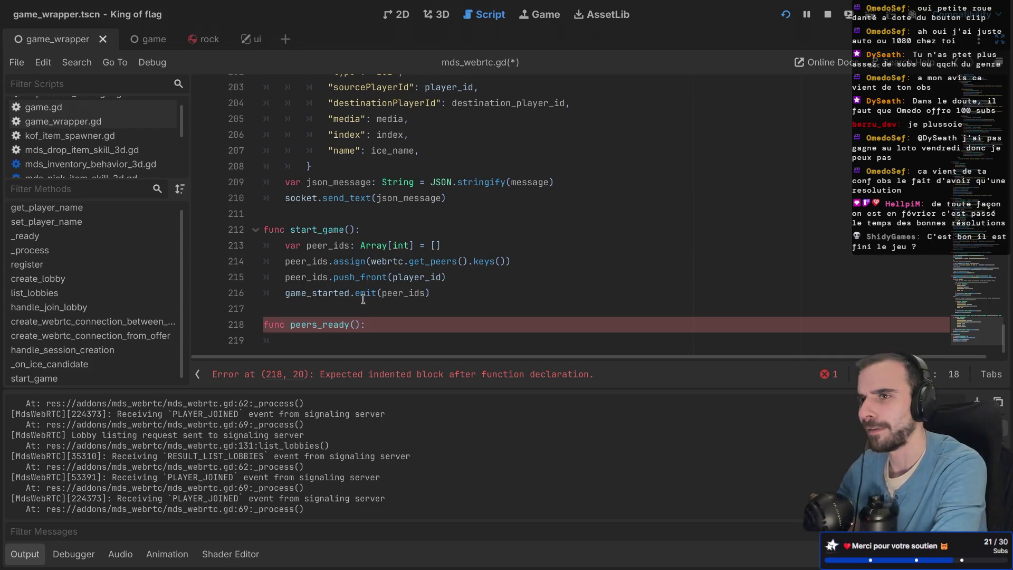
- Give peers_ready the parameters remote_player_id: int and number_of_peers: int, and save
mouse_move(363, 299)
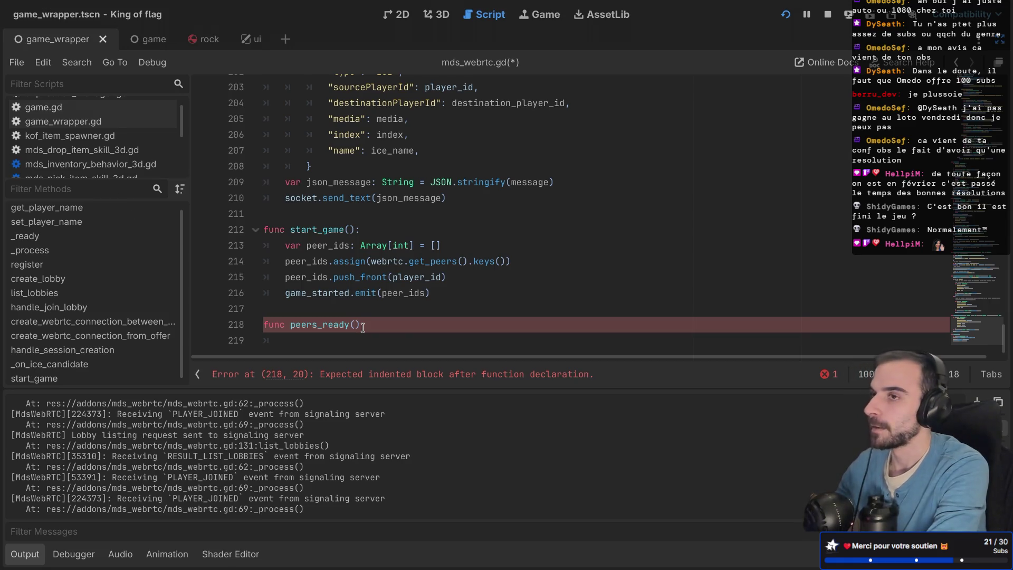
type("remote_play")
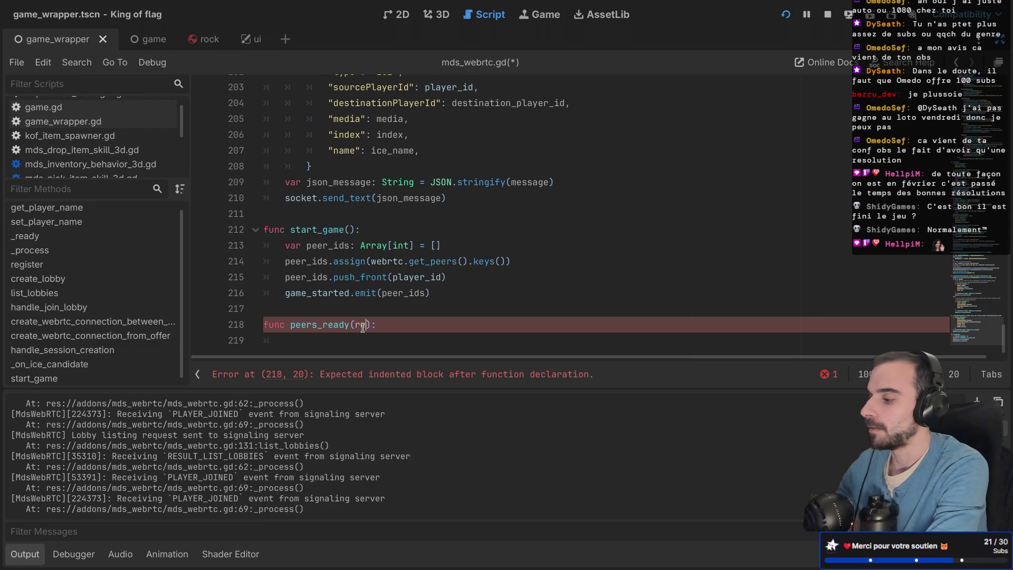
type("ers")
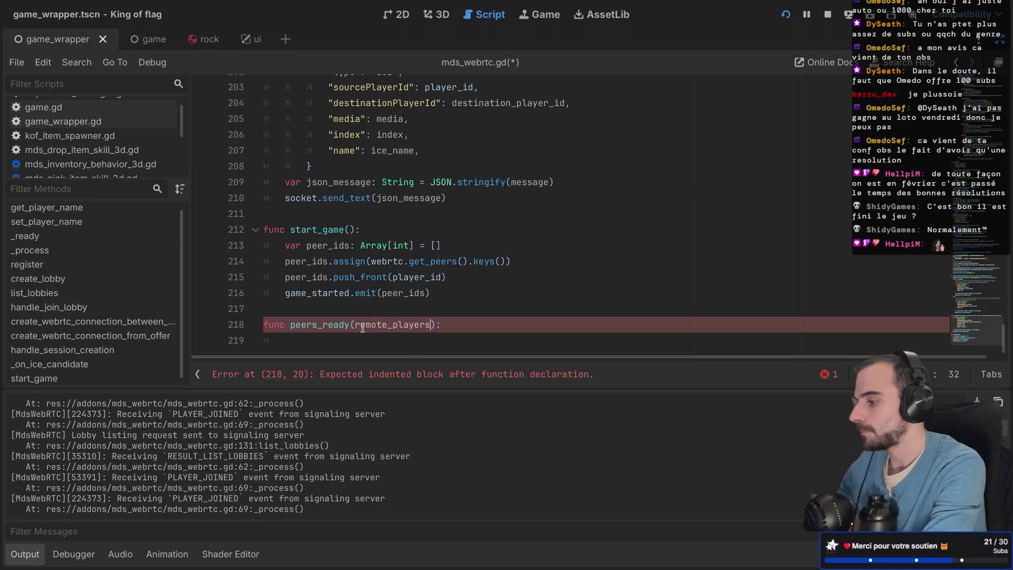
key("BackSpace")
type("_id: int, ")
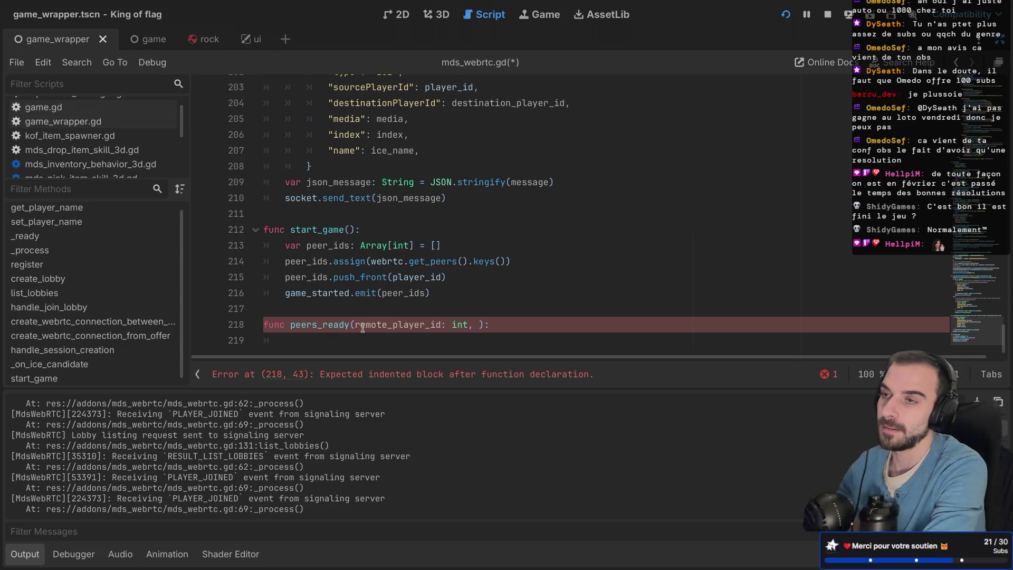
type("number_of_")
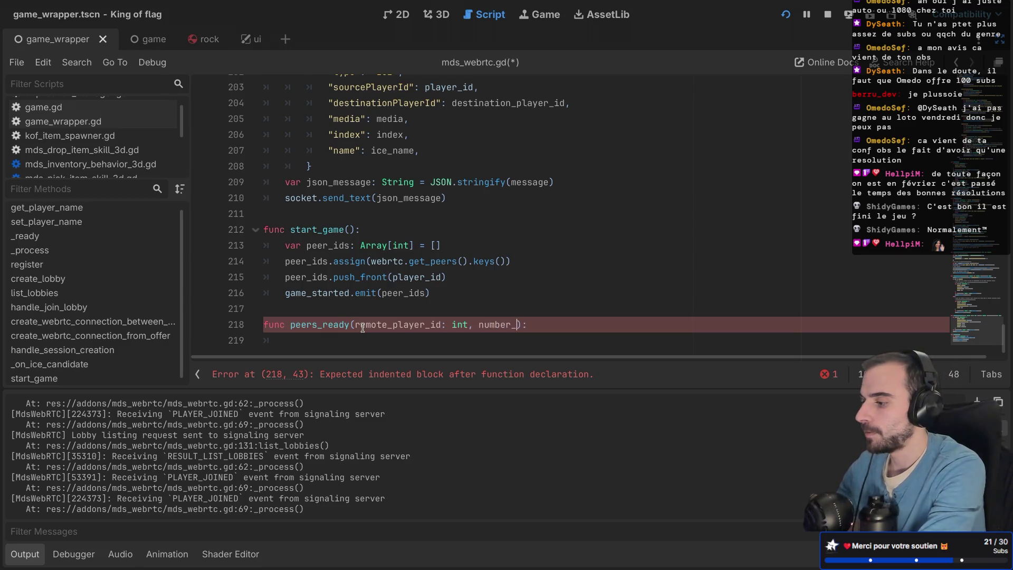
type("peers: ")
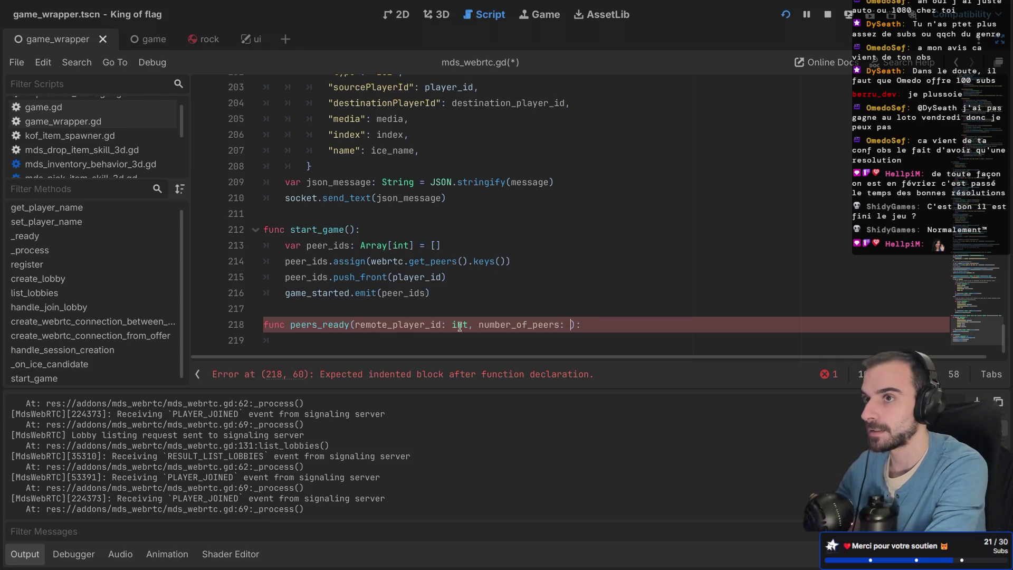
type("int")
key("ctrl+s")
left_click(409, 323)
left_click(268, 305)
key("Return")
type("@rpc")
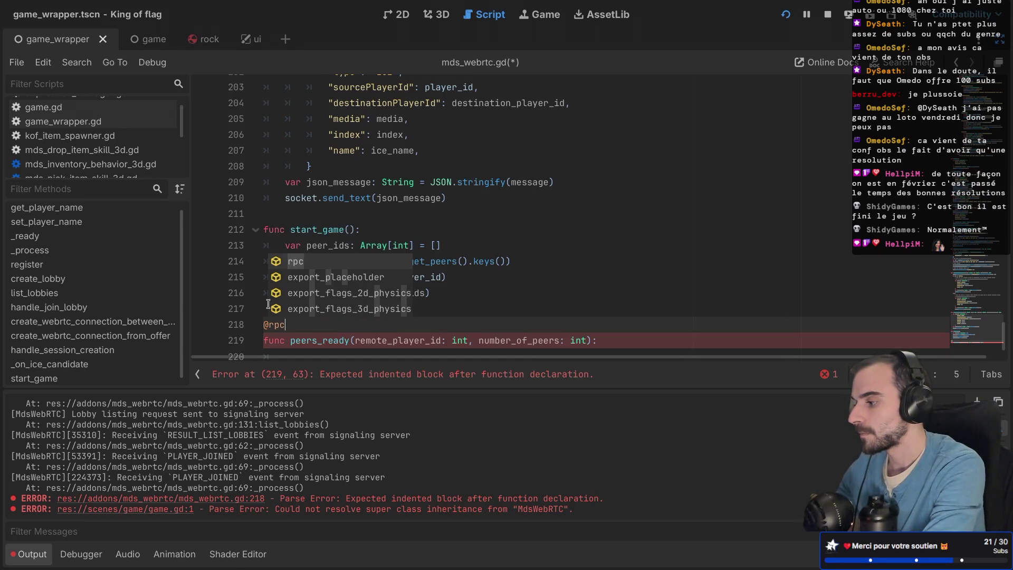
type("(\"a")
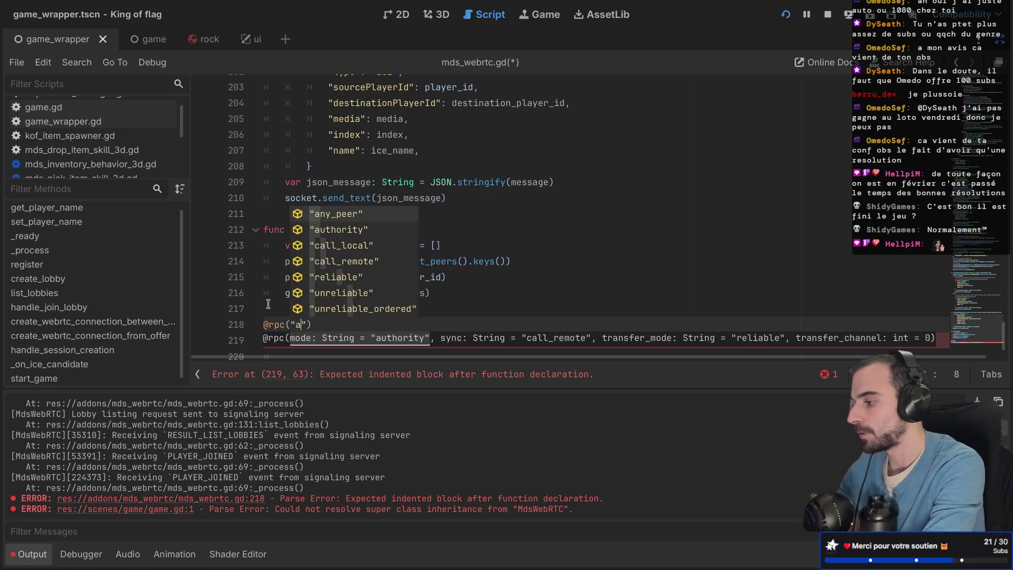
key("Return")
type(", \"")
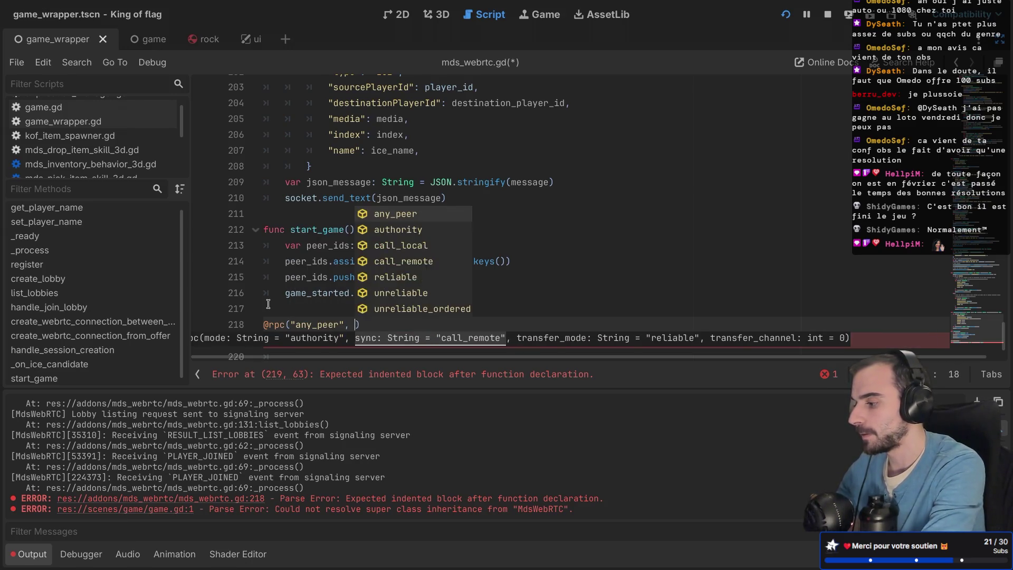
key("Down")
key("Down")
key("Down")
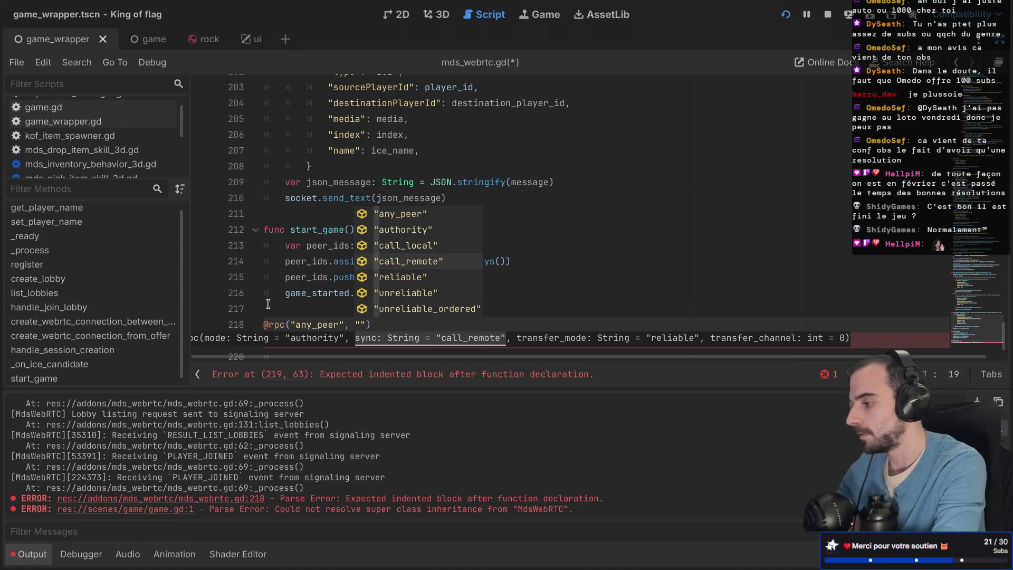
key("Up")
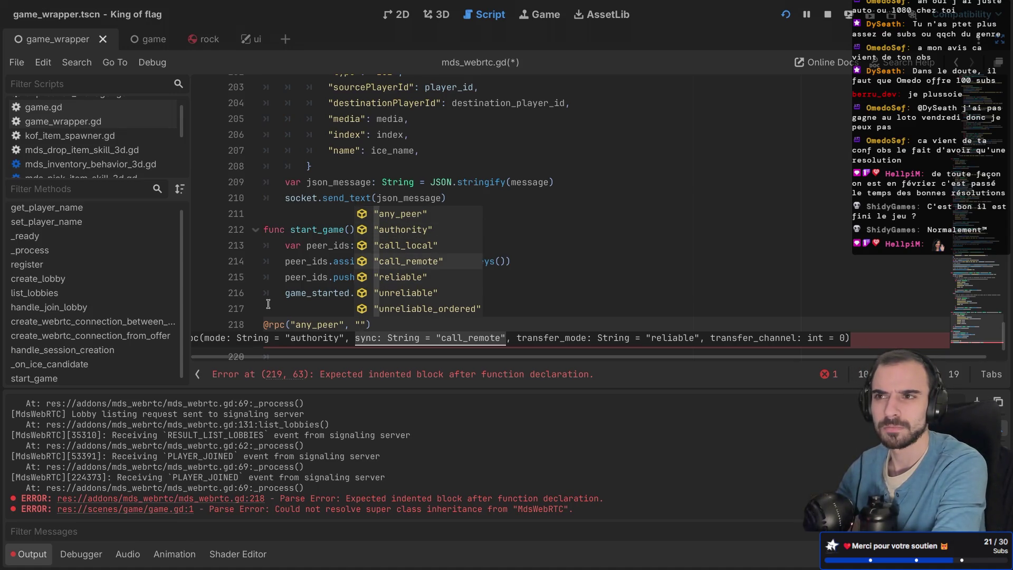
key("Return")
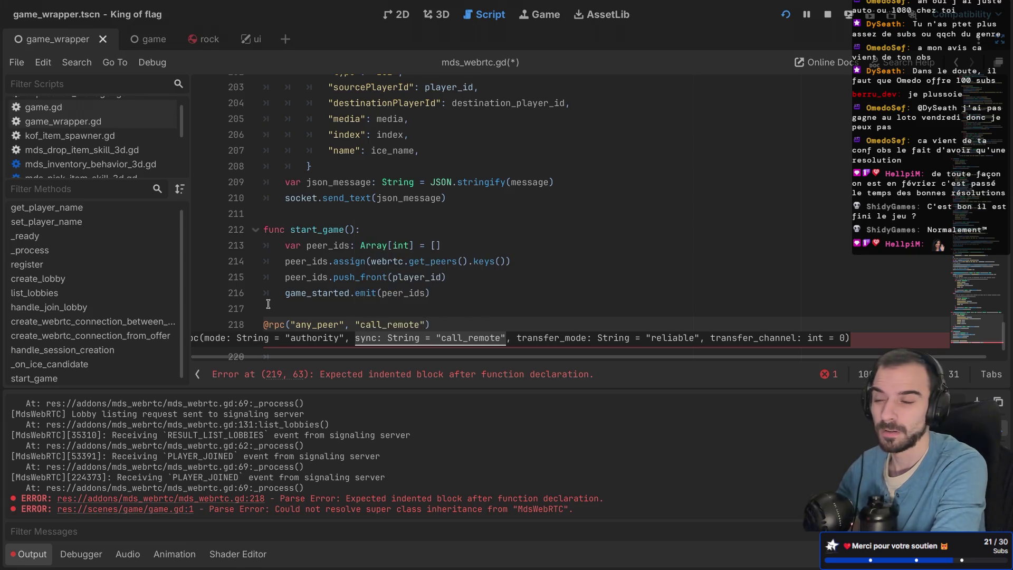
key("ctrl+s")
- Begin the peers_ready body with an unfinished 'if number_of_peers' line
right_click(517, 204)
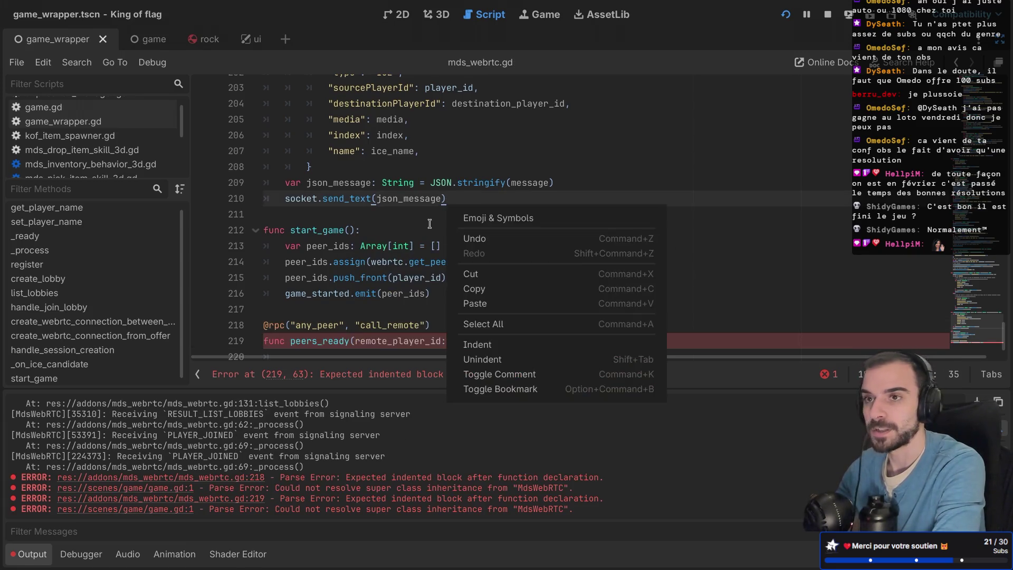
scroll(644, 274, "down", 1)
left_click(608, 310)
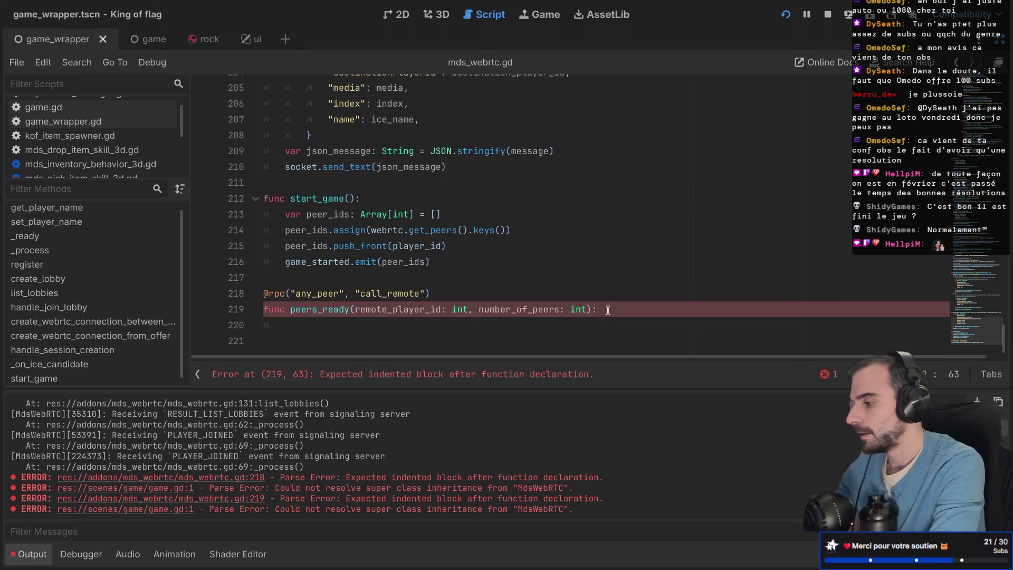
key("Return")
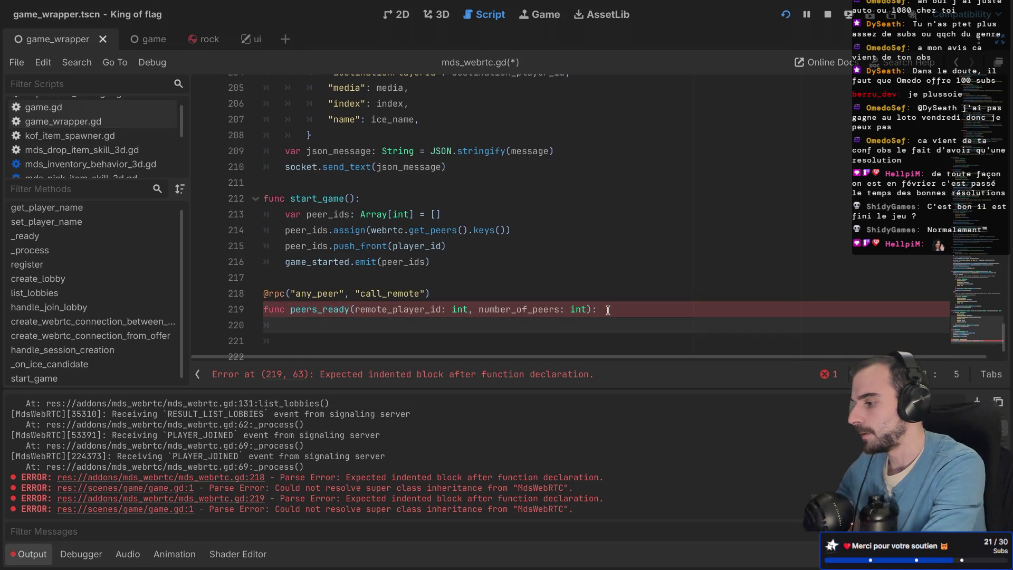
type("if num")
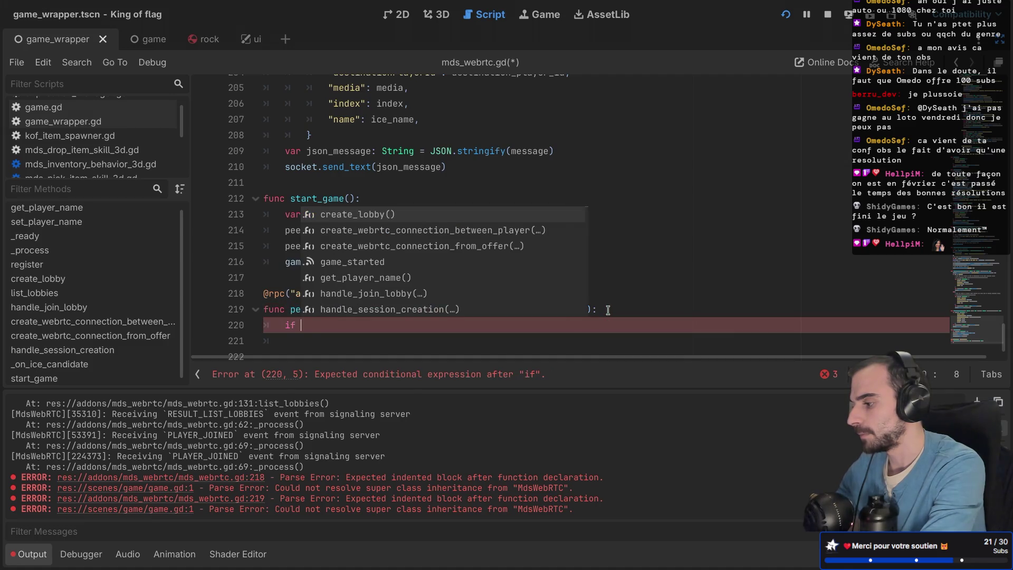
key("Return")
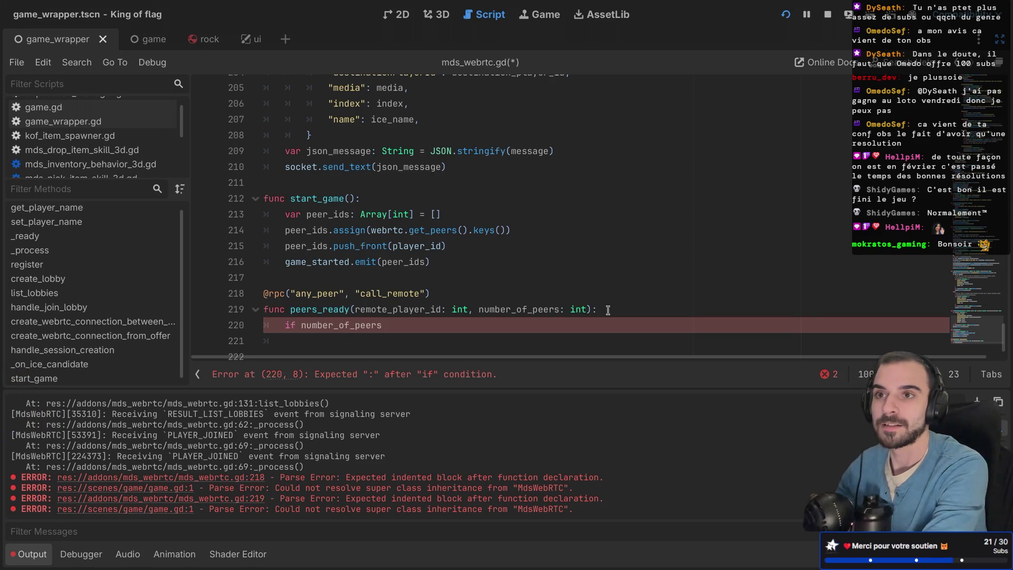
scroll(551, 212, "up", 20)
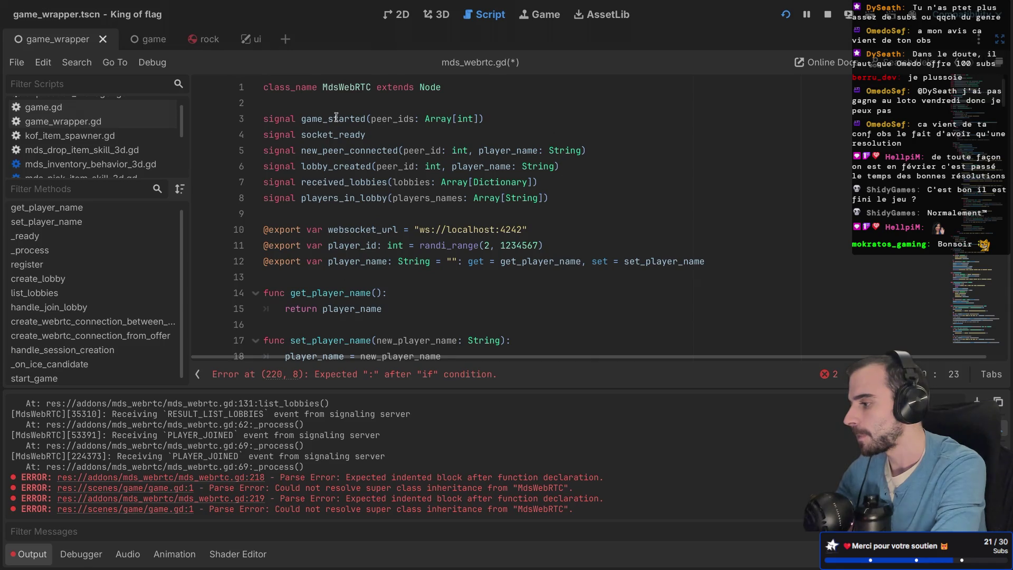
- Declare var _number_of_players: int = 1 below the player_name export and save
scroll(336, 116, "down", 3)
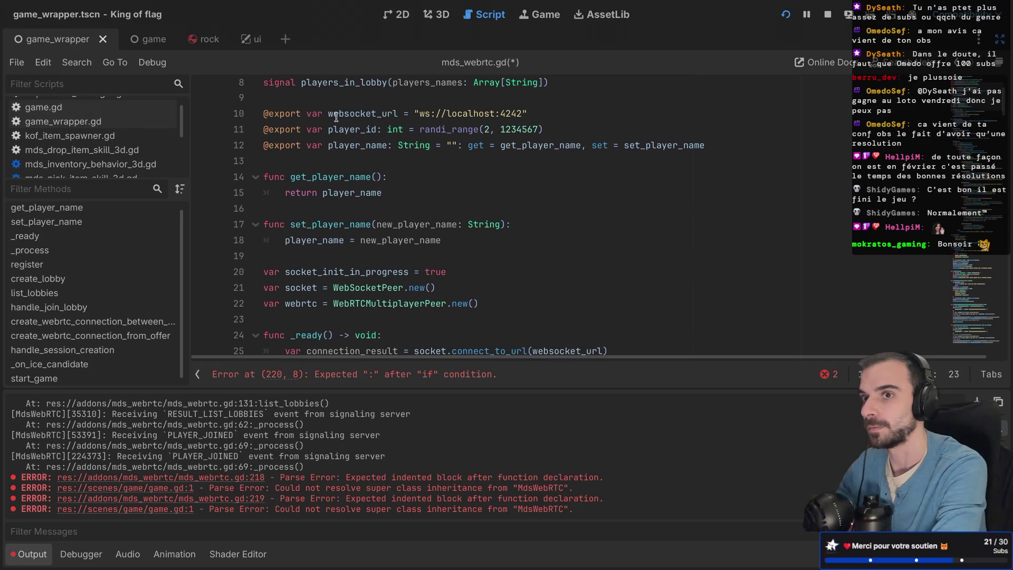
scroll(336, 117, "up", 3)
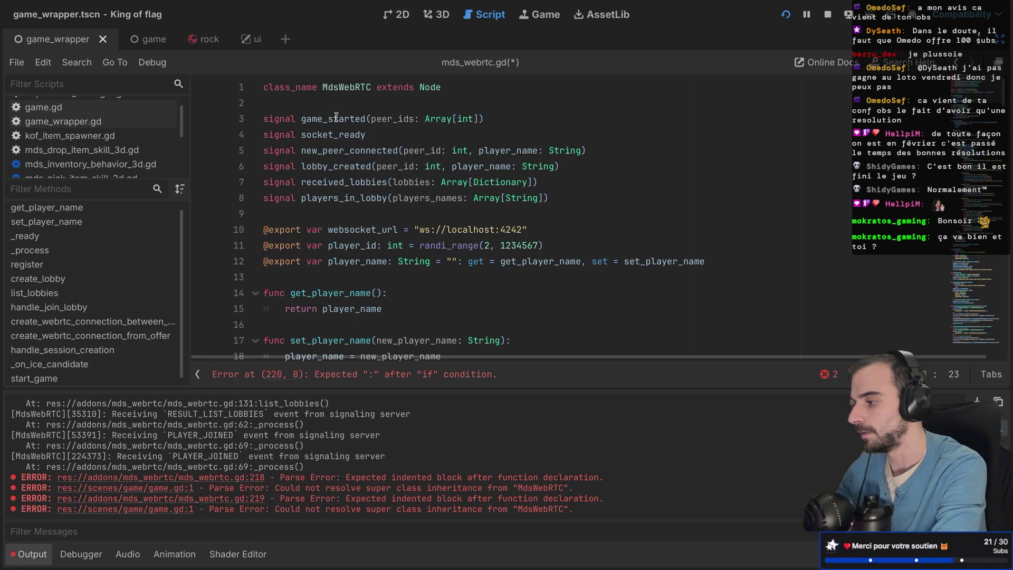
left_click(724, 268)
key("Return")
key("Return")
type("var _")
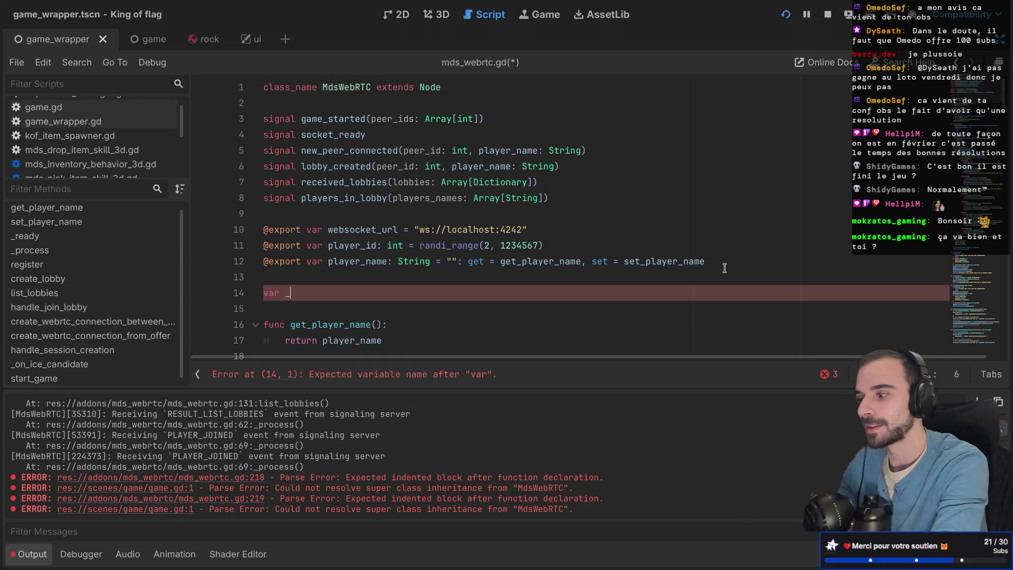
type("player")
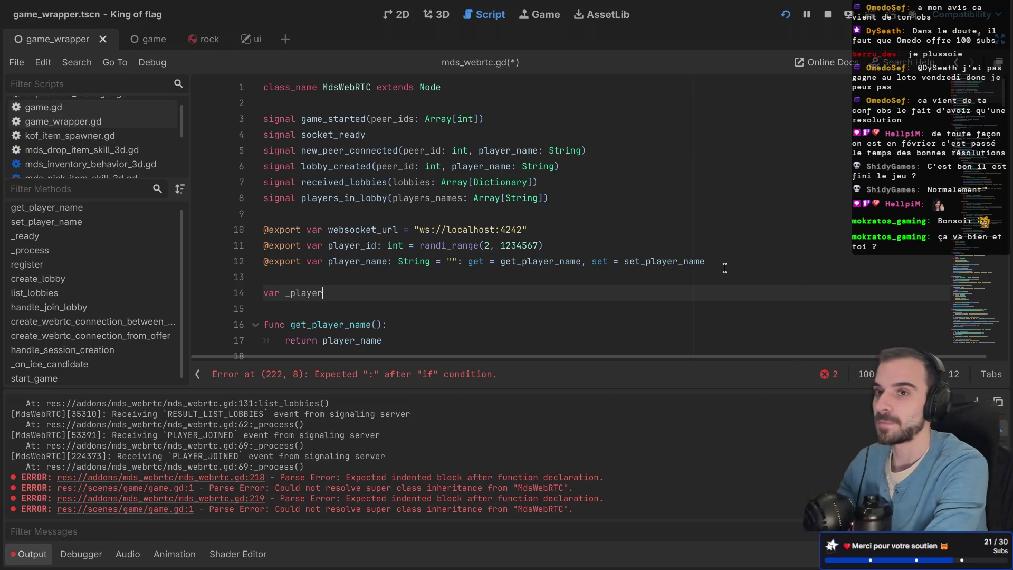
type("_")
key("BackSpace")
key("BackSpace")
key("BackSpace")
type("number_of_players:")
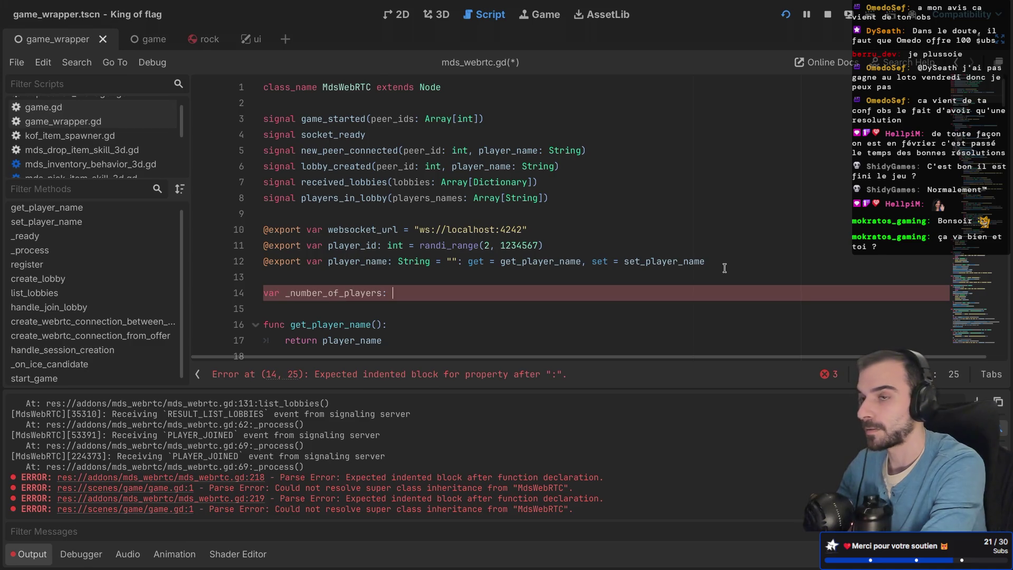
type("int = 1")
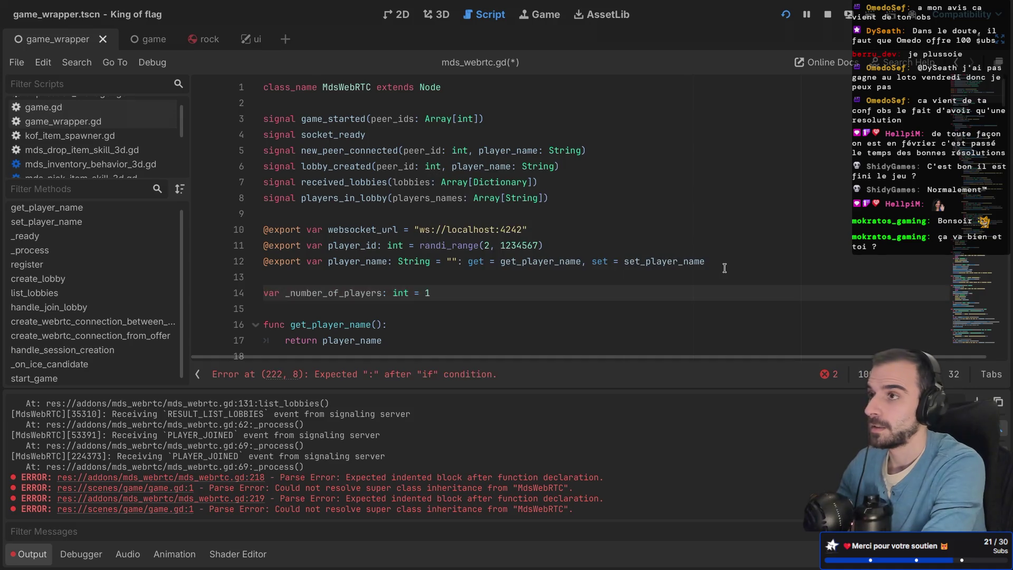
key("ctrl+s")
scroll(377, 280, "down", 1)
double_click(364, 278)
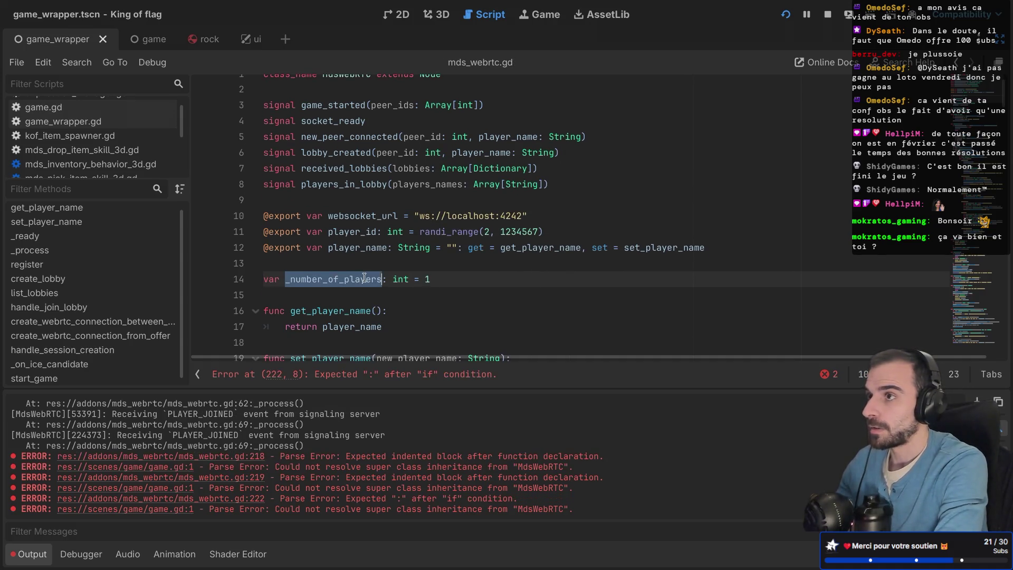
- Add _number_of_players += 1 after the PLAYER_JOINED debug print and save
scroll(364, 278, "down", 15)
scroll(364, 278, "down", 8)
scroll(658, 227, "up", 4)
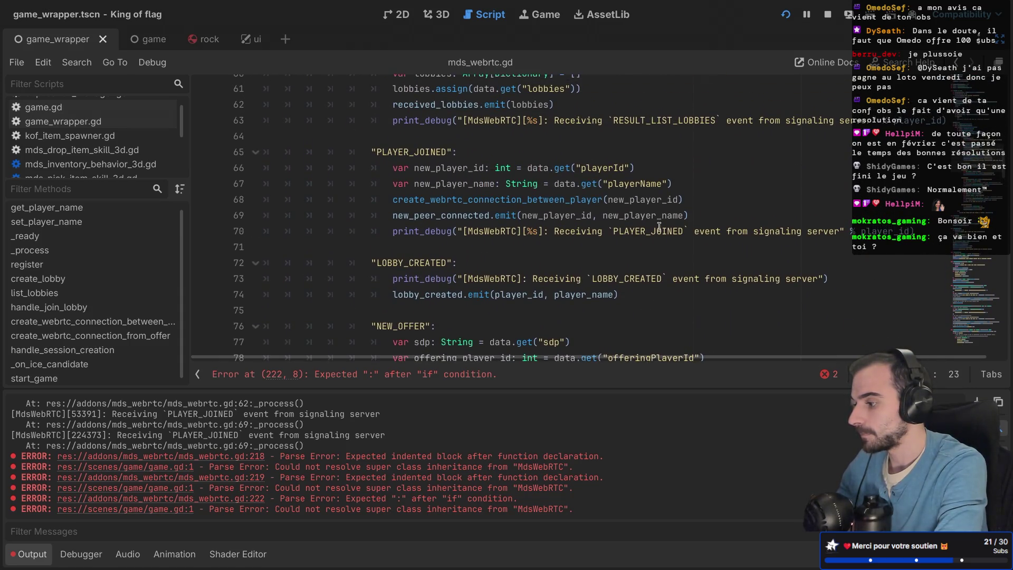
left_click(925, 228)
key("Return")
type("_number")
key("Return")
type("+= 1")
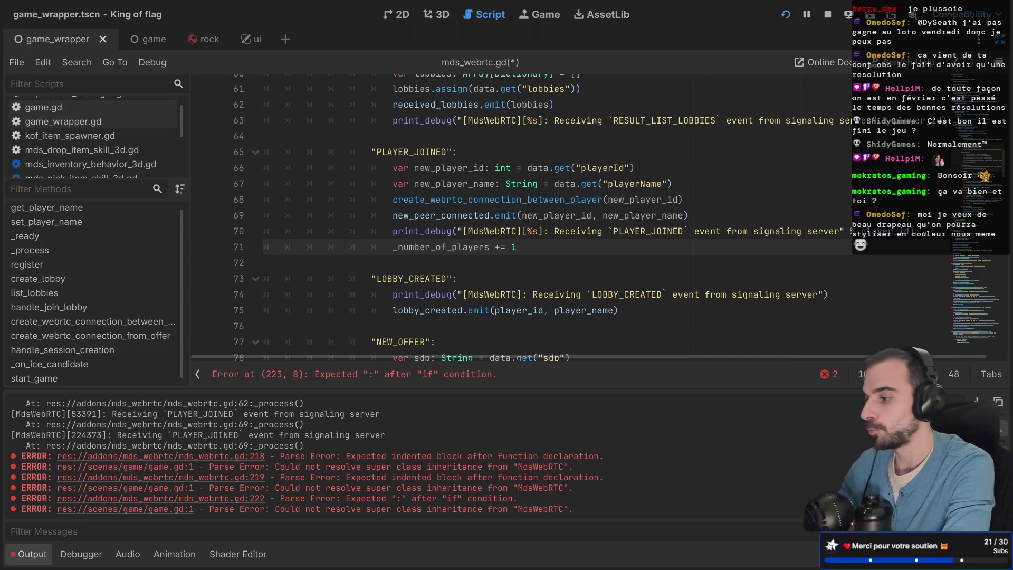
key("ctrl+s")
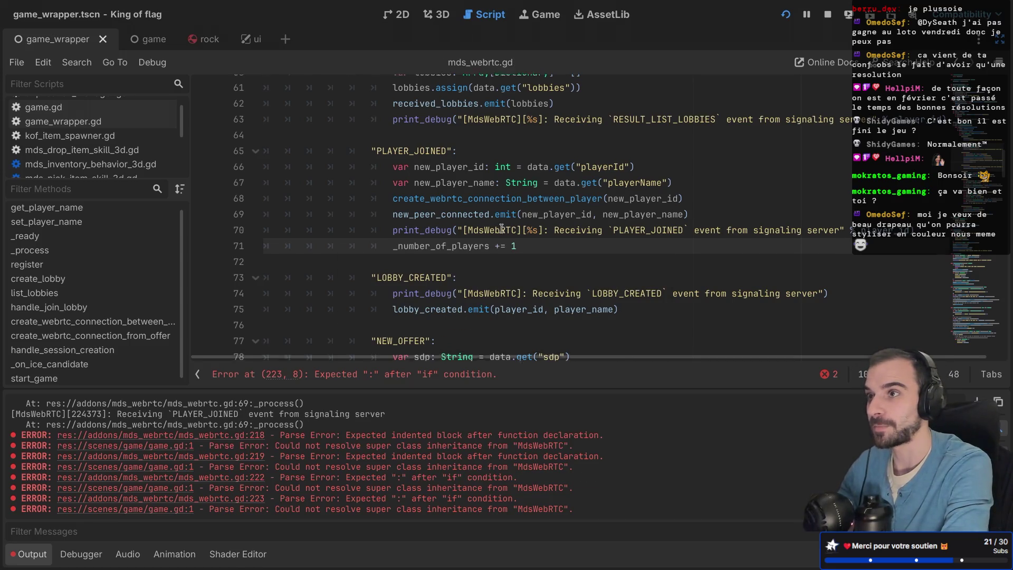
- Highlight the new _number_of_players += 1 line
scroll(501, 228, "down", 1)
mouse_move(532, 213)
left_mouse_down()
mouse_move(372, 213)
mouse_move(391, 209)
left_mouse_up()
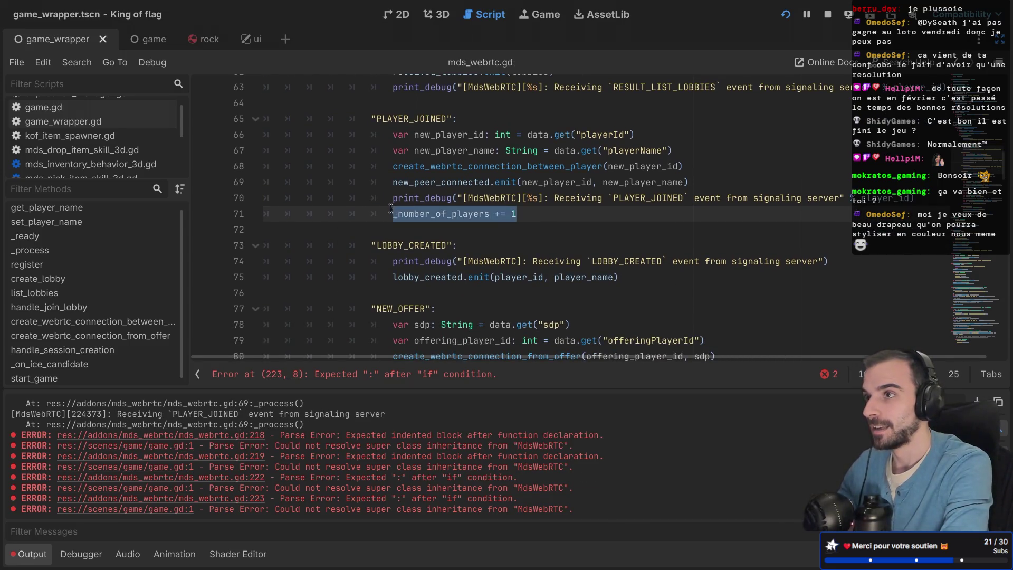
left_click(500, 198)
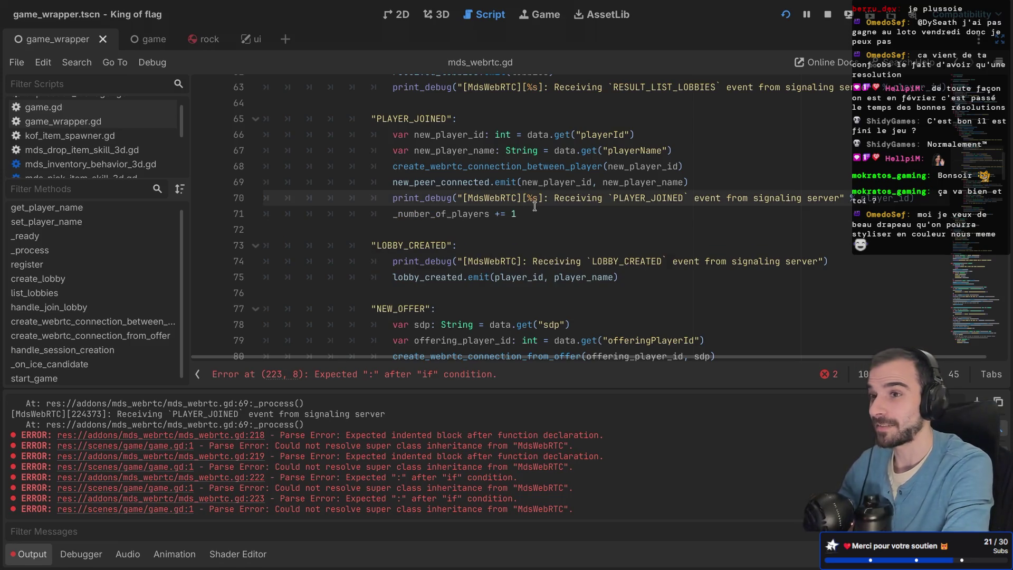
left_click_drag(517, 214, 394, 214)
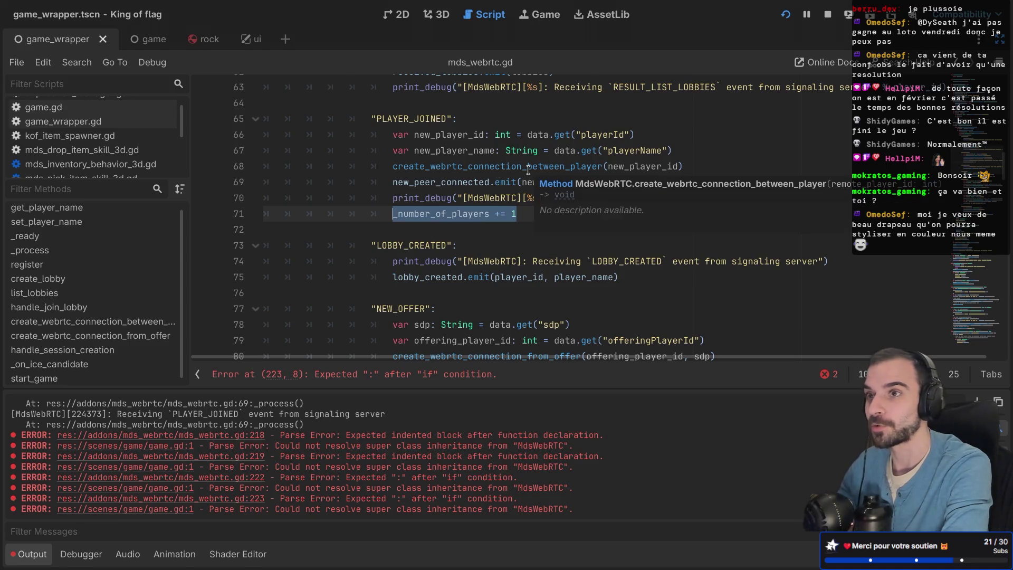
scroll(528, 170, "down", 20)
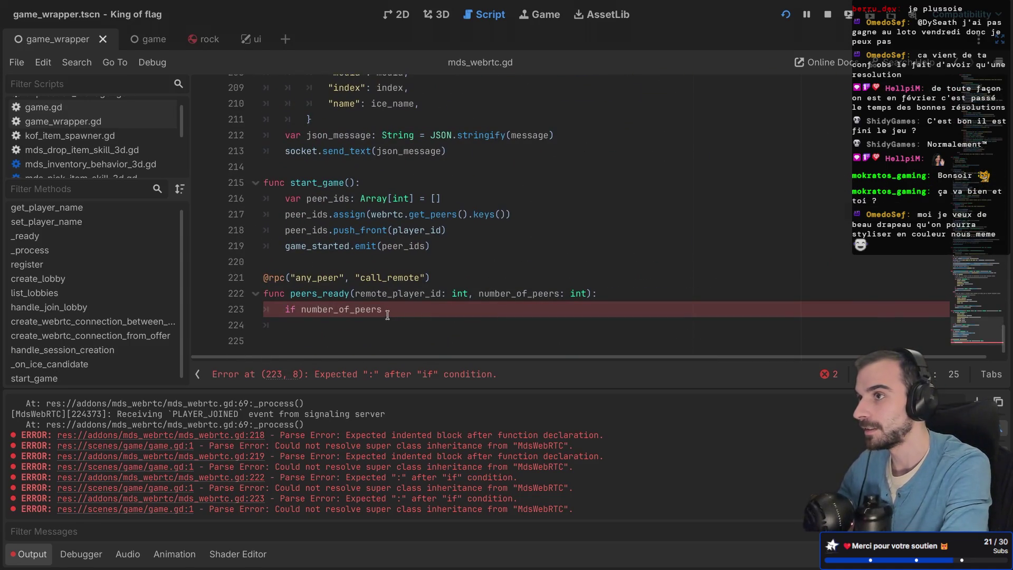
- Make the condition 'if number_of_peers == _number_of_players - 1:' and open an indented body line
double_click(349, 309)
left_click(414, 315)
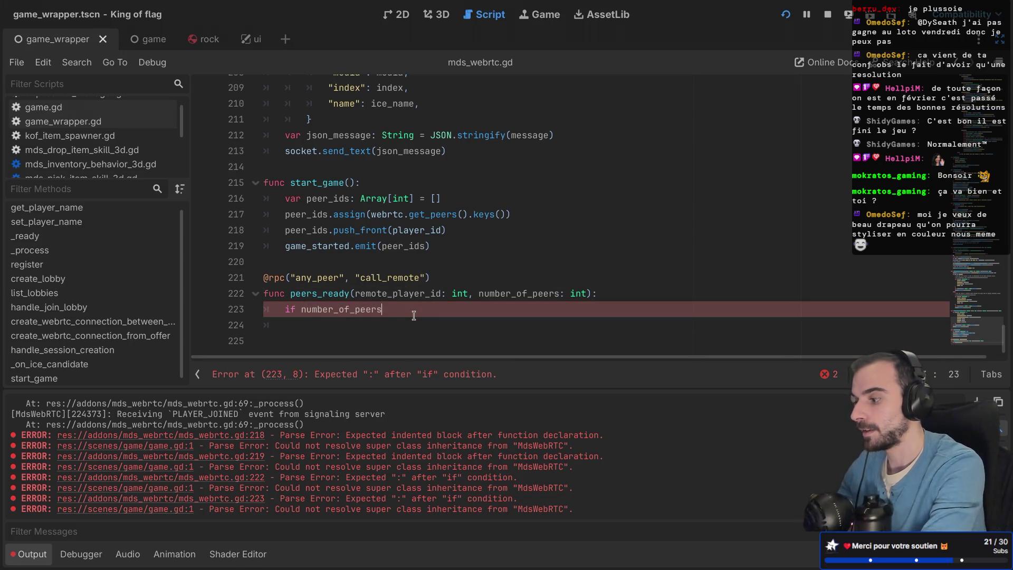
type("=")
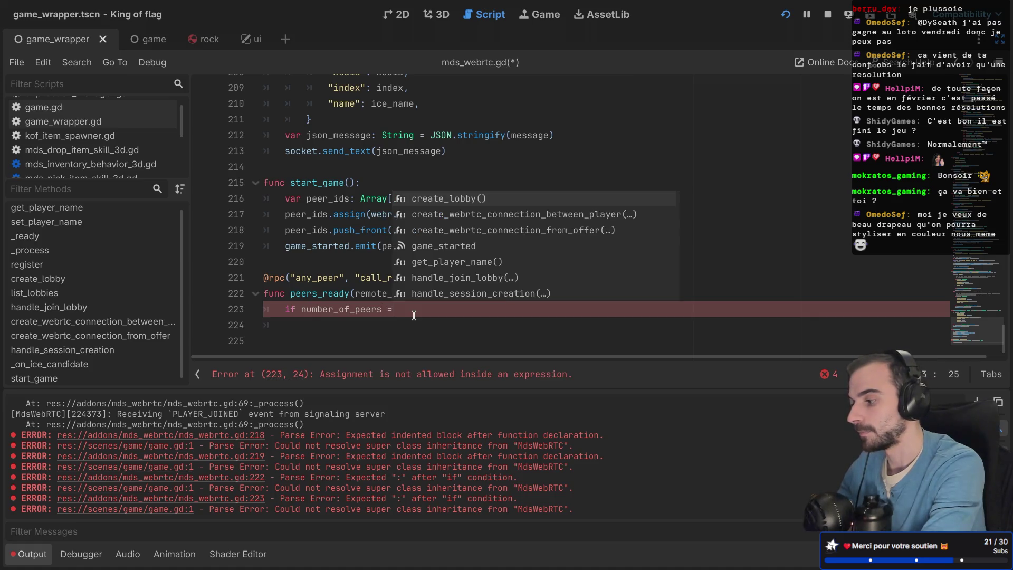
type("= _number_of_players += 1")
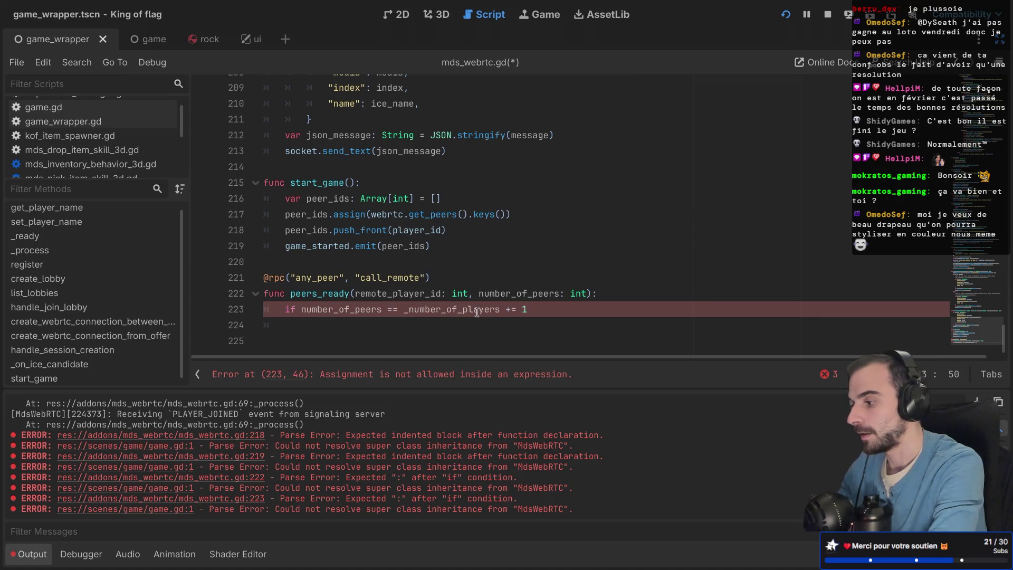
left_click(514, 309)
key("BackSpace")
key("BackSpace")
type("-")
left_click(506, 240)
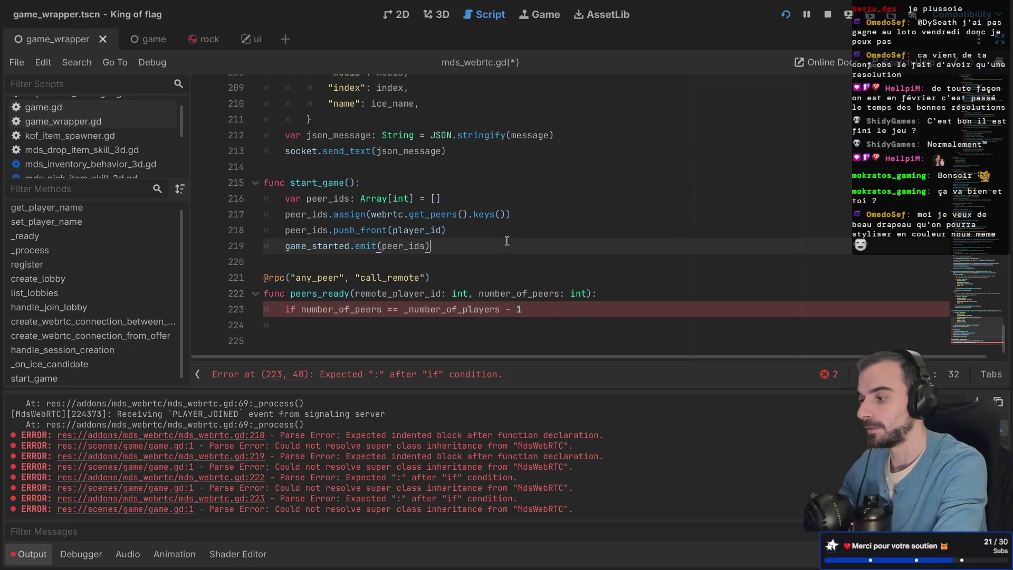
key("ctrl+s")
left_click(552, 305)
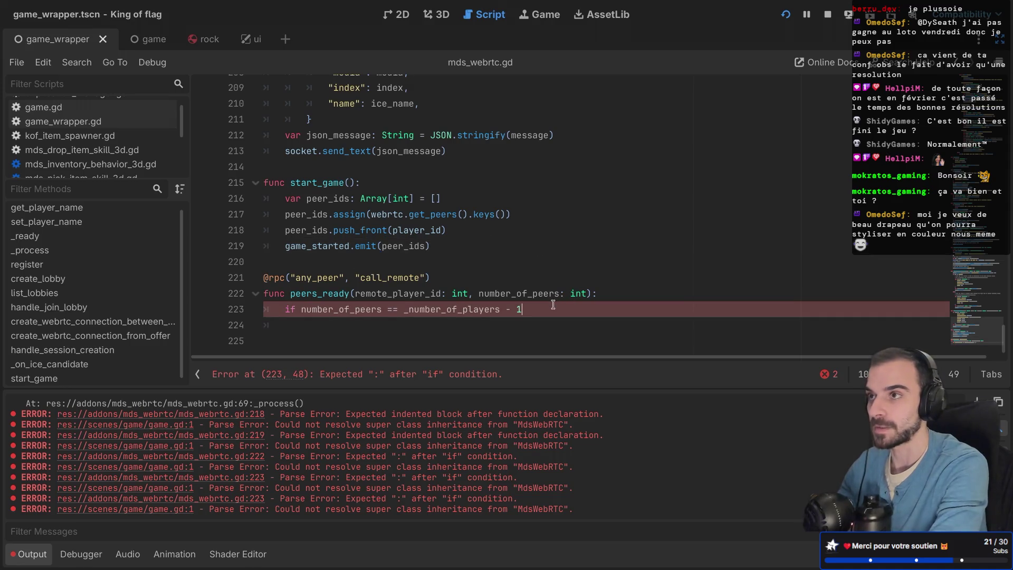
key("Return")
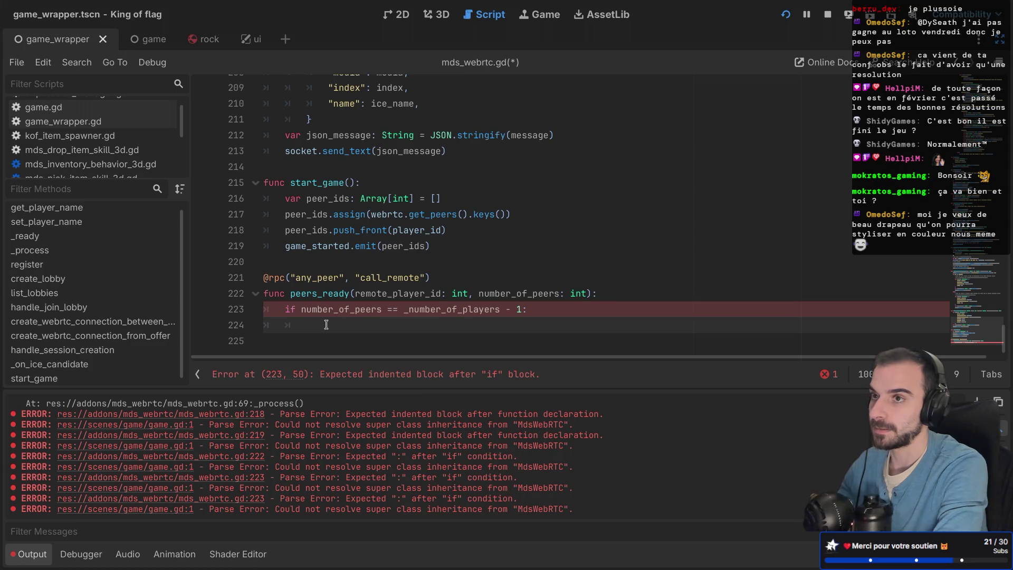
scroll(326, 324, "up", 20)
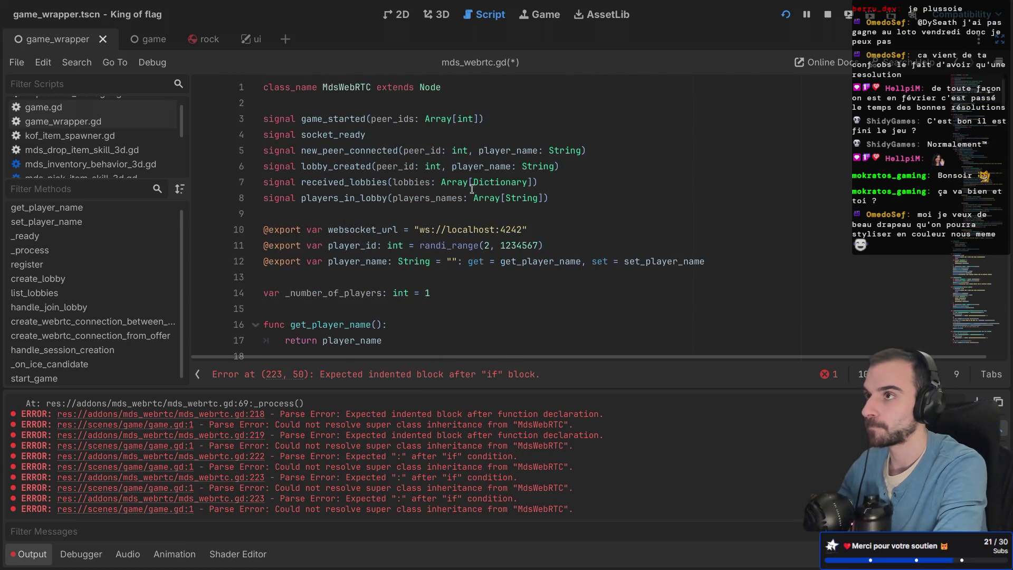
- Add 'signal player_is_ready(player_id: int)' below players_in_lobby and save
left_click(554, 199)
key("Return")
type("signal peer_is")
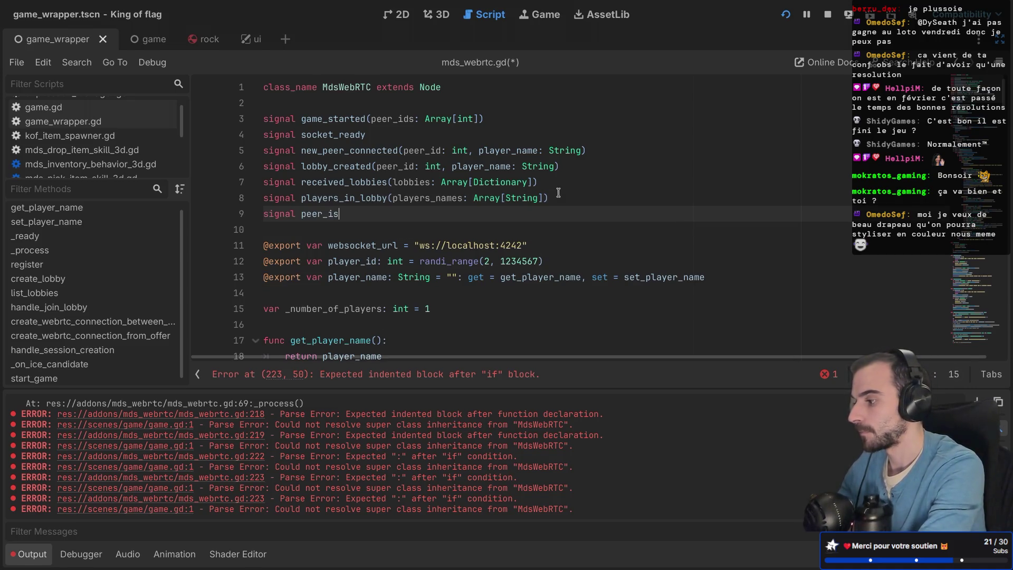
key("BackSpace")
key("BackSpace")
key("BackSpace")
type("layer_is_ready()")
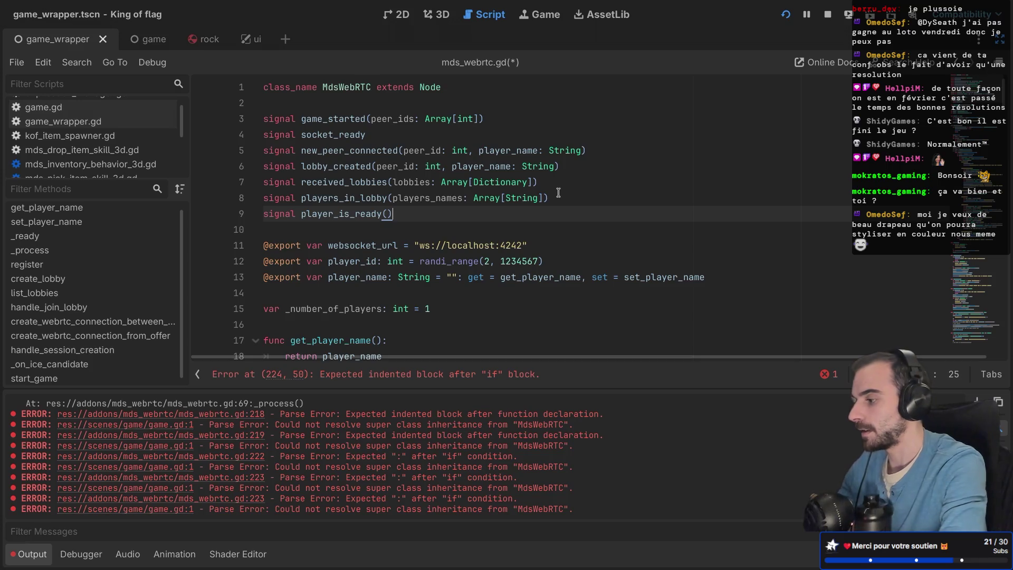
type("layer_id: i")
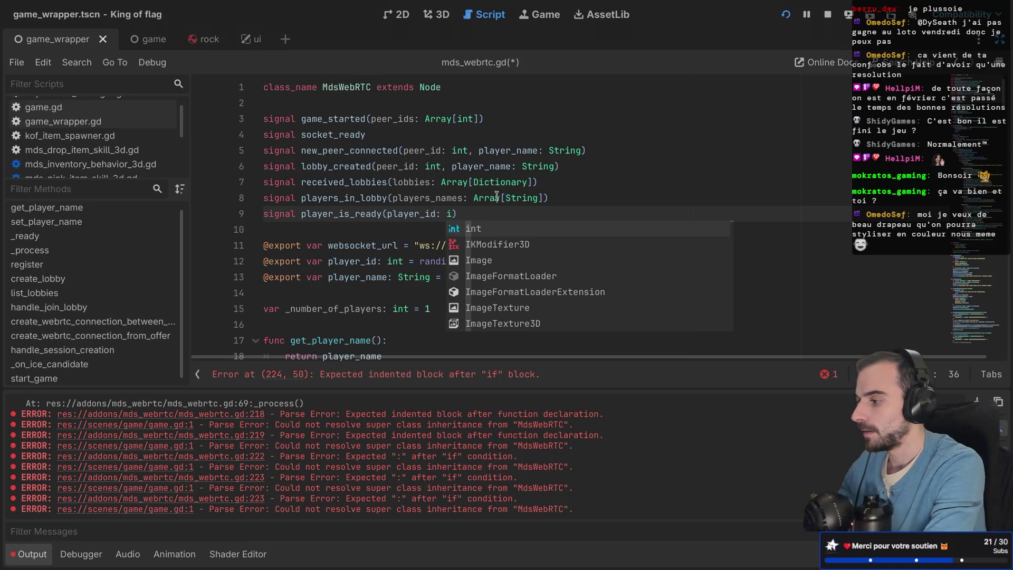
type("nt")
key("ctrl+s")
- Inspect the player_id parameter in the new player_is_ready declaration
double_click(427, 152)
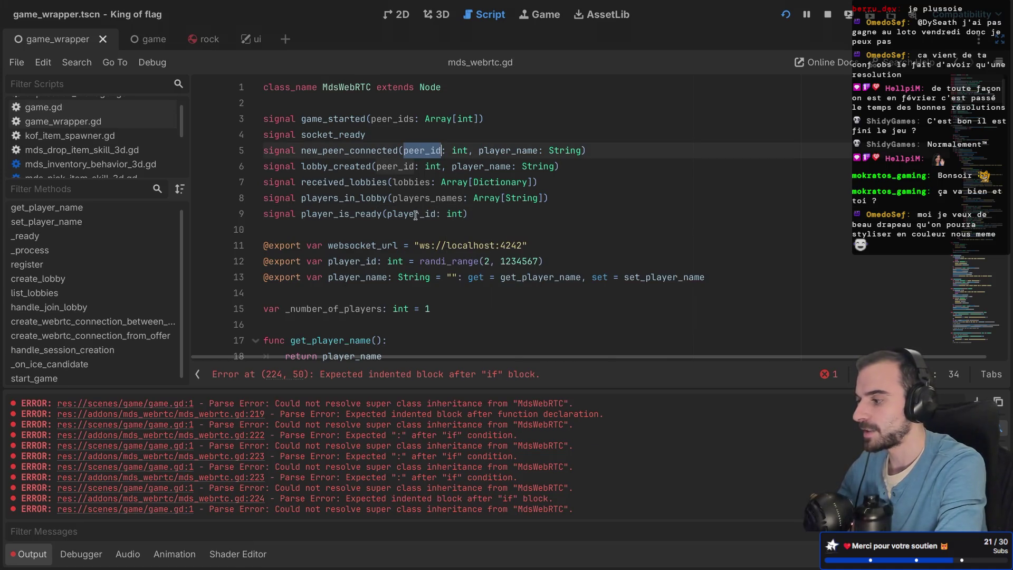
double_click(414, 214)
left_click(464, 214)
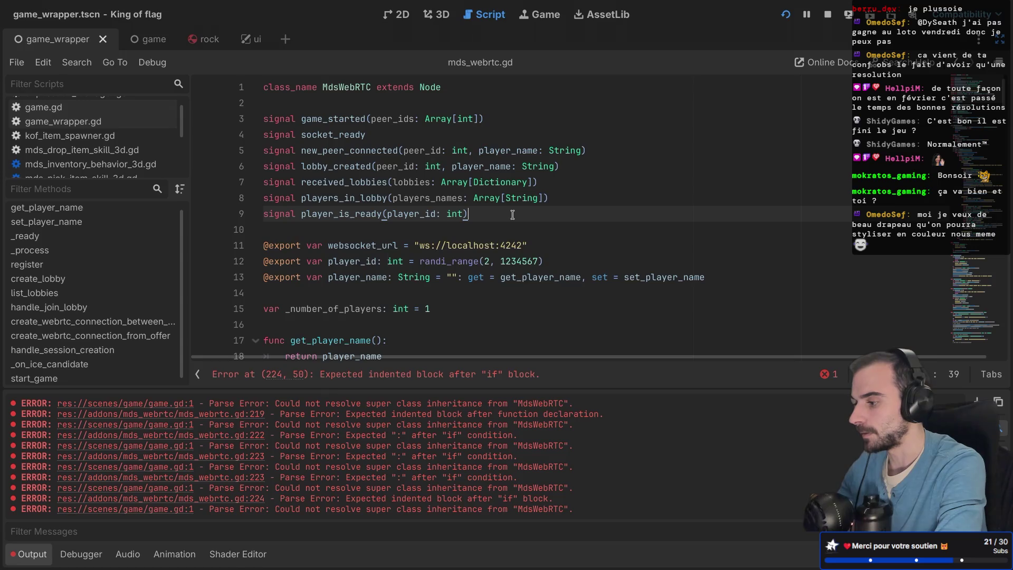
scroll(513, 215, "down", 1)
scroll(528, 206, "up", 1)
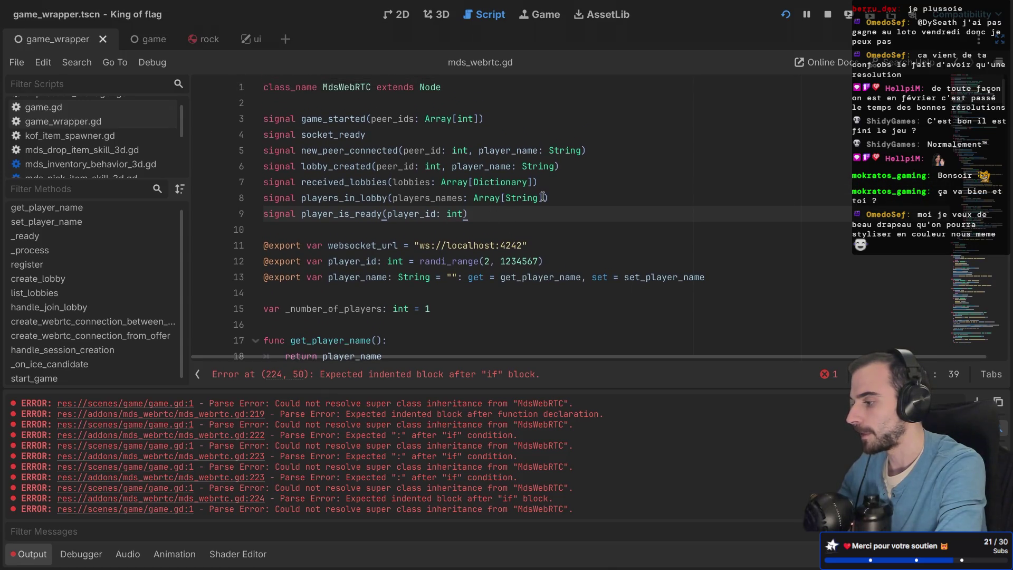
scroll(542, 196, "down", 1)
scroll(542, 196, "down", 20)
- Emit player_is_ready(remote_player_id) inside the if block and save
left_click(321, 332)
type("player")
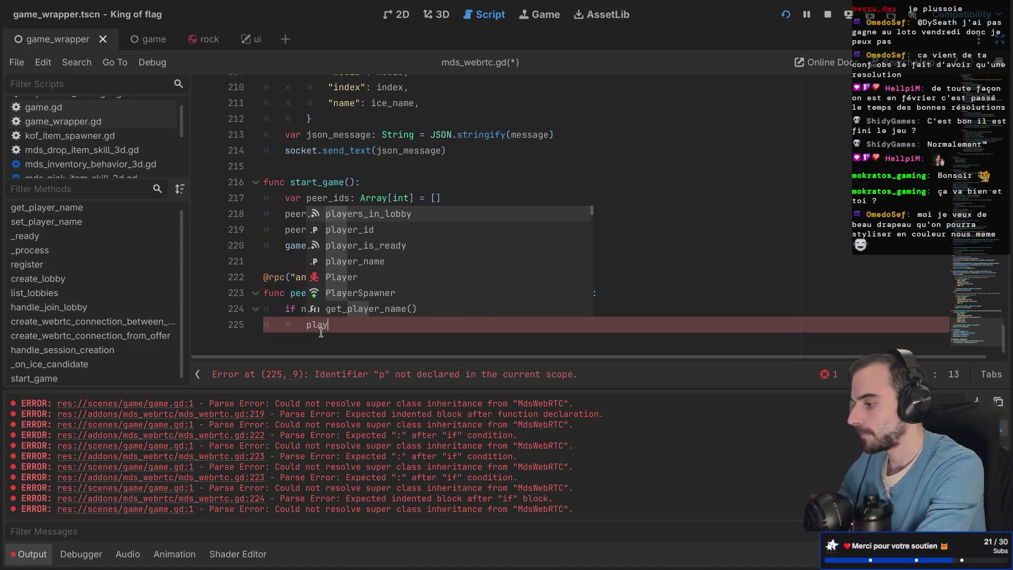
key("Down")
key("Return")
type(".")
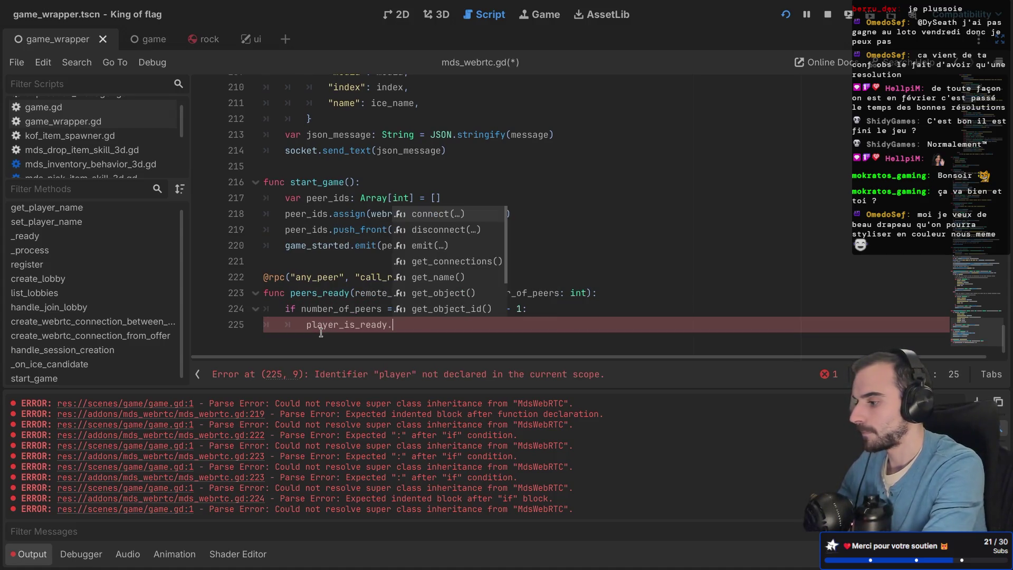
key("Down")
key("Down")
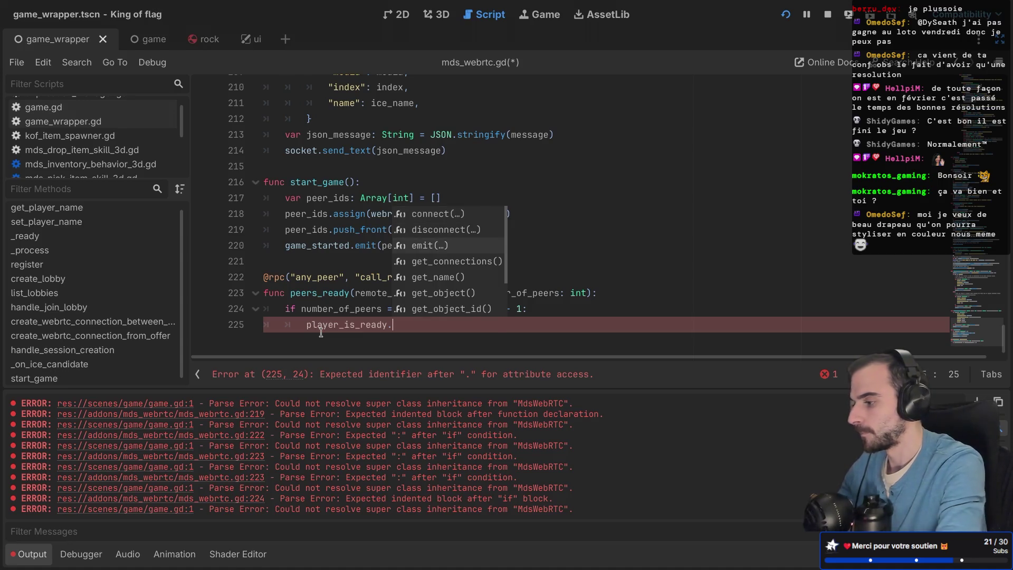
key("Return")
type("re")
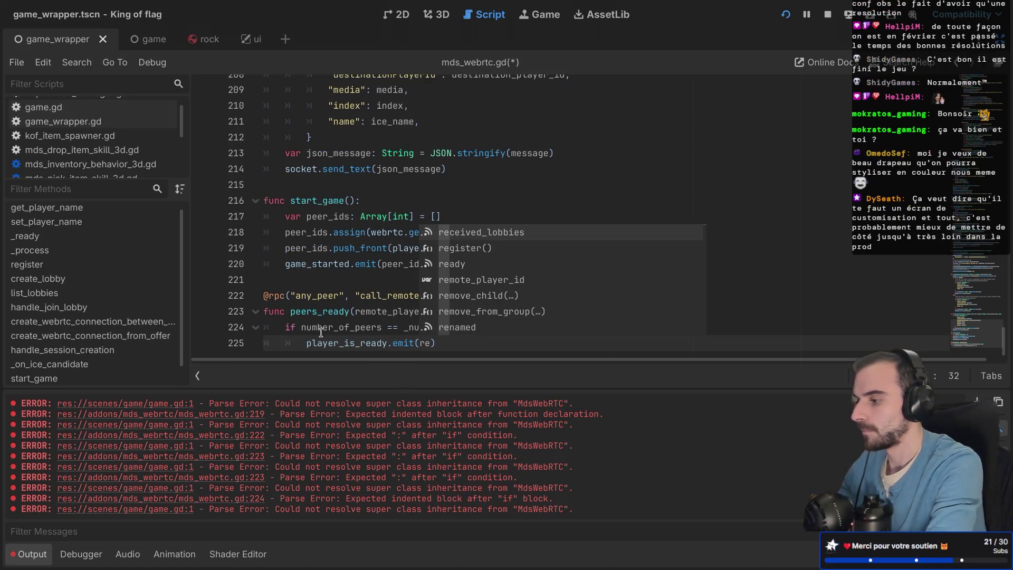
key("Down")
key("Down")
key("Down")
key("Return")
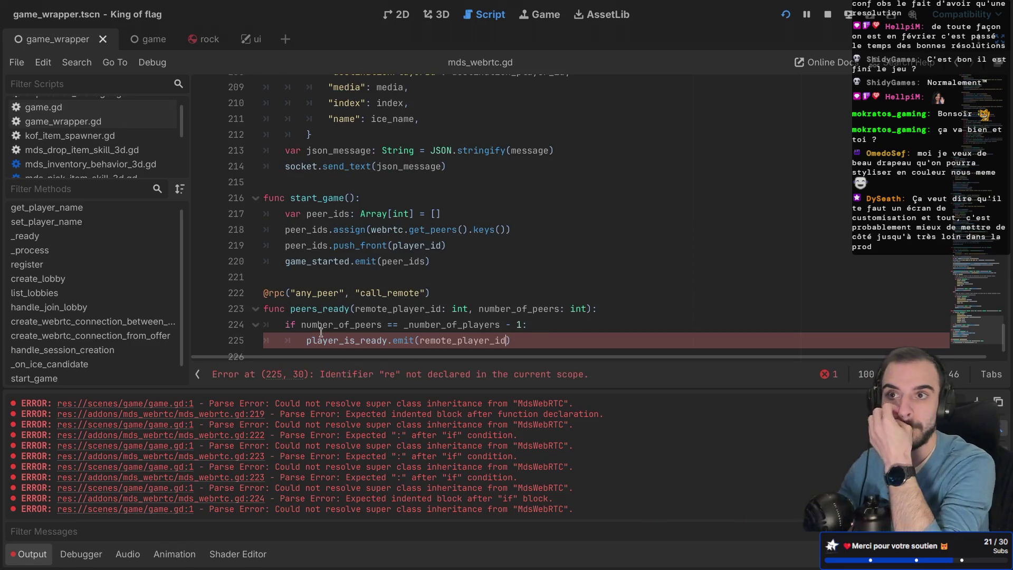
key("ctrl+s")
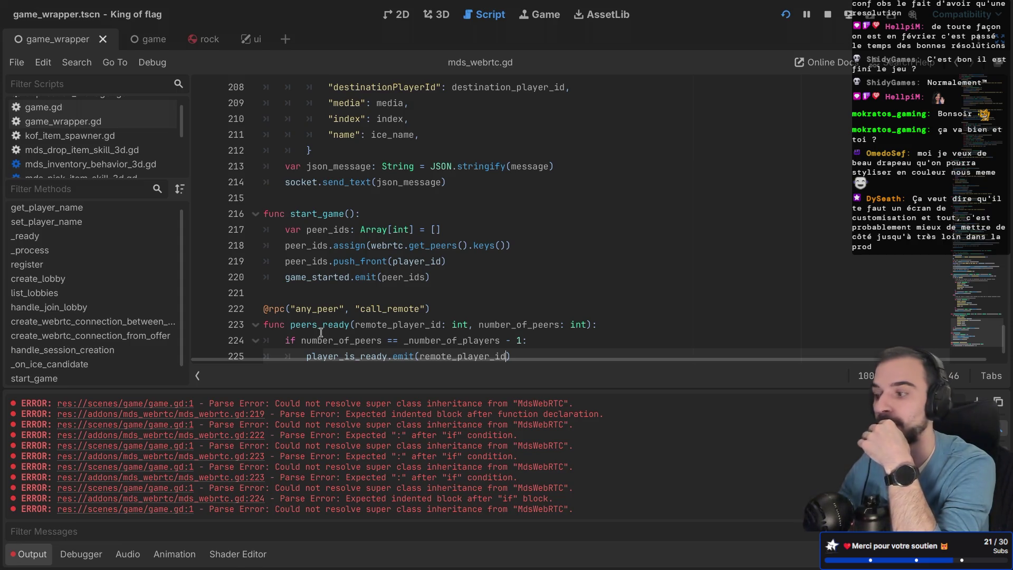
- Review the rpc annotation and if condition, then turn distraction-free mode off
scroll(416, 258, "down", 2)
left_click(434, 232)
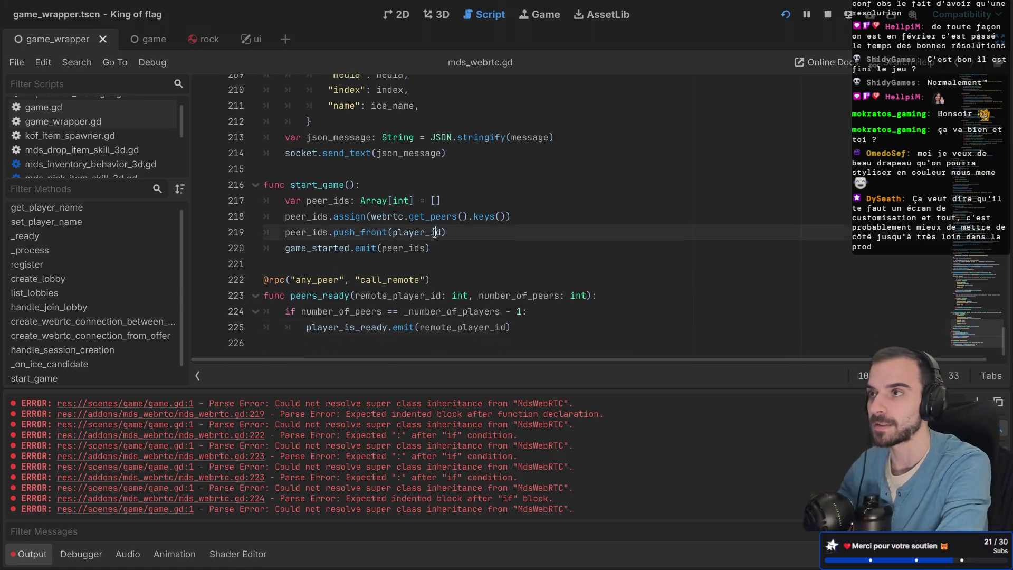
left_click(433, 278)
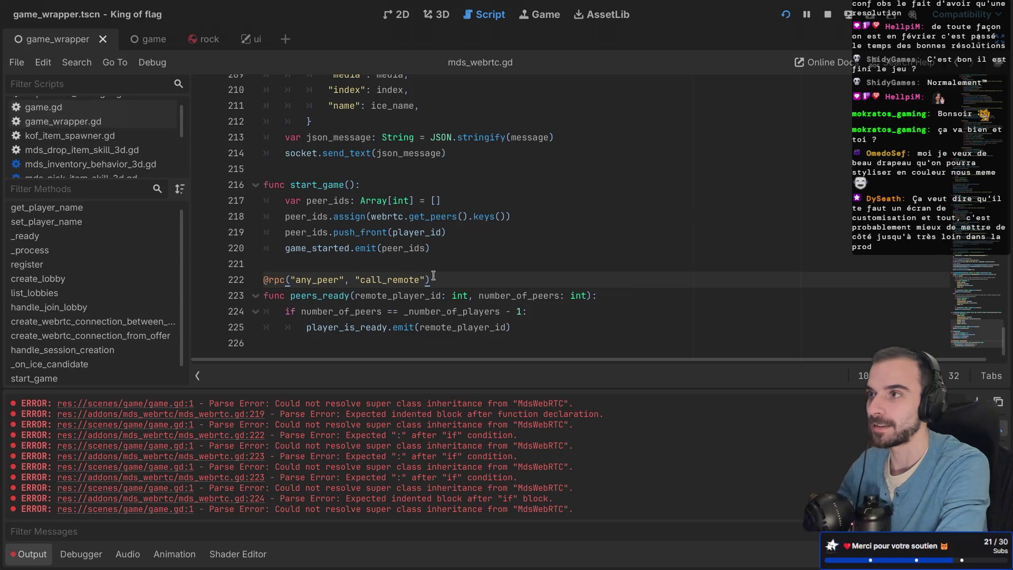
left_click(529, 323)
left_click(547, 309)
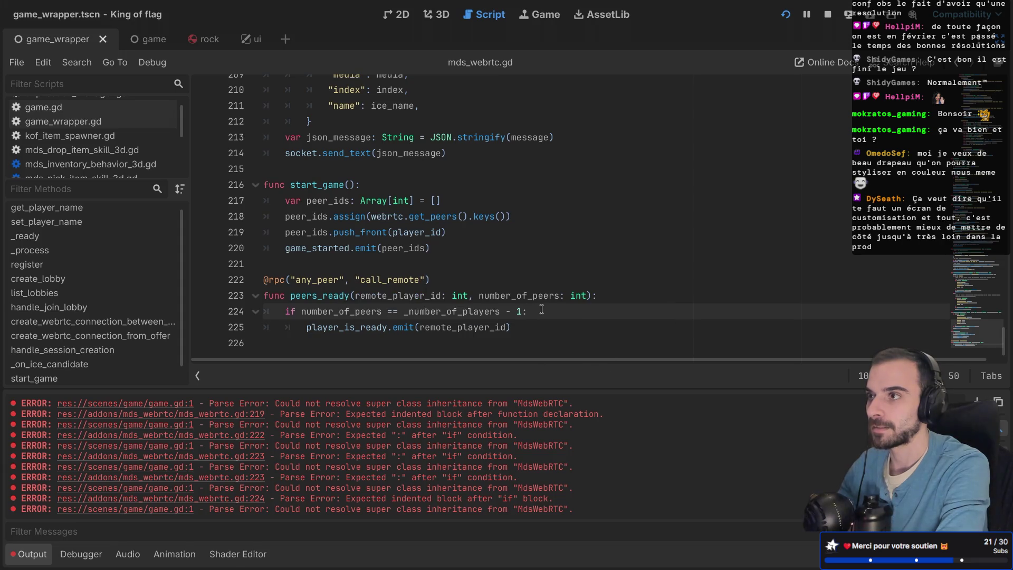
key("ctrl+shift+F11")
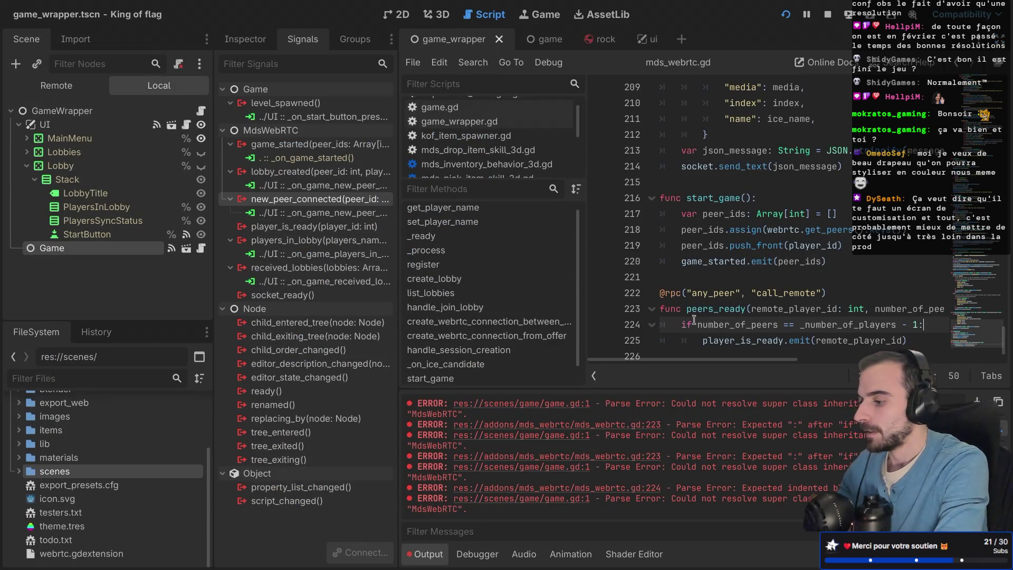
- Re-enable distraction-free mode to hide the side panels
scroll(706, 285, "up", 20)
key("ctrl+shift+F11")
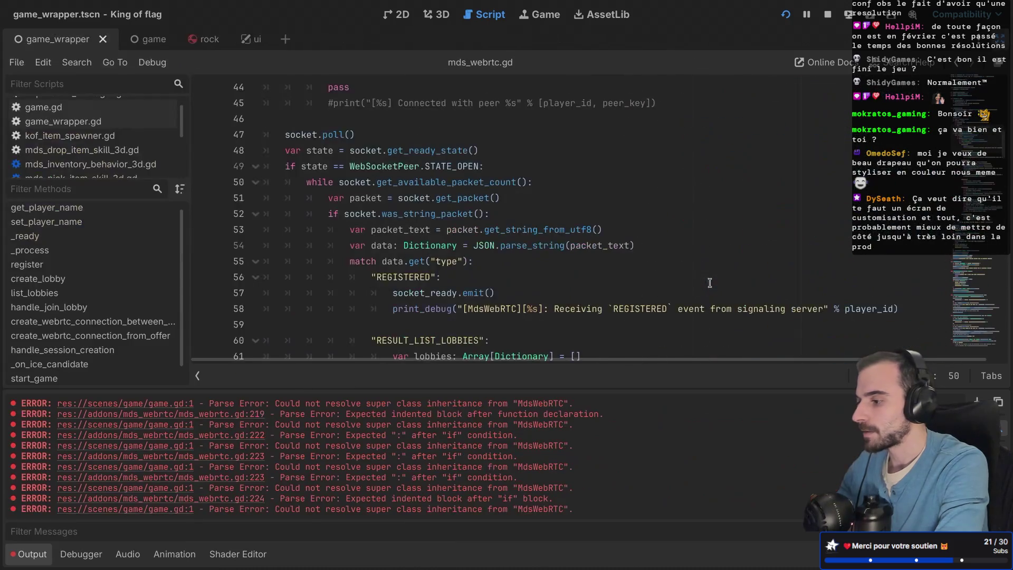
scroll(710, 283, "up", 15)
scroll(466, 246, "down", 5)
scroll(466, 246, "up", 1)
scroll(436, 255, "down", 2)
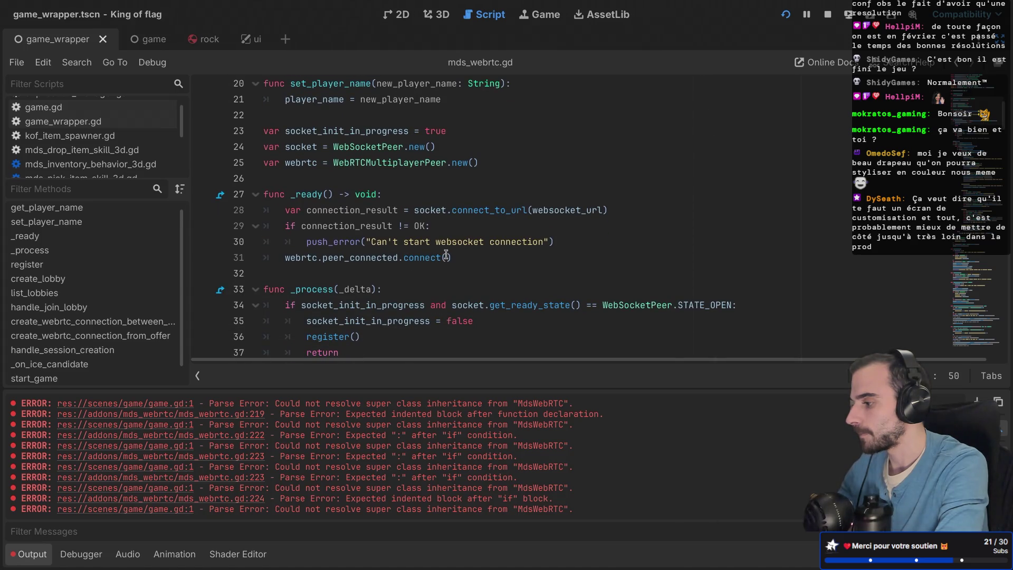
- Look up peer_connected in the MultiplayerPeer docs, then return to mds_webrtc.gd
left_click(366, 262)
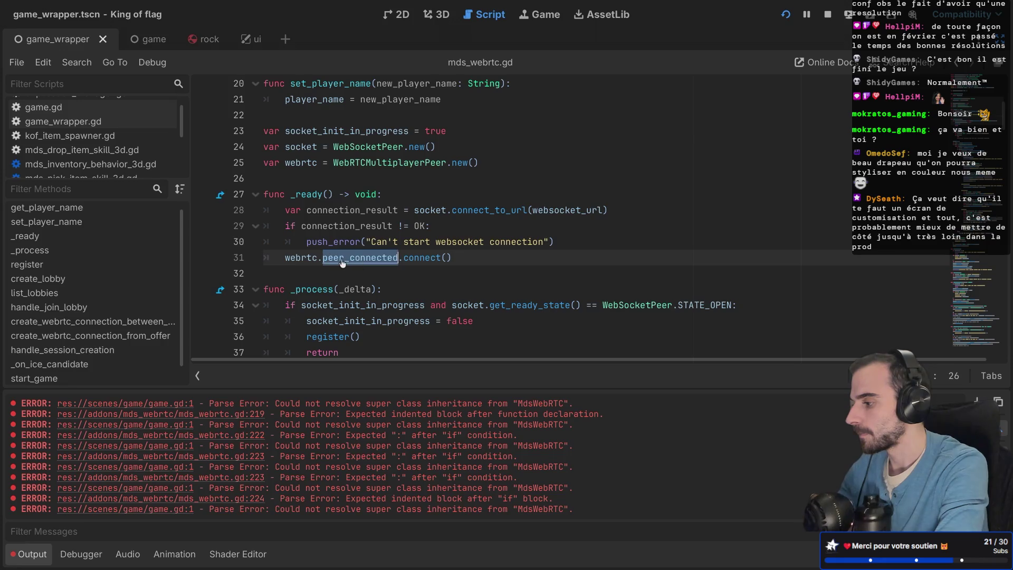
left_click(343, 262, "ctrl")
scroll(348, 157, "up", 5)
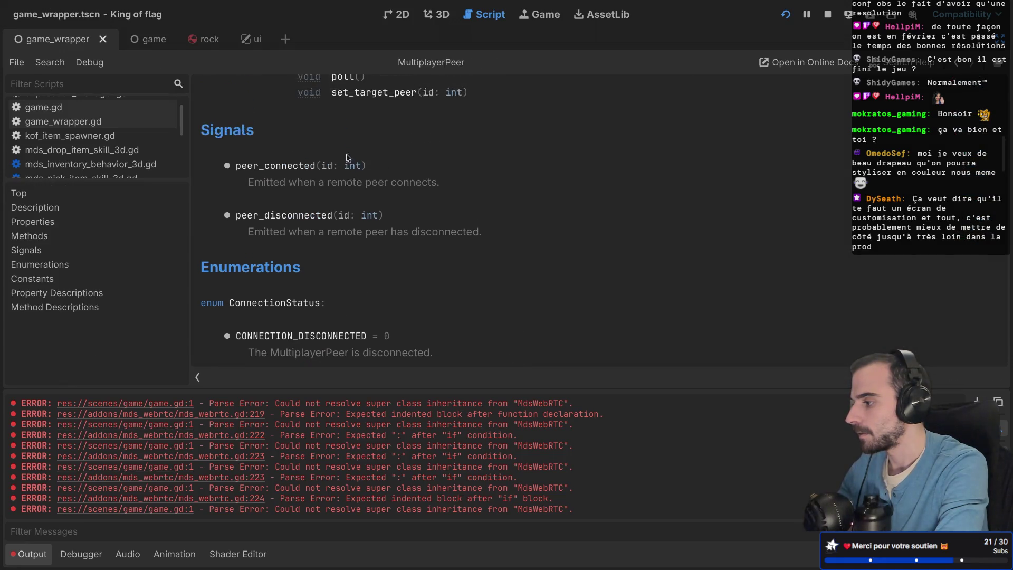
scroll(348, 157, "up", 5)
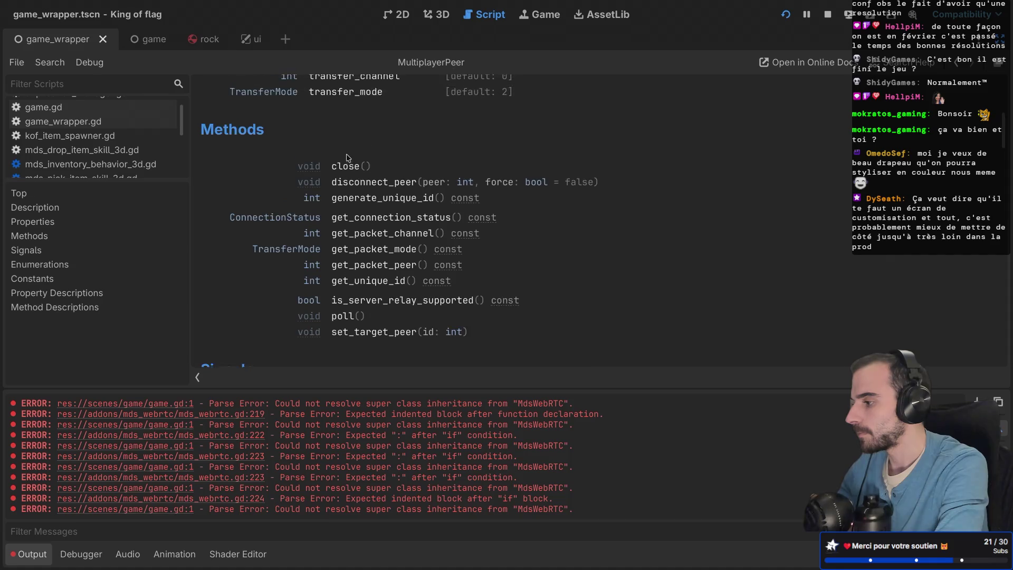
scroll(347, 157, "down", 3)
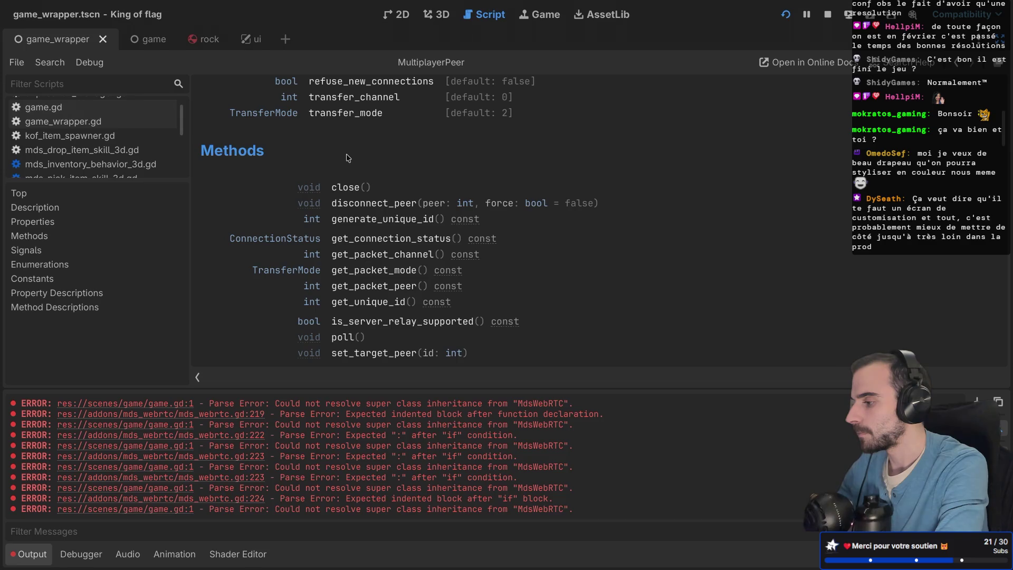
key("alt+Left")
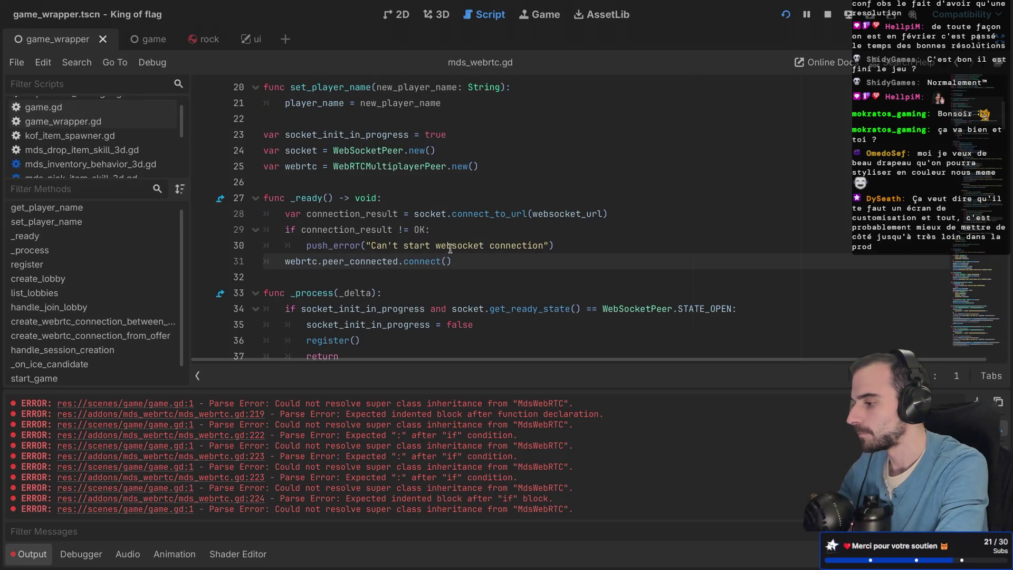
- Start a func(): lambda for peer_connected and select the peers_ready name
scroll(450, 248, "down", 1)
type("func()")
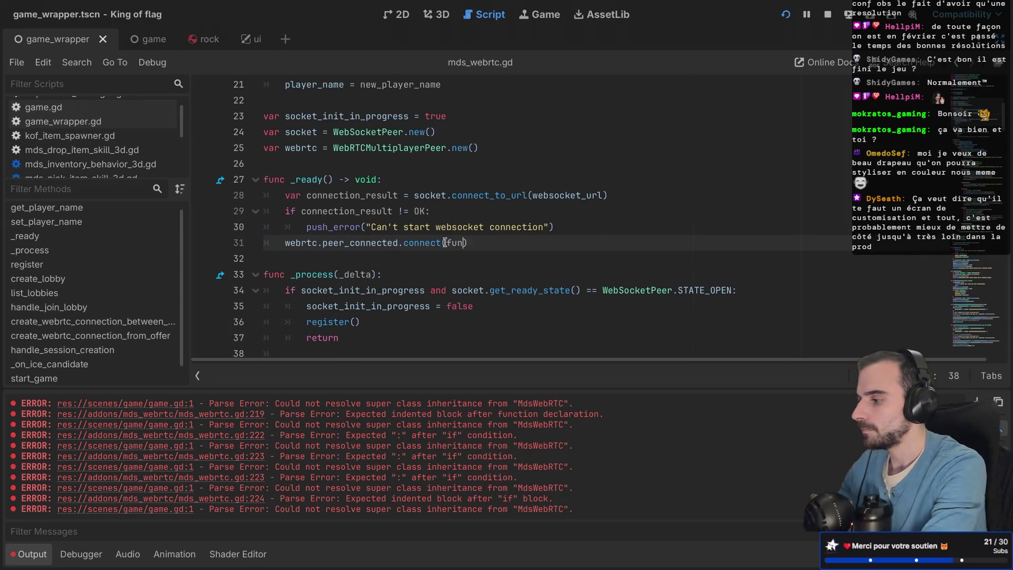
type(":")
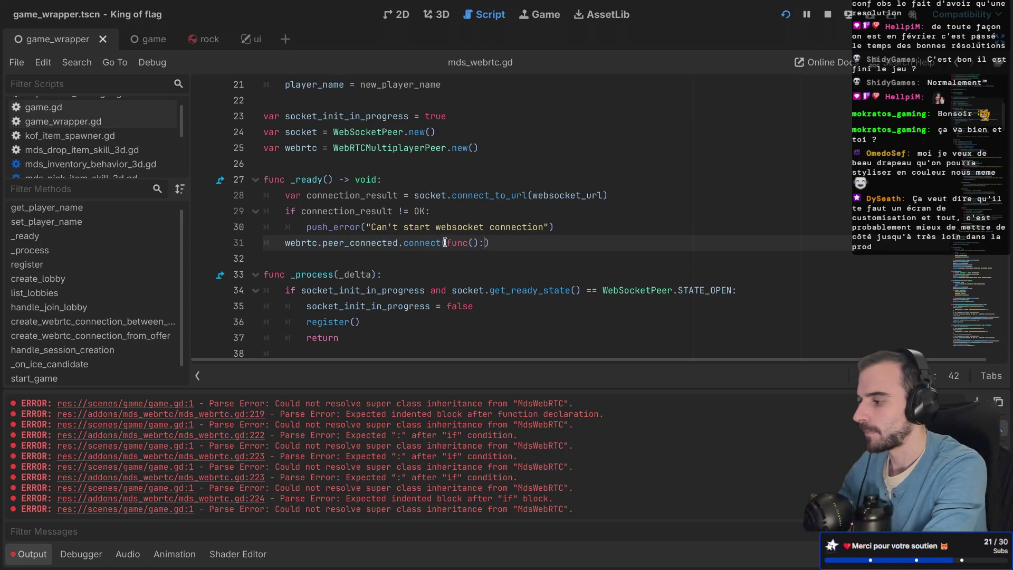
key("Return")
key("Return")
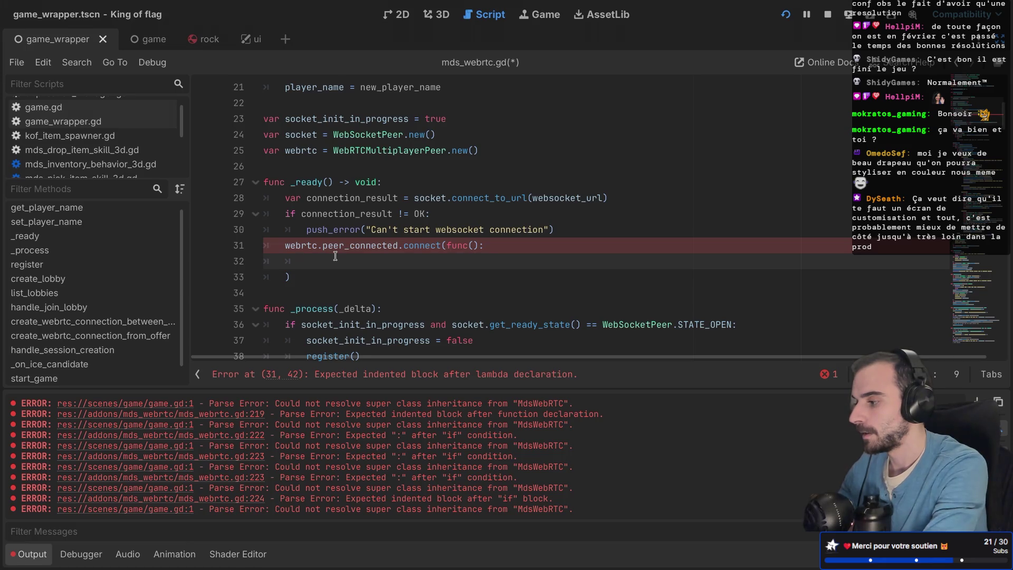
scroll(335, 256, "down", 20)
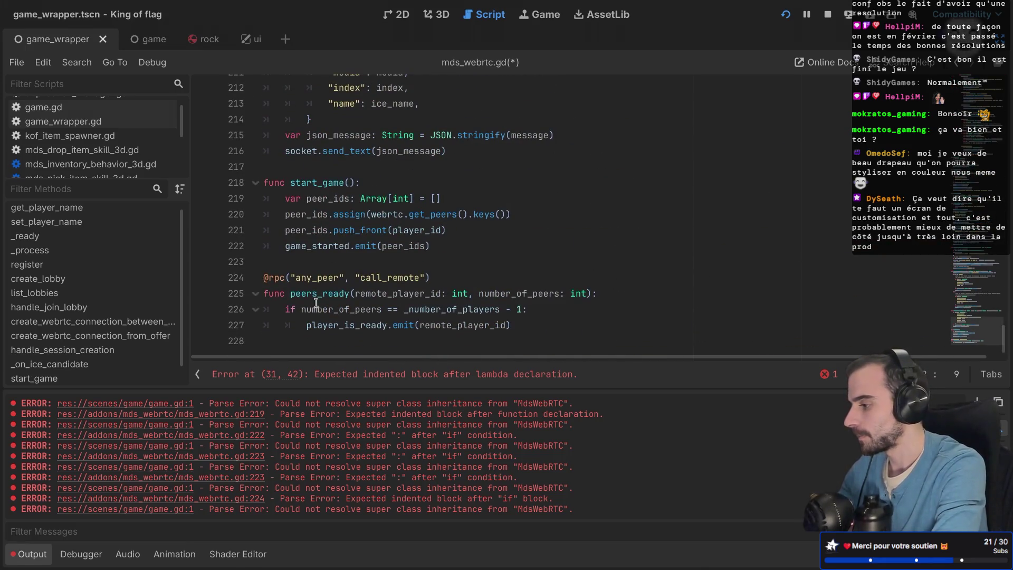
double_click(314, 294)
key("ctrl+c")
scroll(314, 299, "up", 20)
scroll(314, 299, "down", 6)
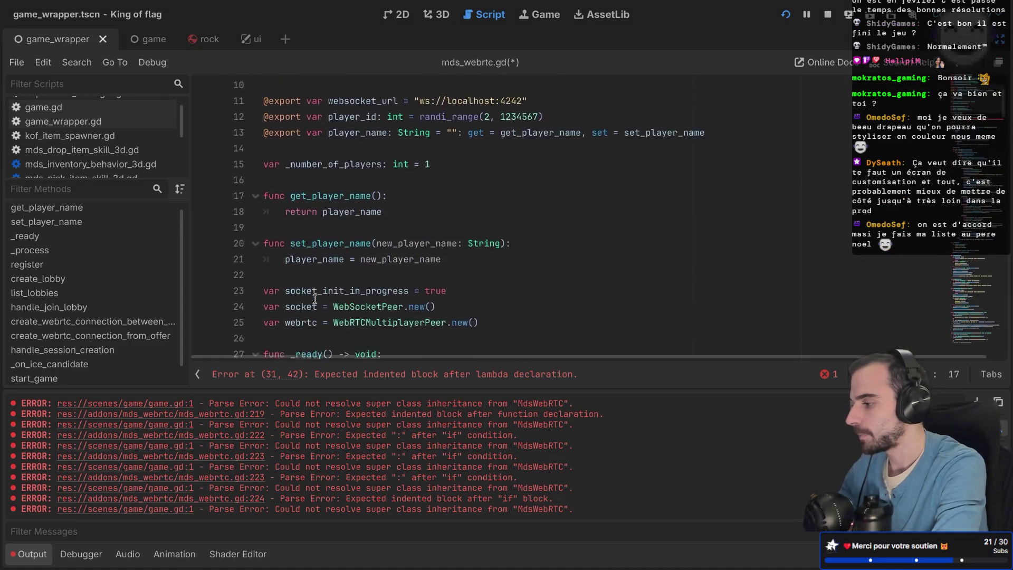
- Call peers_ready.rpc_id targeting get_multiplayer_authority() inside the lambda
left_click(318, 270)
key("ctrl+v")
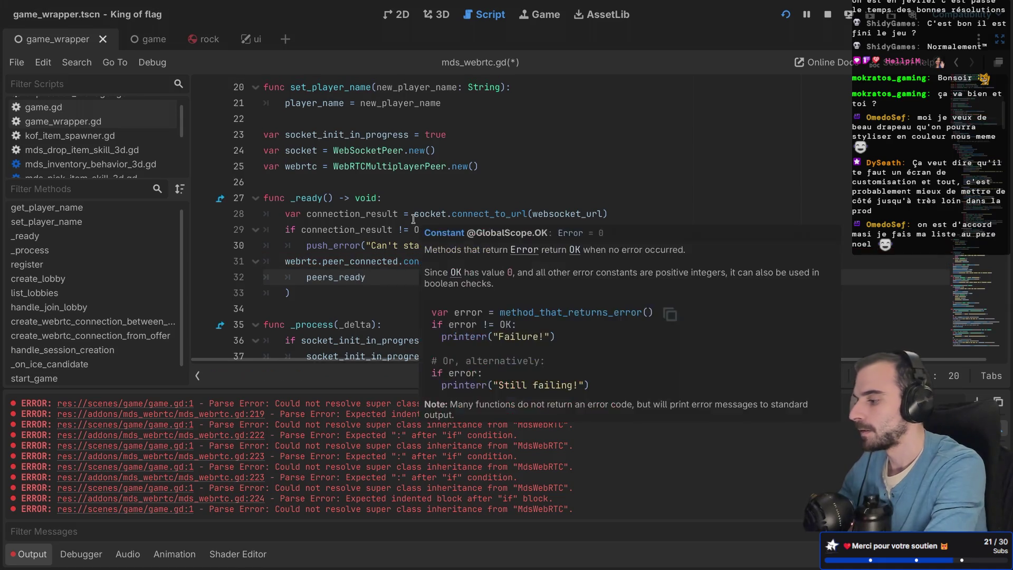
type(".")
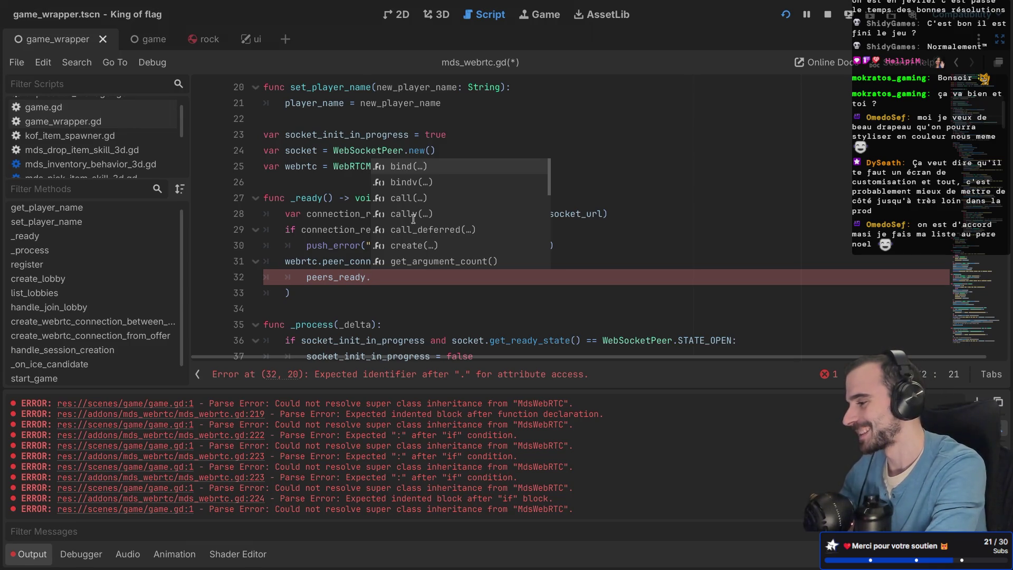
type("rpc_id(")
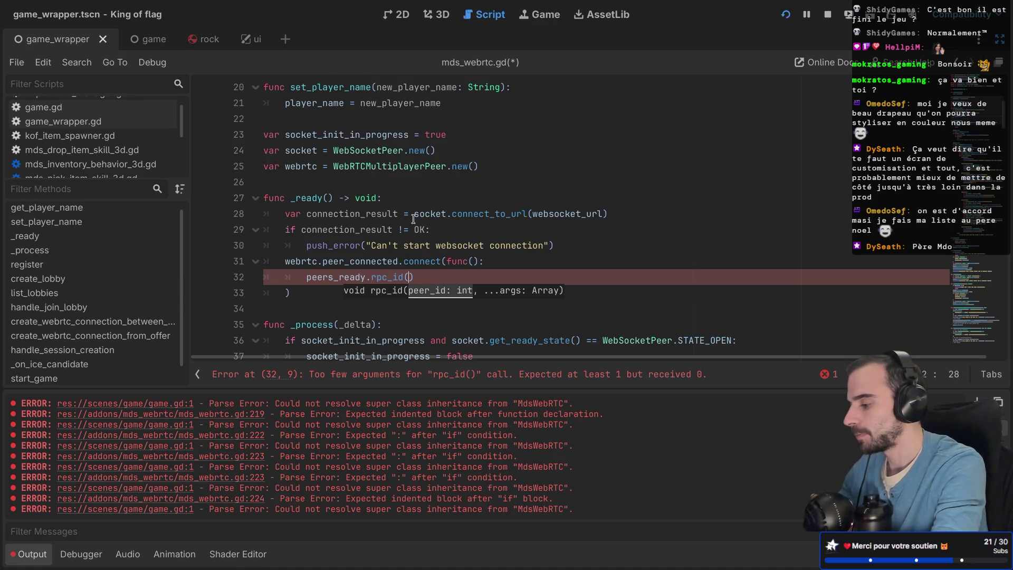
type("get_mul")
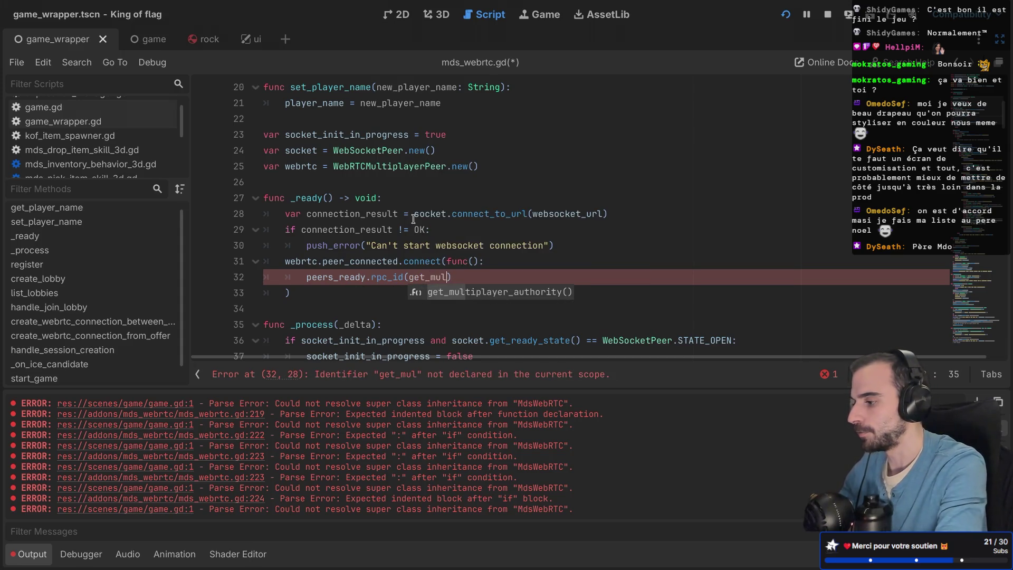
key("Return")
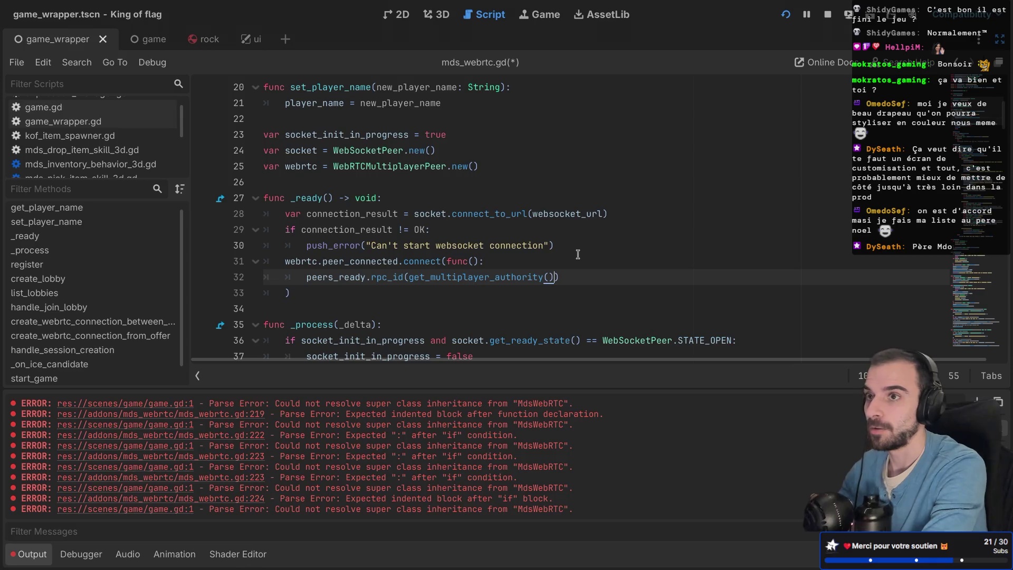
type(",")
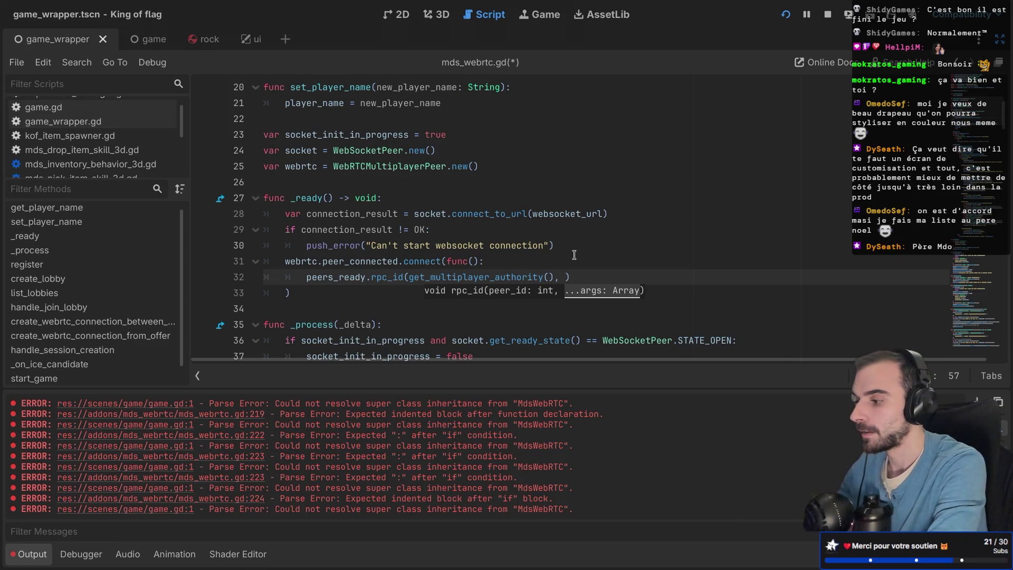
- Pass player_id and webrtc.get_peers().size() as further rpc_id arguments and save
left_click(563, 277)
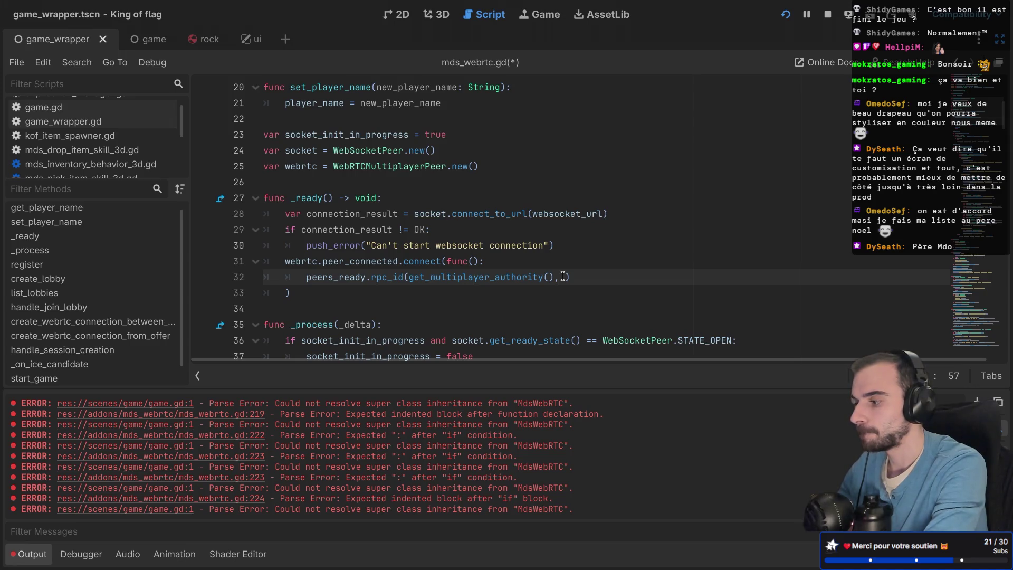
type("play")
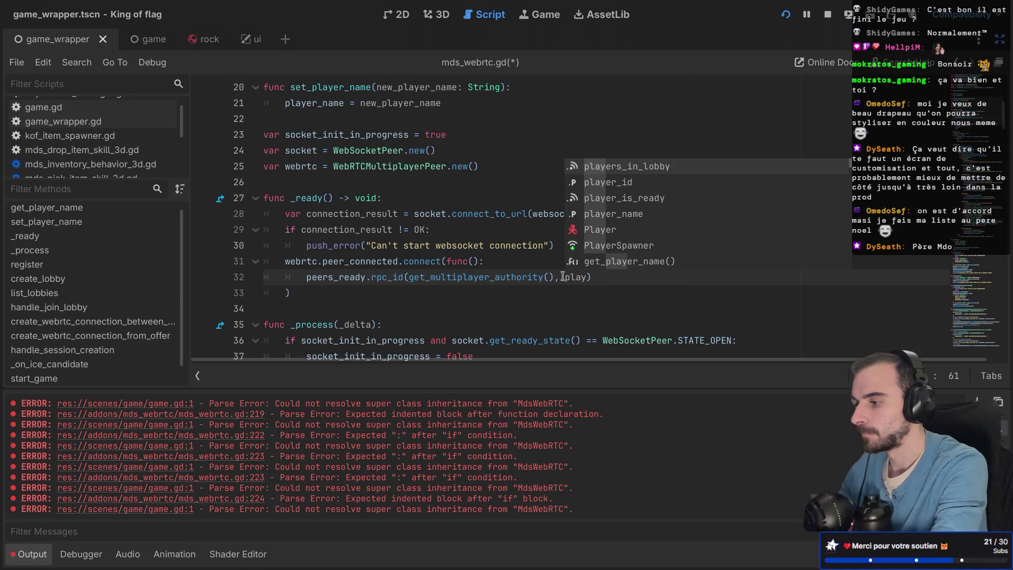
key("Return")
type(", ")
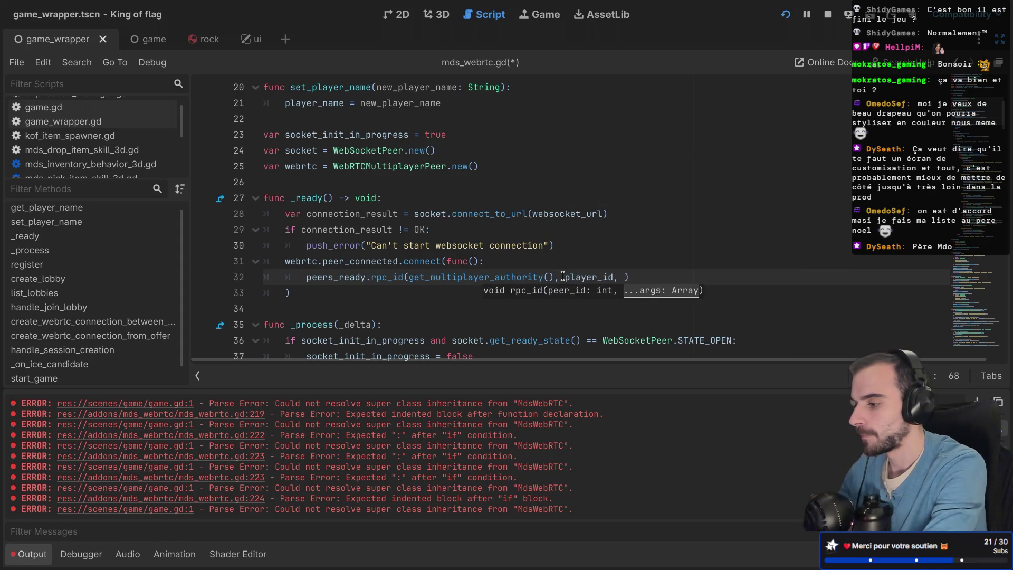
type("we")
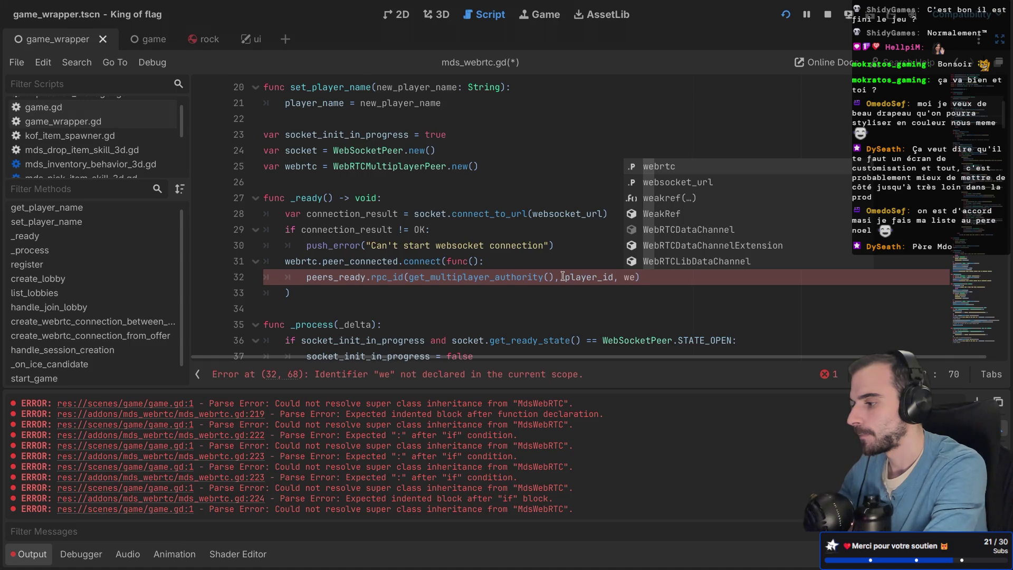
key("Return")
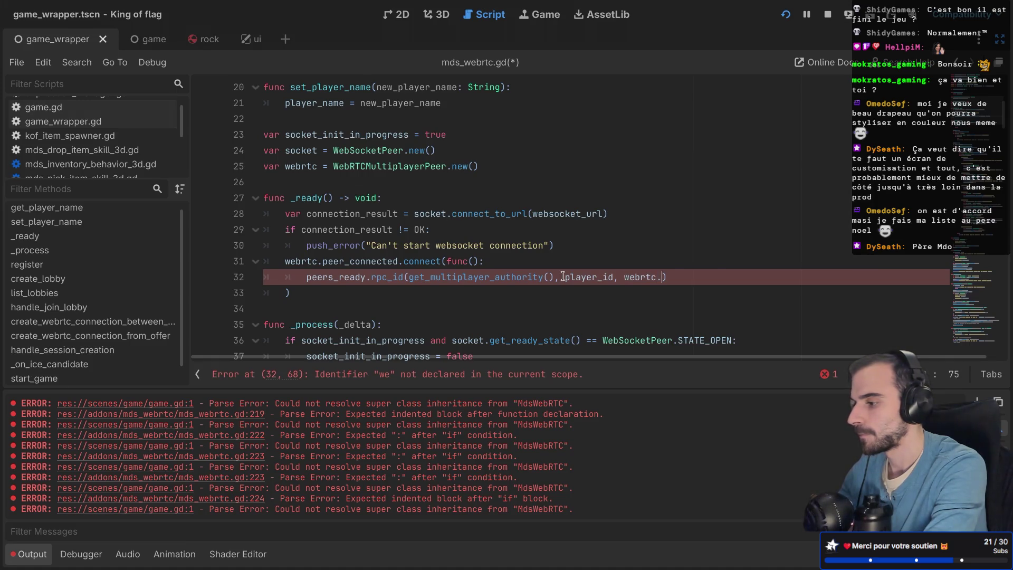
type("ge")
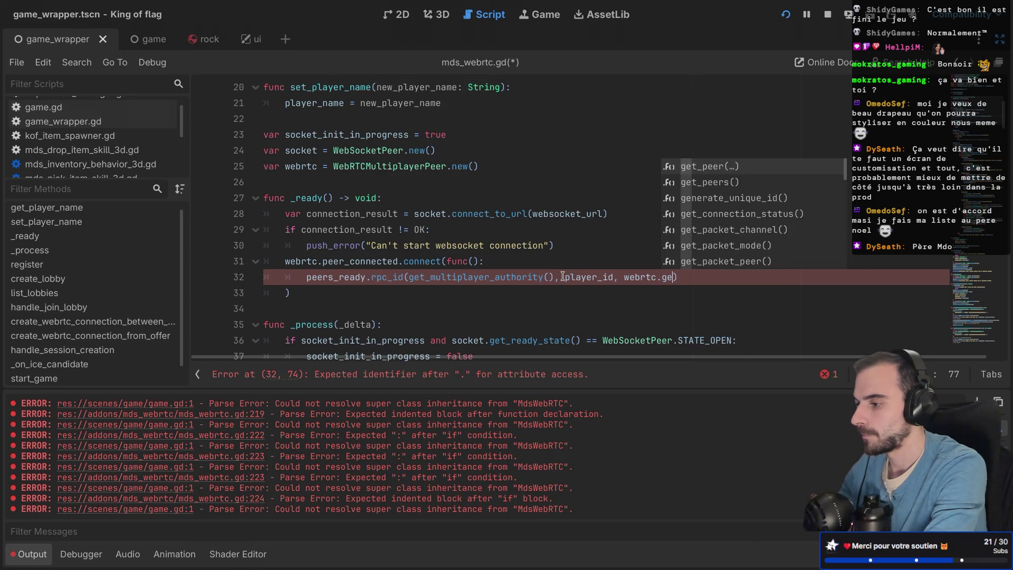
key("Down")
key("Return")
type(".size")
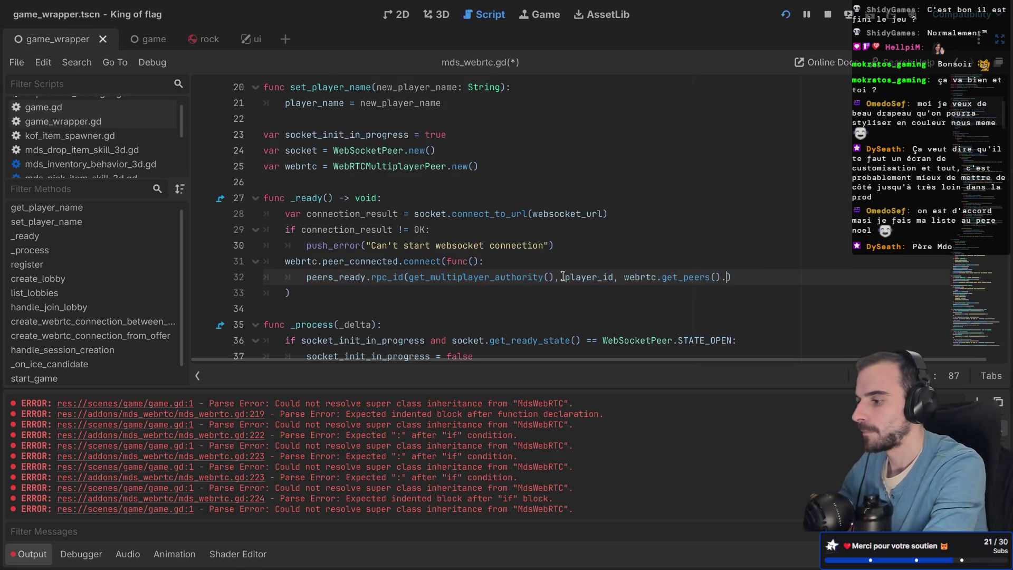
key("Return")
key("ctrl+s")
- Give the lambda a _new_peer parameter and clear the output error list
left_click(472, 261)
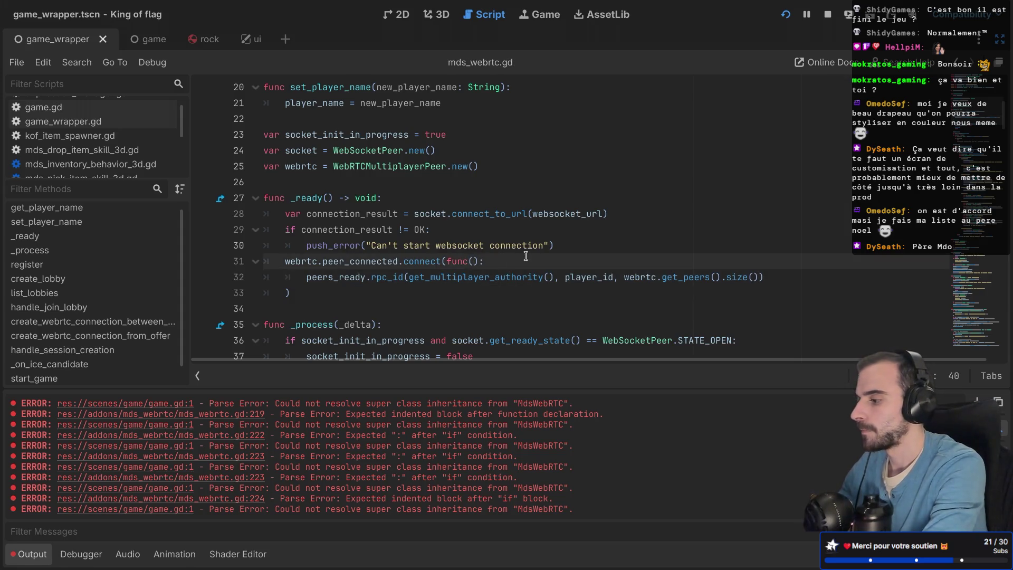
type("_new_")
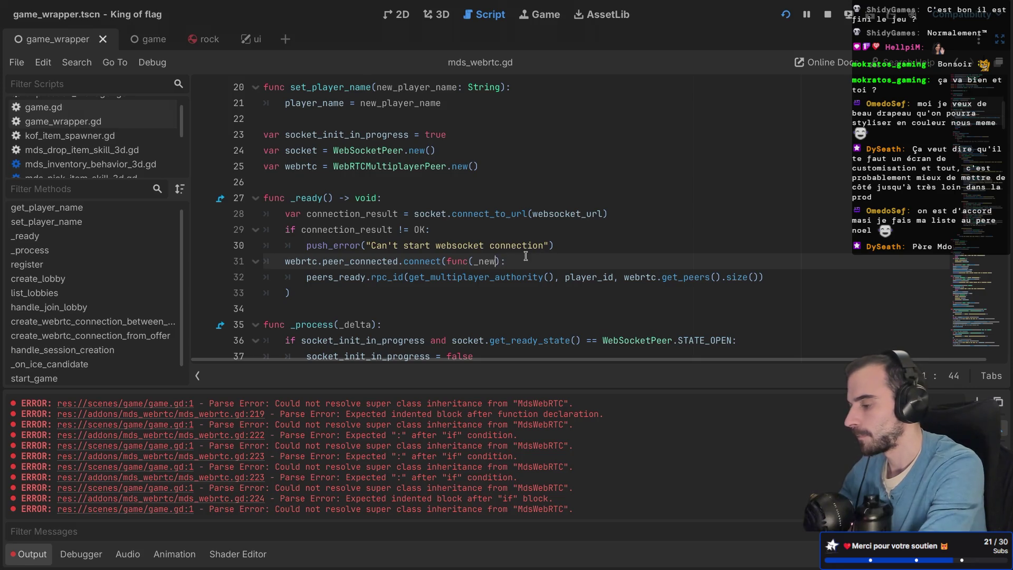
type("peer")
left_click(586, 182)
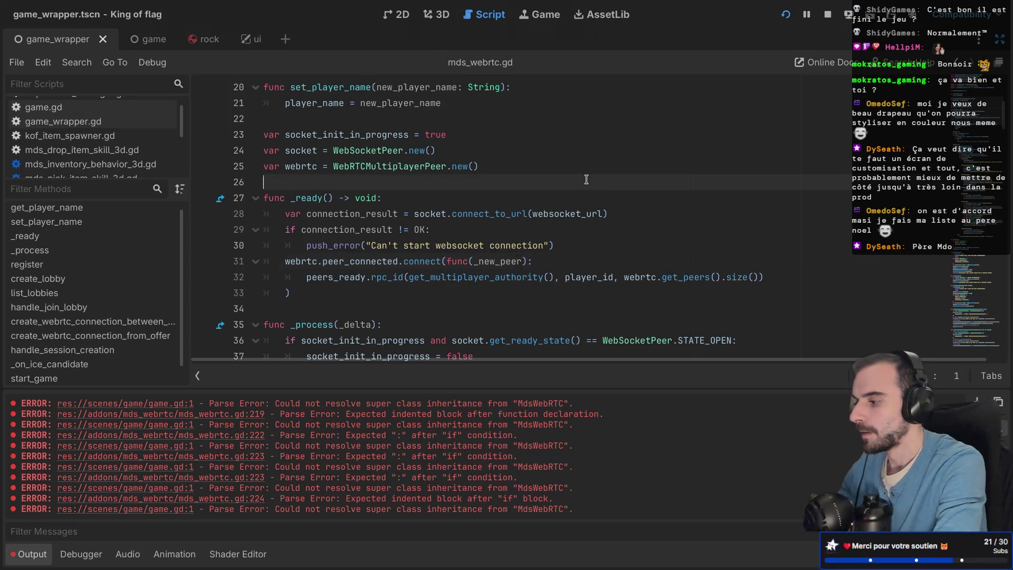
scroll(586, 181, "down", 2)
scroll(586, 181, "down", 2)
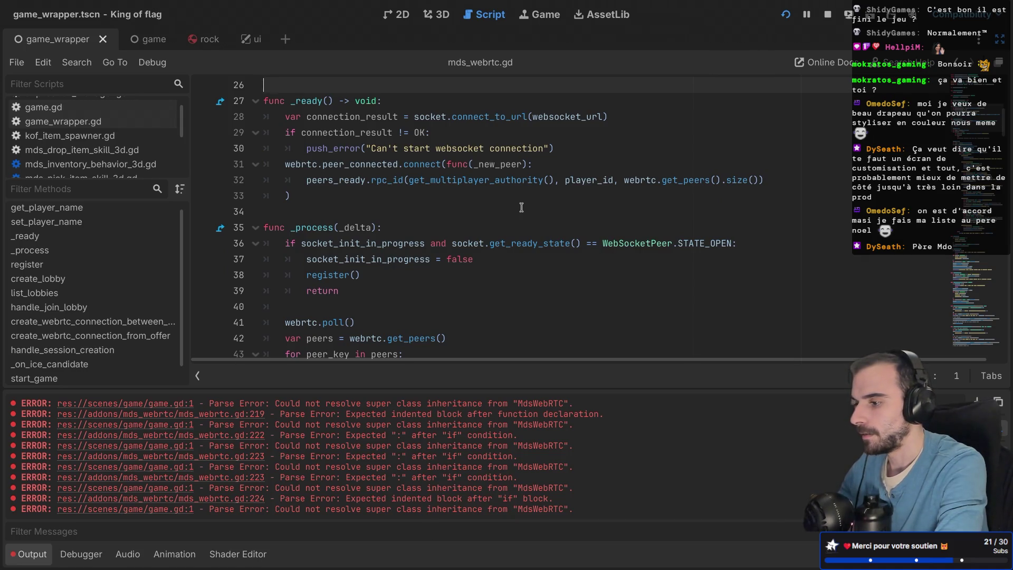
left_click(976, 400)
key("ctrl+shift+F11")
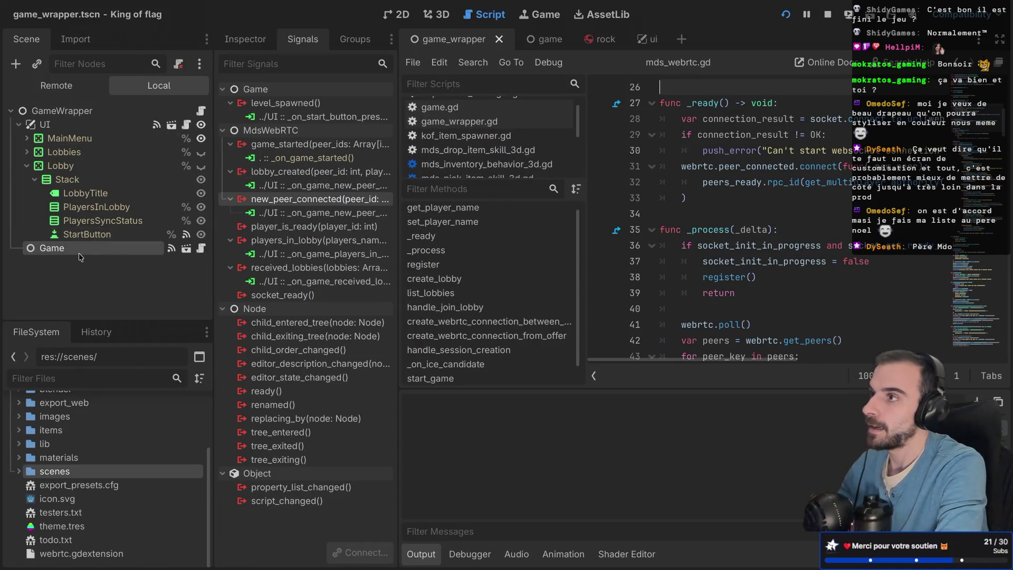
- Connect player_is_ready to a new _on_player_is_ready method on the UI node
double_click(290, 229)
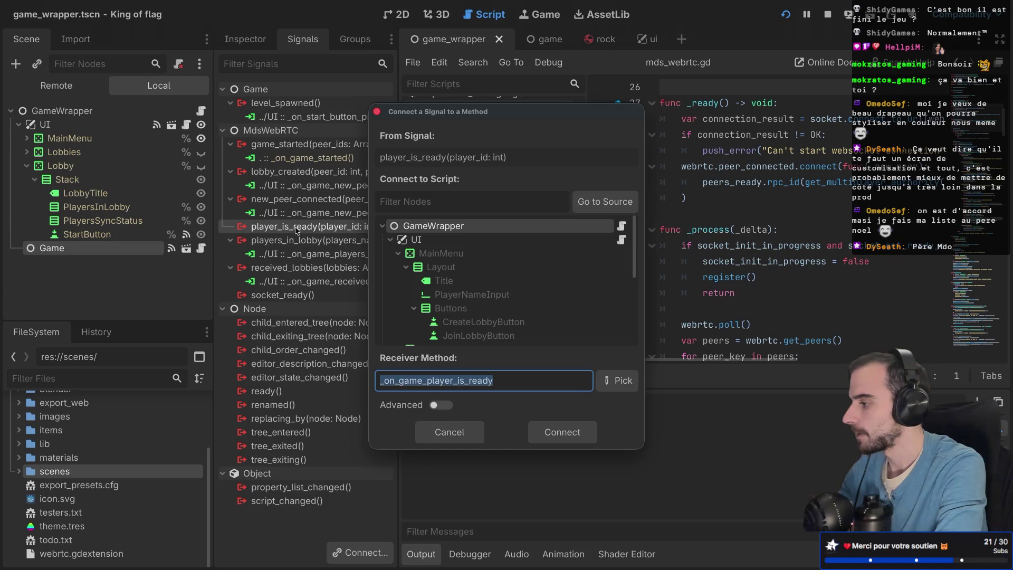
left_click(623, 241)
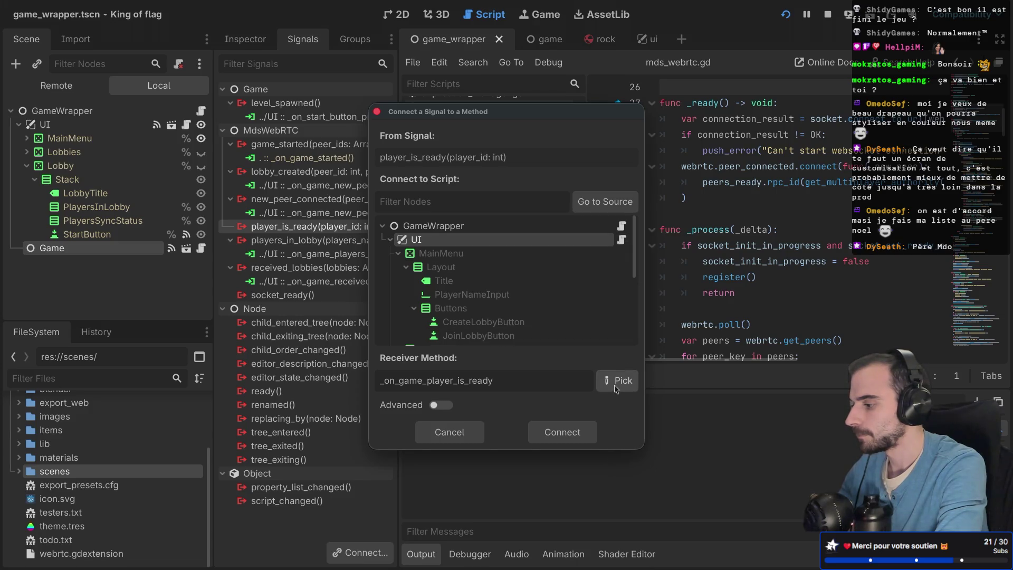
left_click(427, 380)
key("BackSpace")
key("BackSpace")
key("BackSpace")
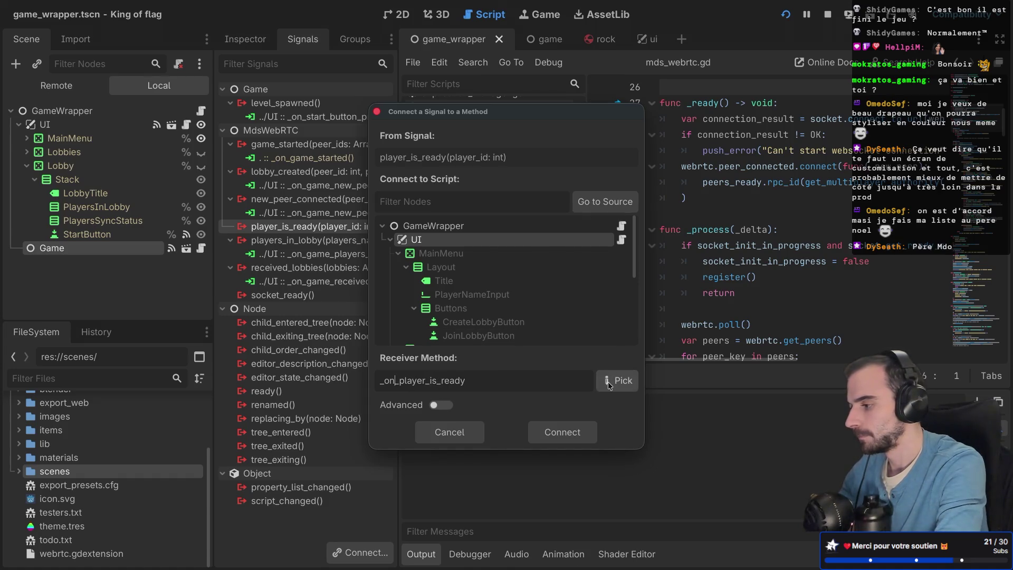
left_click(612, 380)
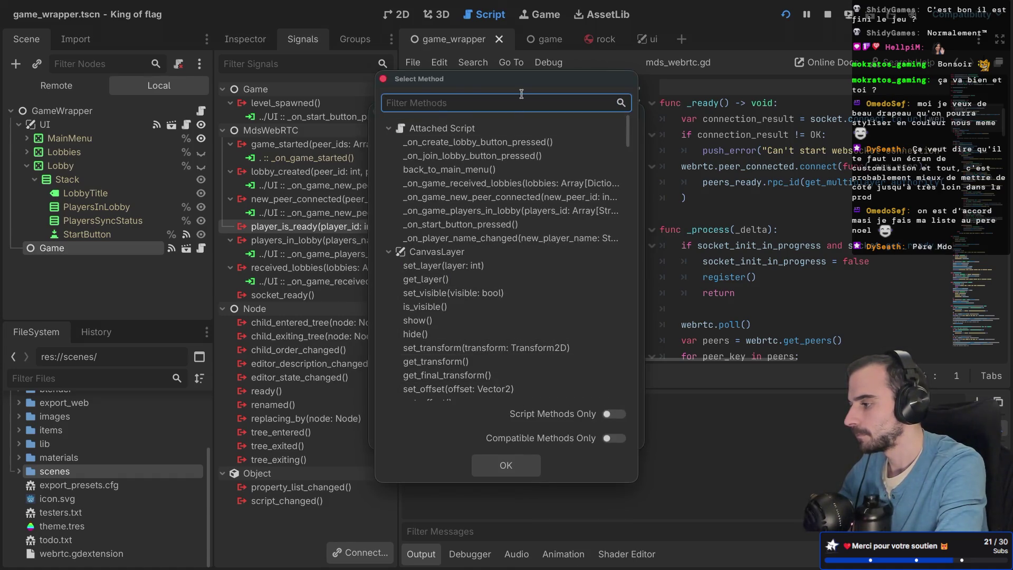
left_click(383, 78)
scroll(542, 290, "down", 5)
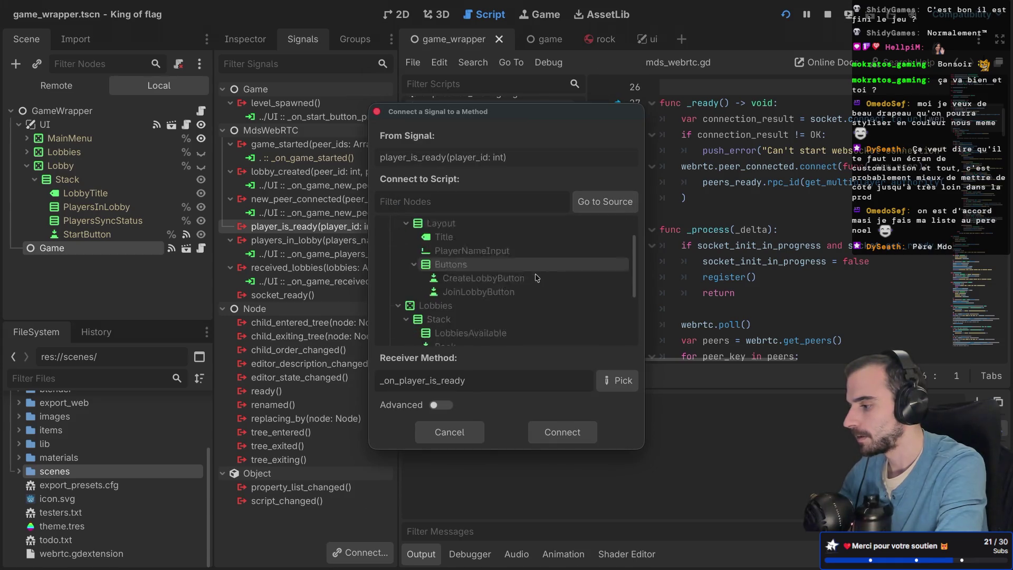
scroll(526, 247, "up", 5)
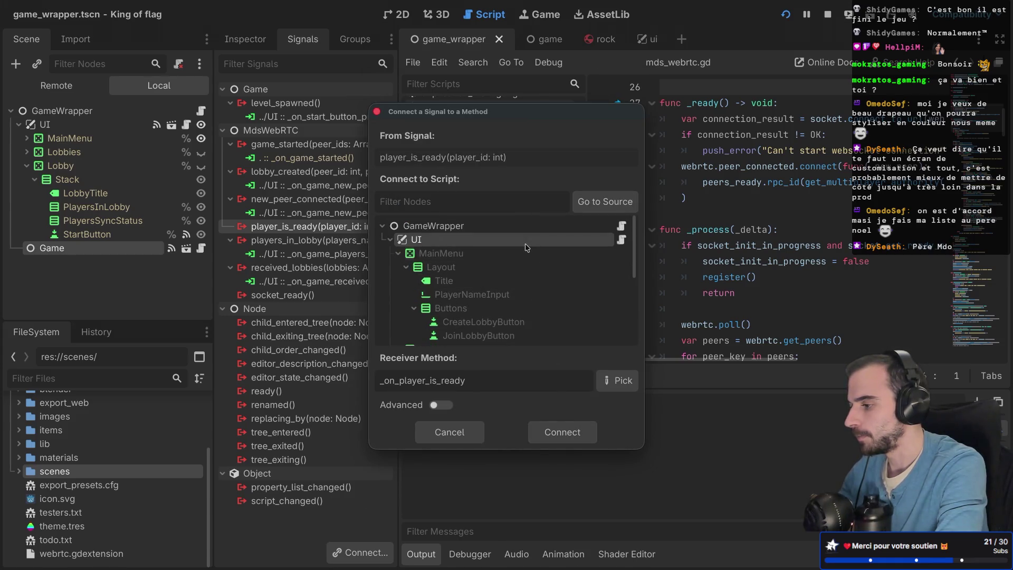
left_click(563, 433)
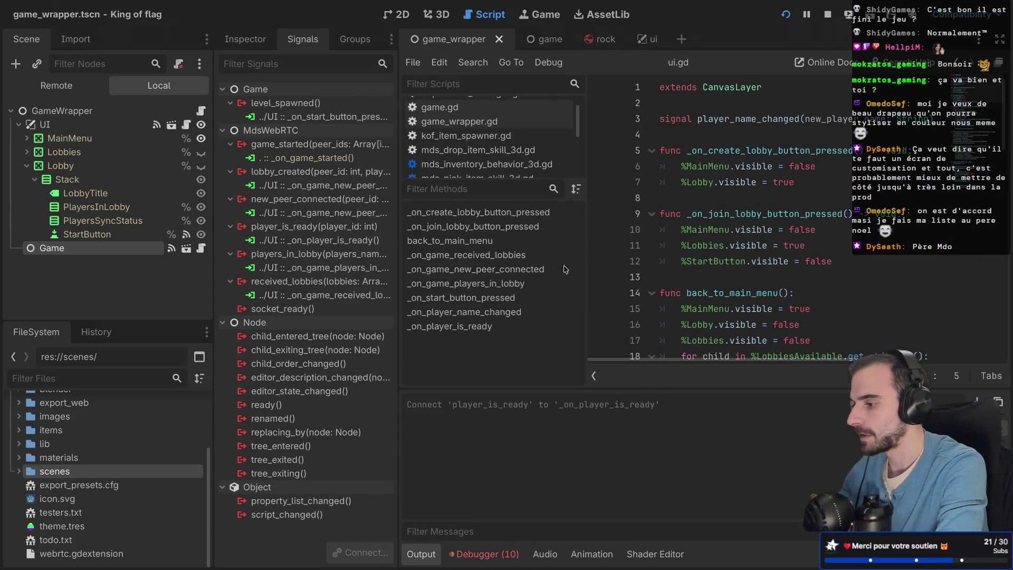
- Replace the pass placeholder in _on_player_is_ready with print("READY %s" % [player_id]) and save ui.gd
key("ctrl+shift+F11")
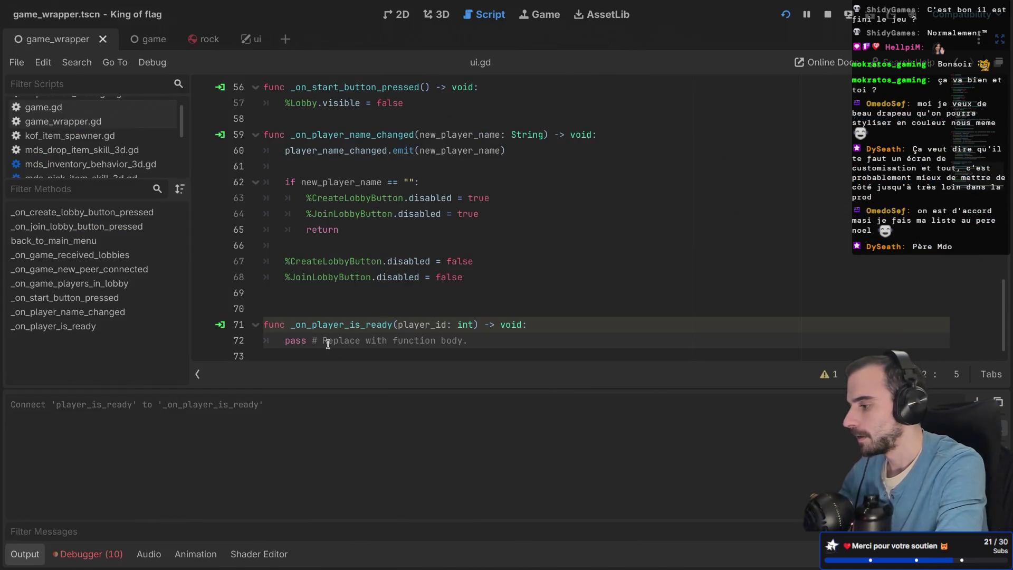
left_click_drag(506, 340, 284, 340)
key("BackSpace")
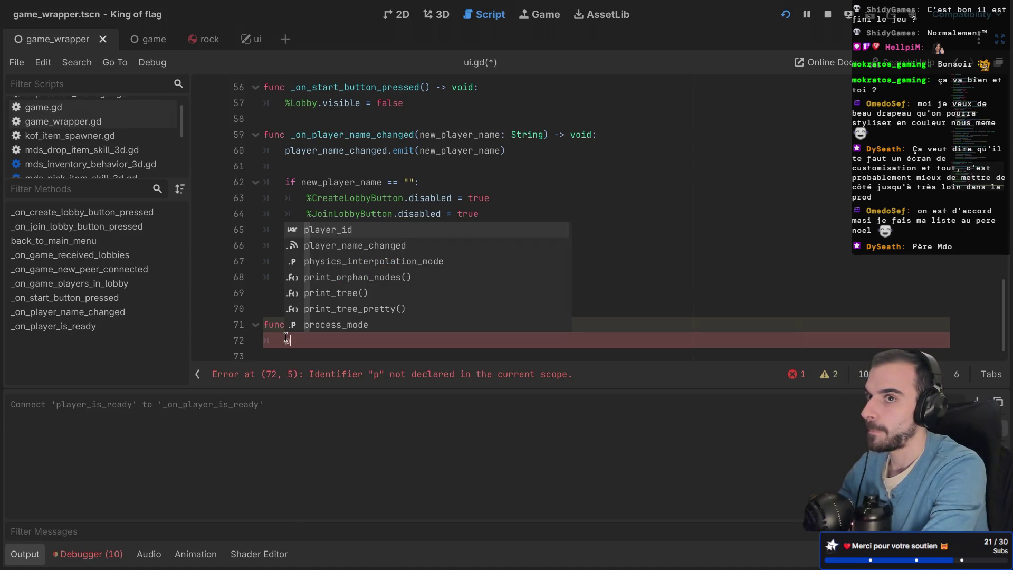
type("rint(\"")
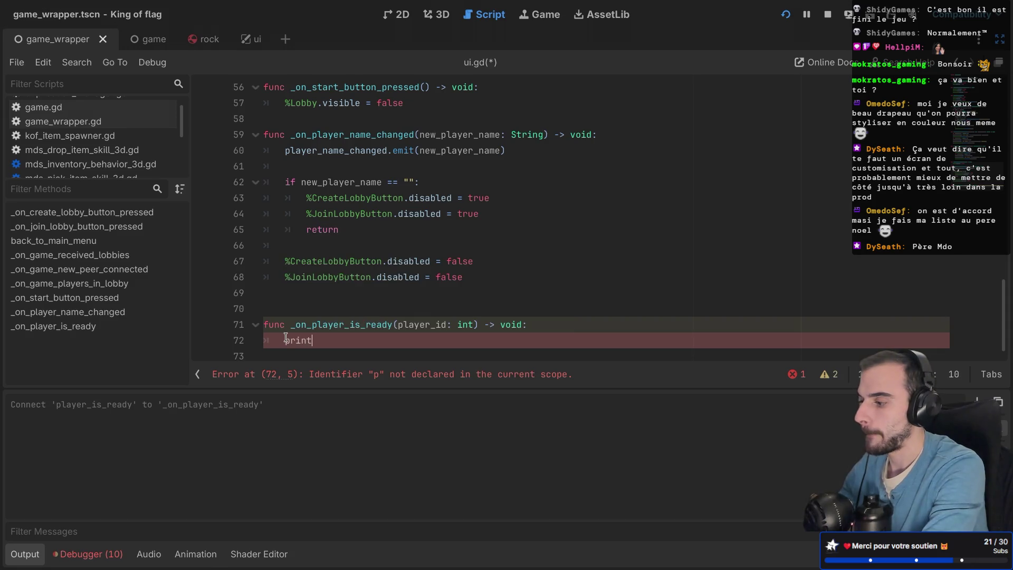
type("READ")
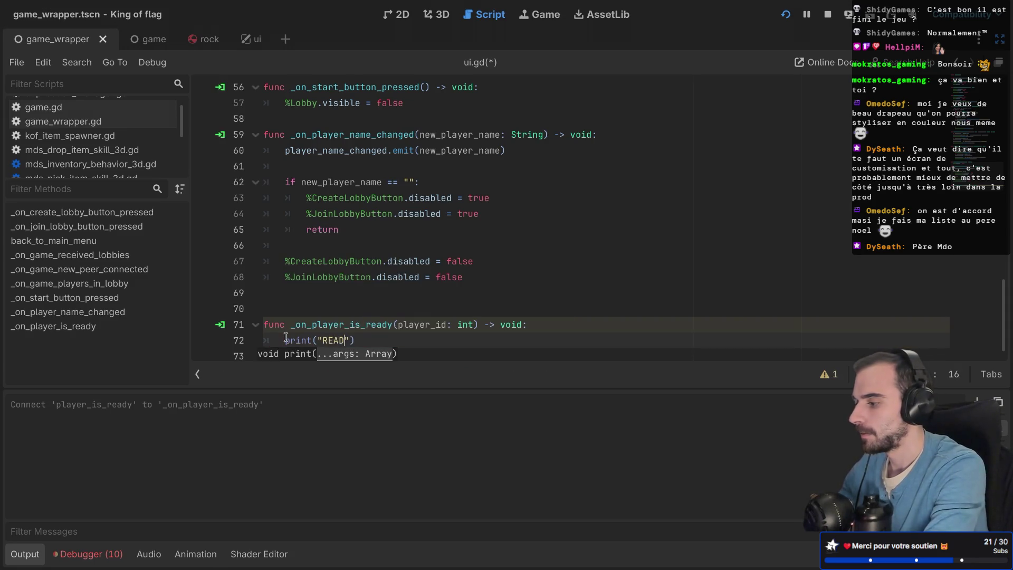
type("Y ")
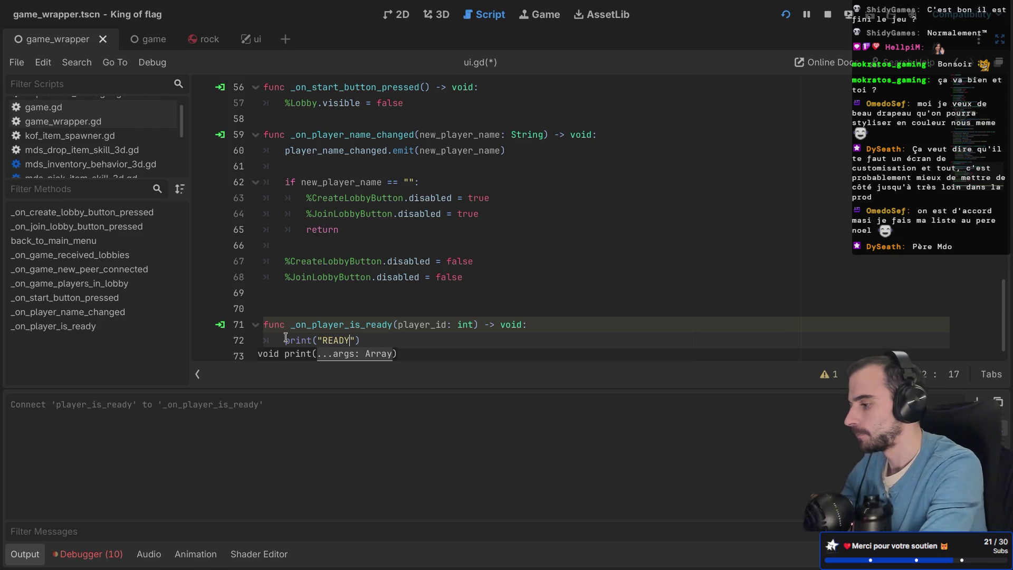
type("%s\"")
type(" % [")
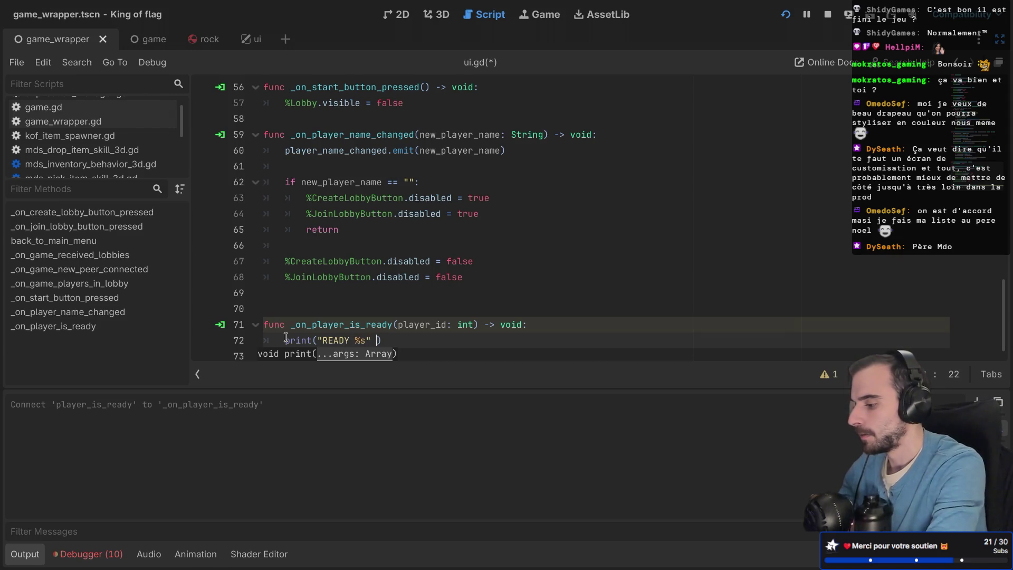
type("playe")
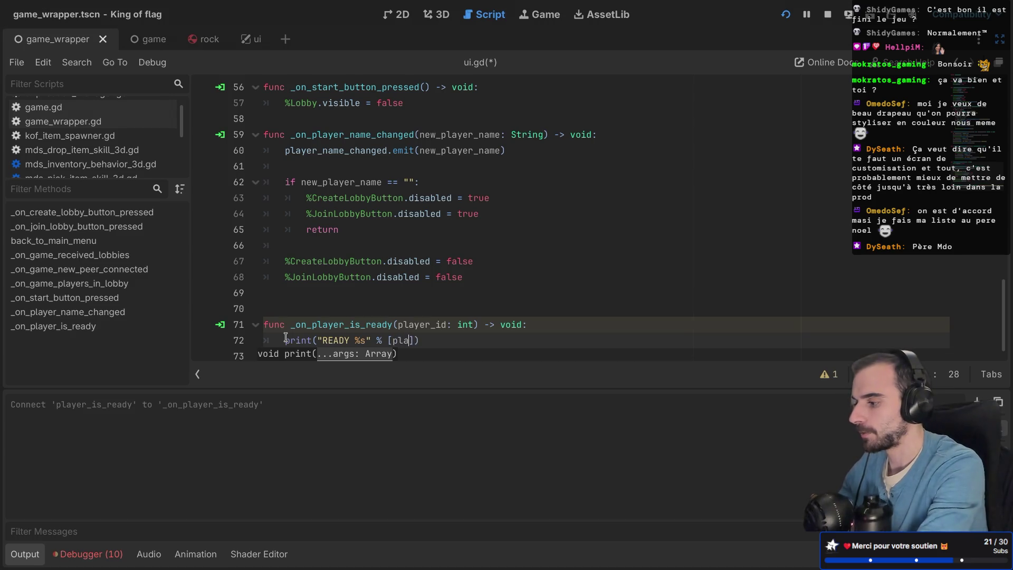
key("Return")
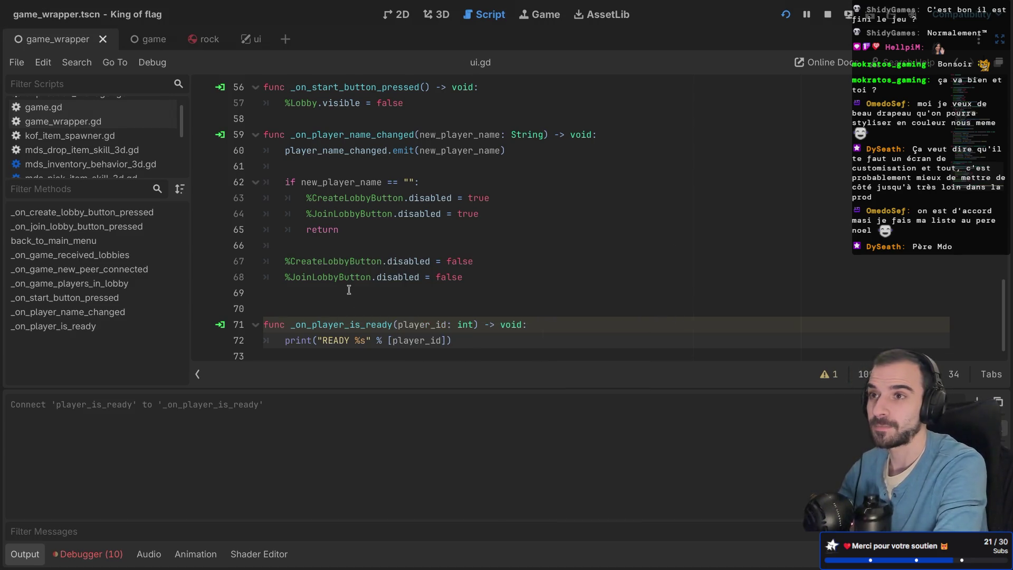
left_click(349, 290)
key("ctrl+s")
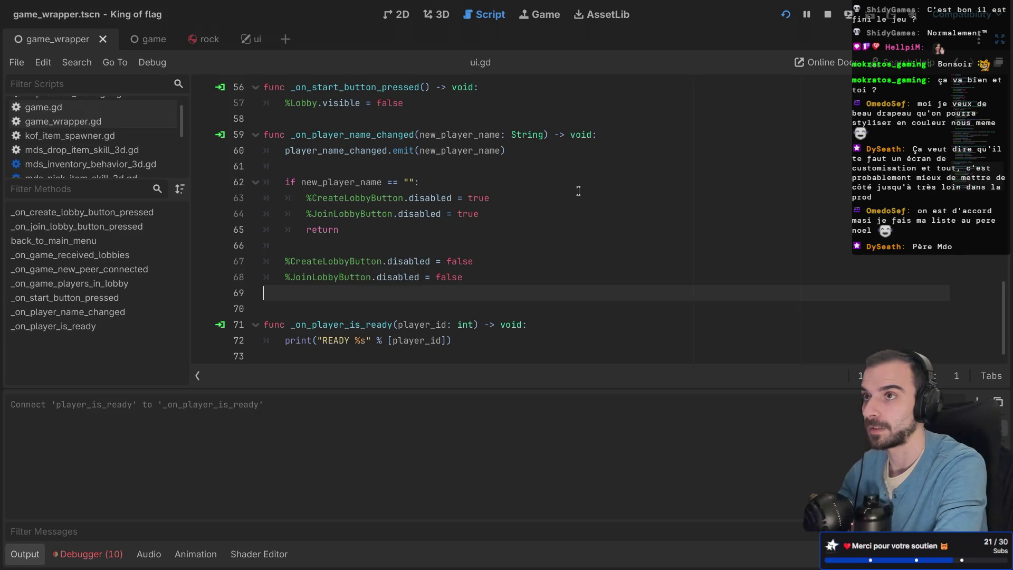
- Run the project and create a lobby as player 1 in the first game window
left_click(780, 15)
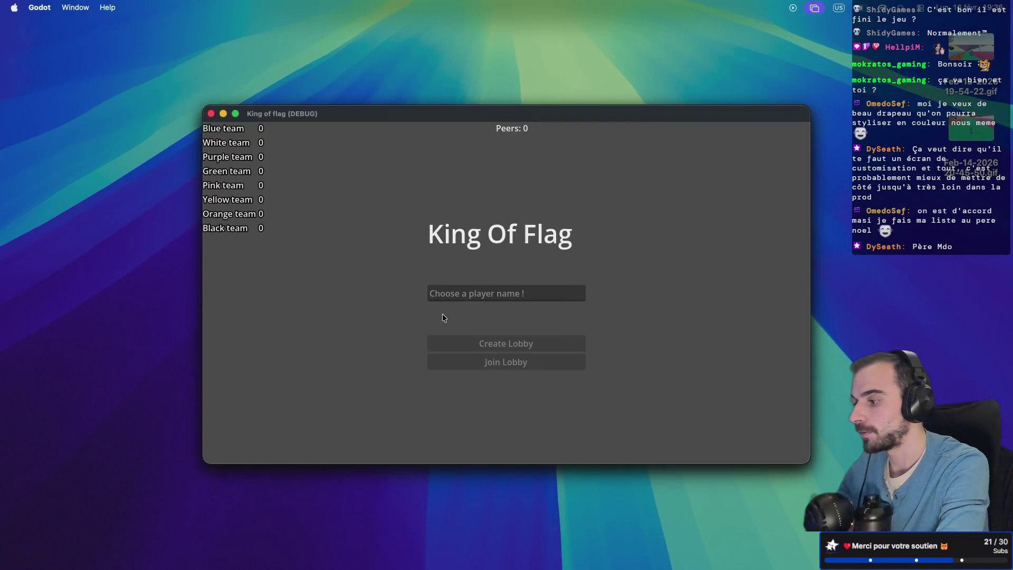
left_click(455, 292)
type("1")
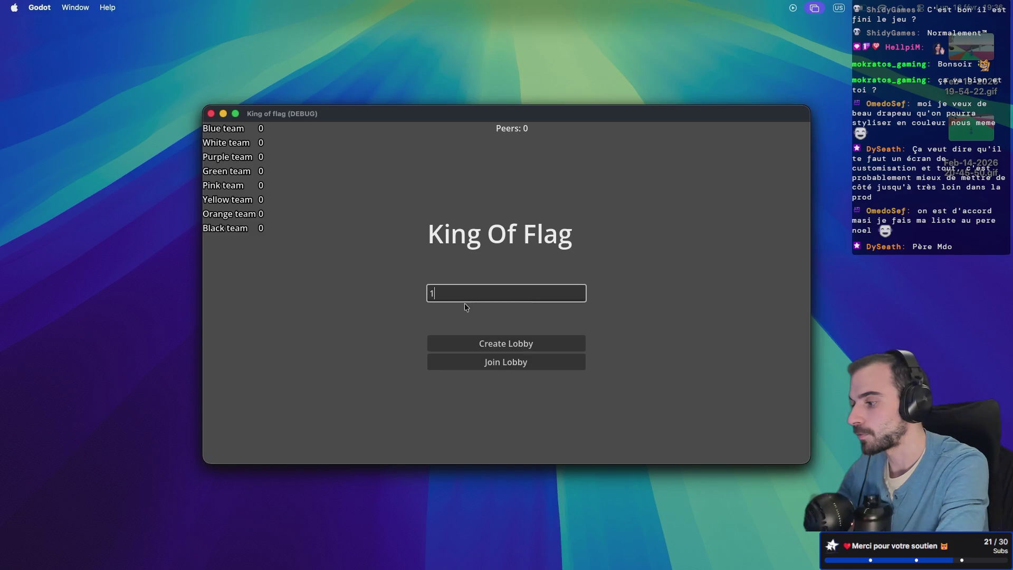
left_click(473, 342)
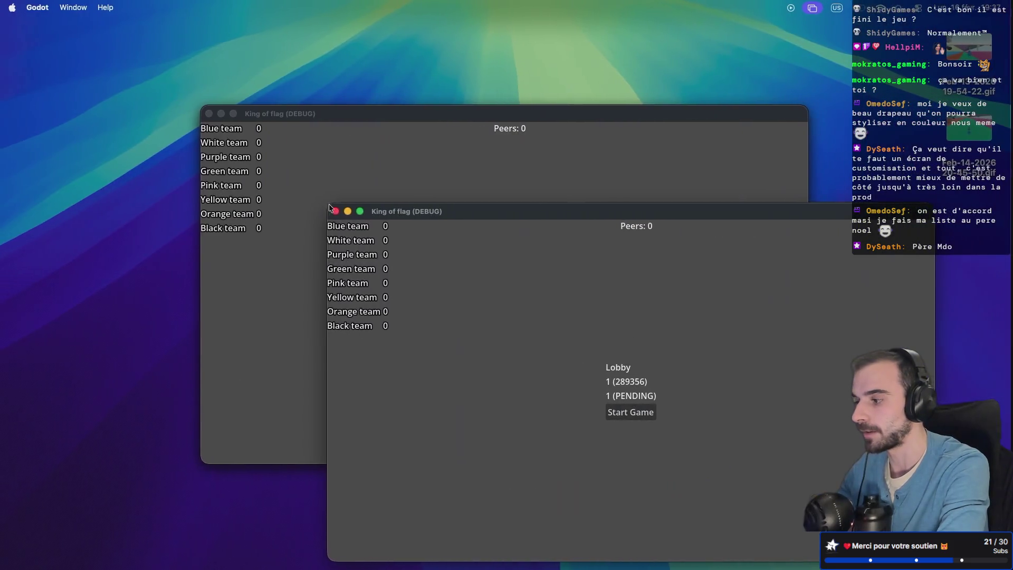
- Join the lobby as player 1 from the second game window, then return to the editor
left_click(294, 167)
left_click(432, 291)
type("1")
left_click(506, 363)
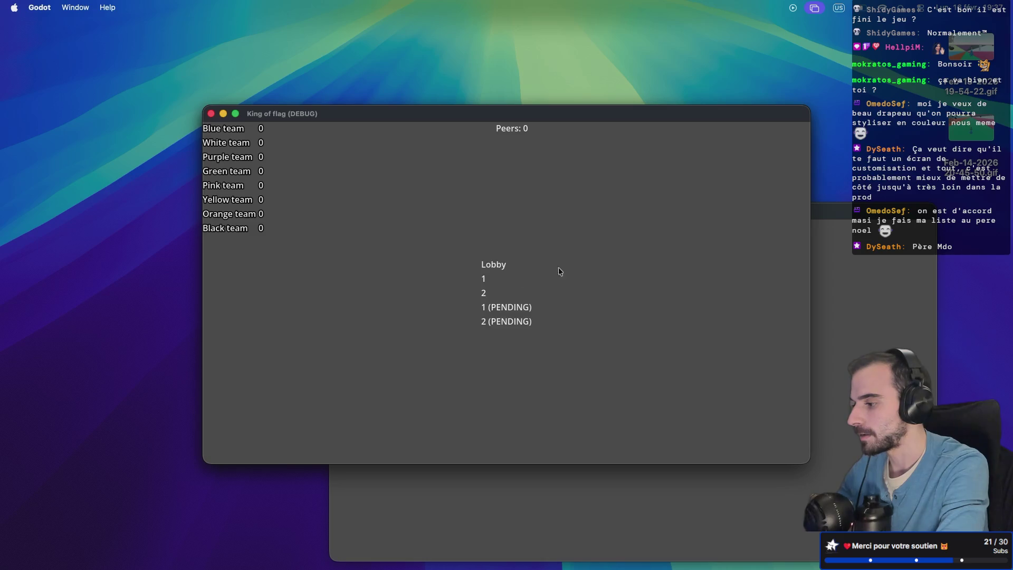
key("ctrl+Right")
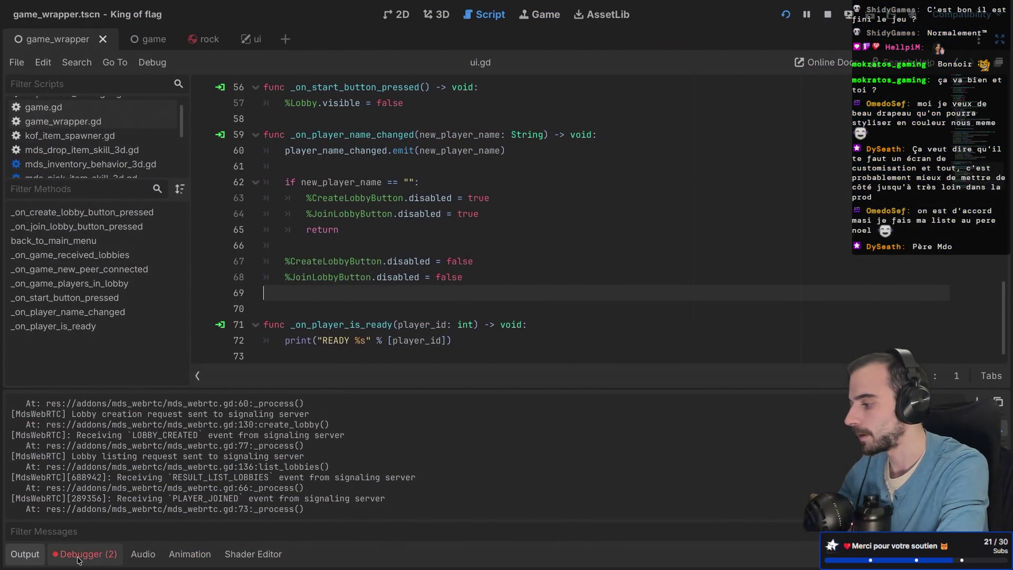
- Follow the peers_ready error from the debugger to its definition in mds_webrtc.gd
left_click(86, 553)
left_click(129, 304)
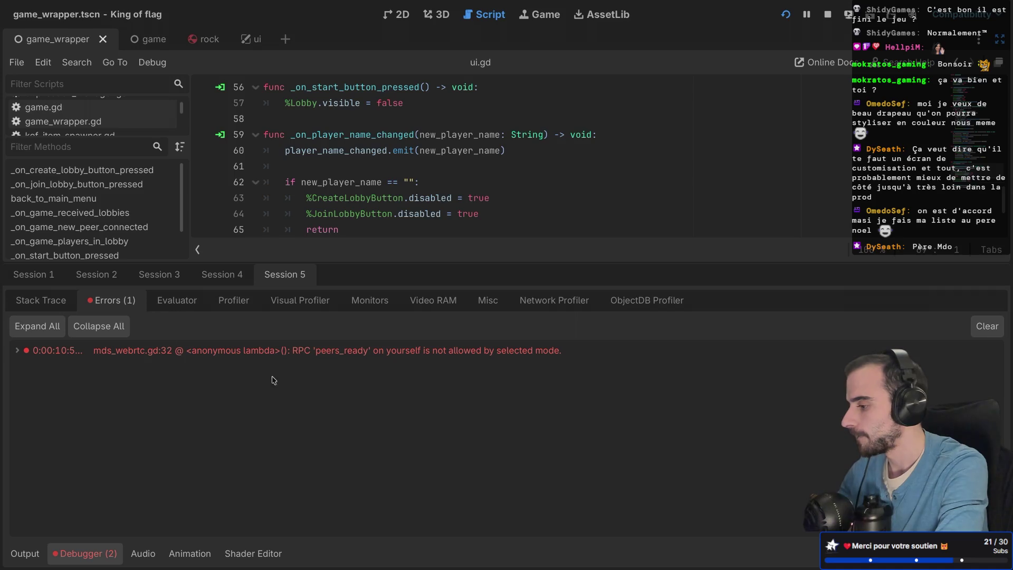
left_click(338, 356)
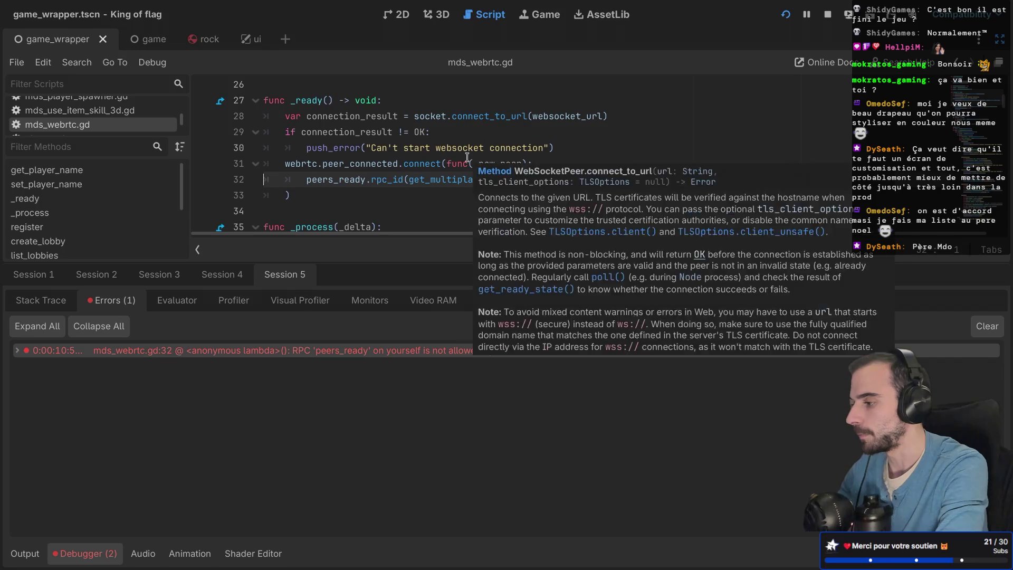
left_click(344, 182, "ctrl")
- Change the peers_ready RPC from call_remote to call_local and save the script
double_click(402, 154)
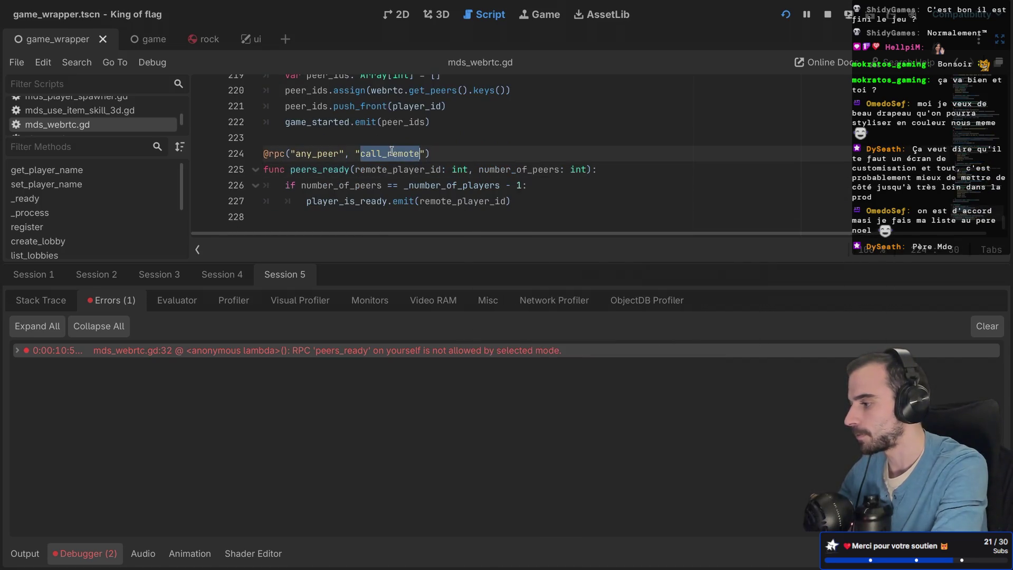
type("cal")
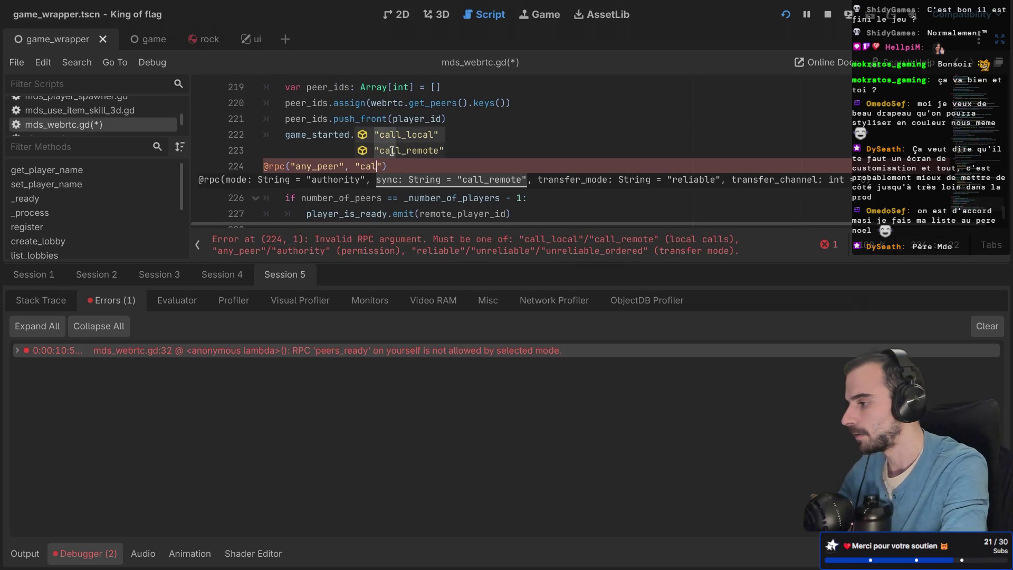
key("Return")
key("ctrl+s")
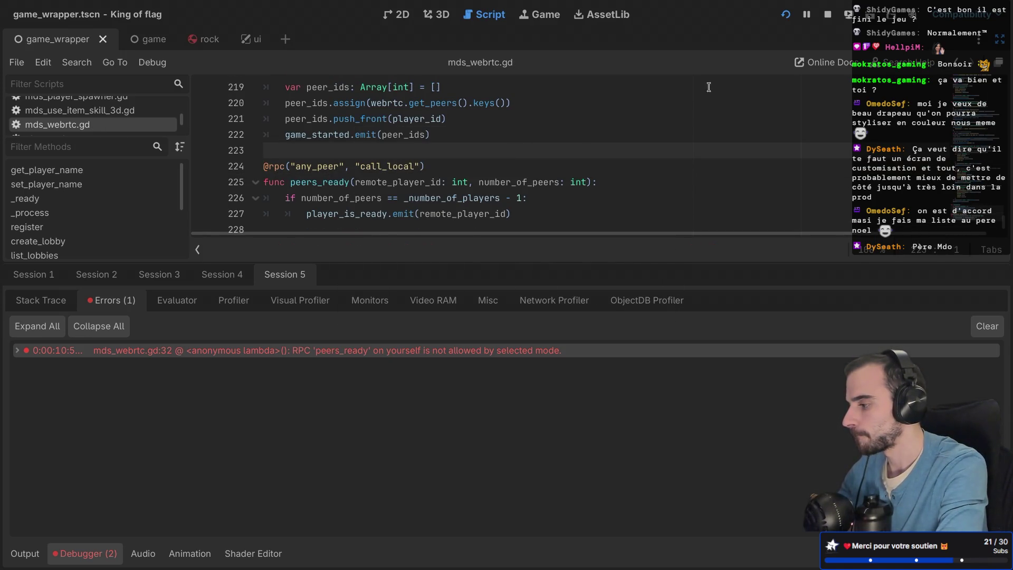
left_click(25, 552)
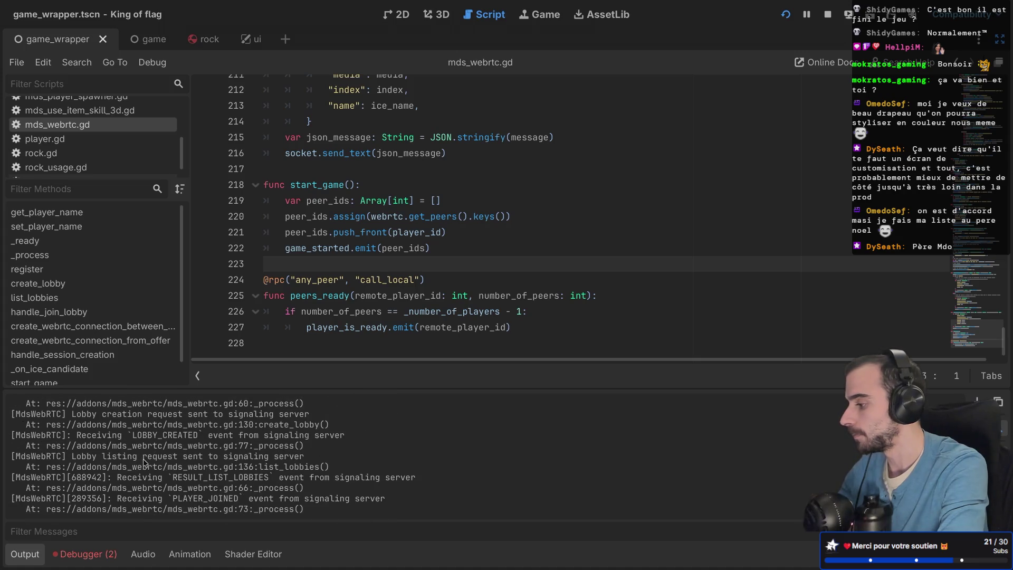
- Show Session 4's errors in the debugger and restore the side docks
left_click(87, 553)
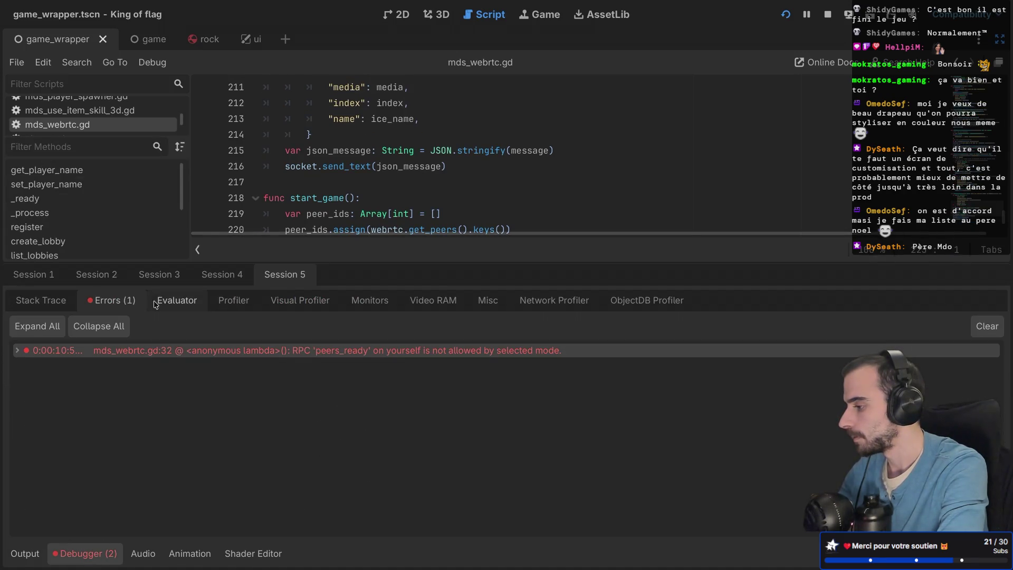
left_click(216, 275)
left_click(126, 300)
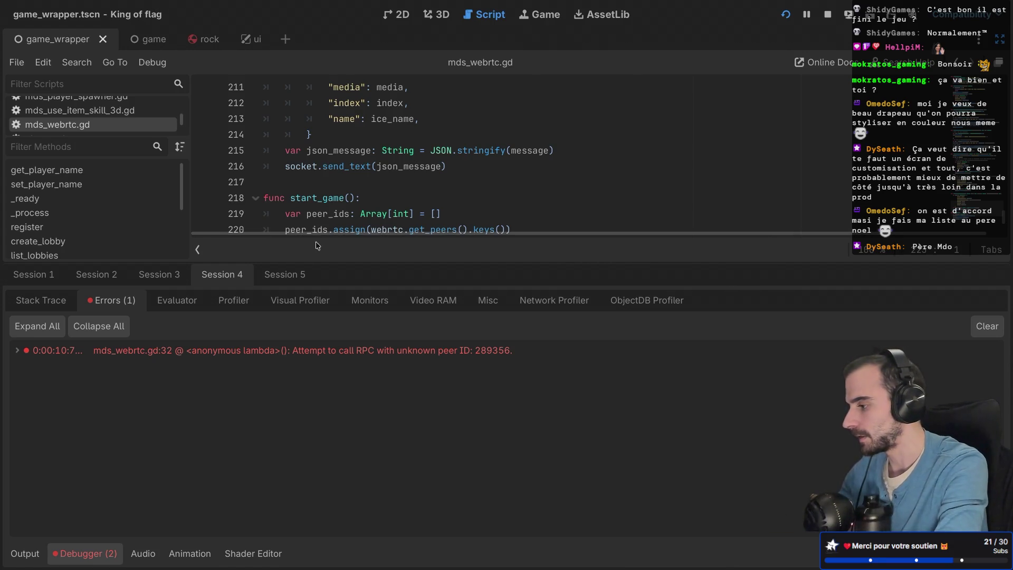
key("ctrl+shift+F11")
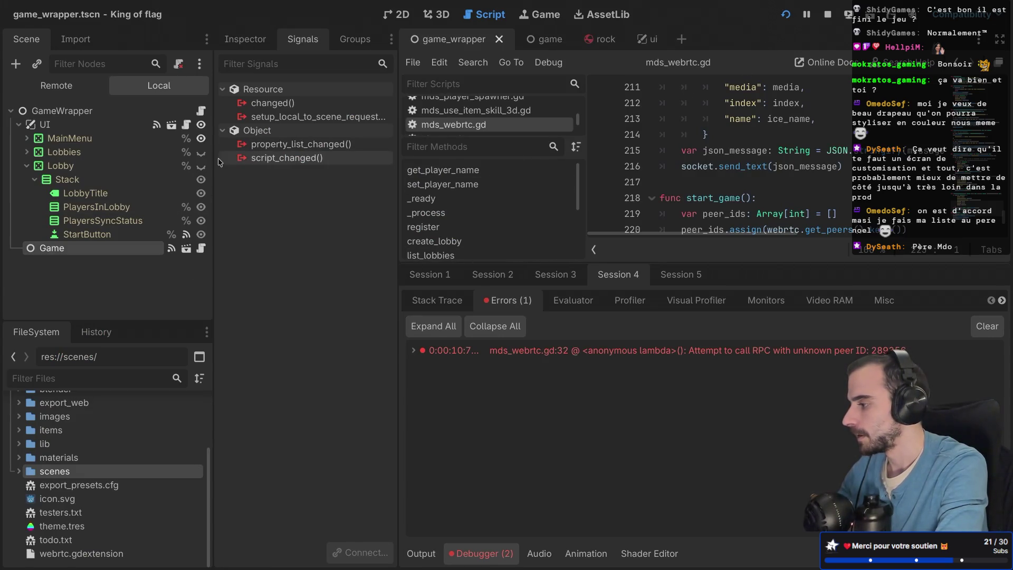
- Open the remote scene tree and inspect the live GameWrapper > Game node's properties
left_click(56, 85)
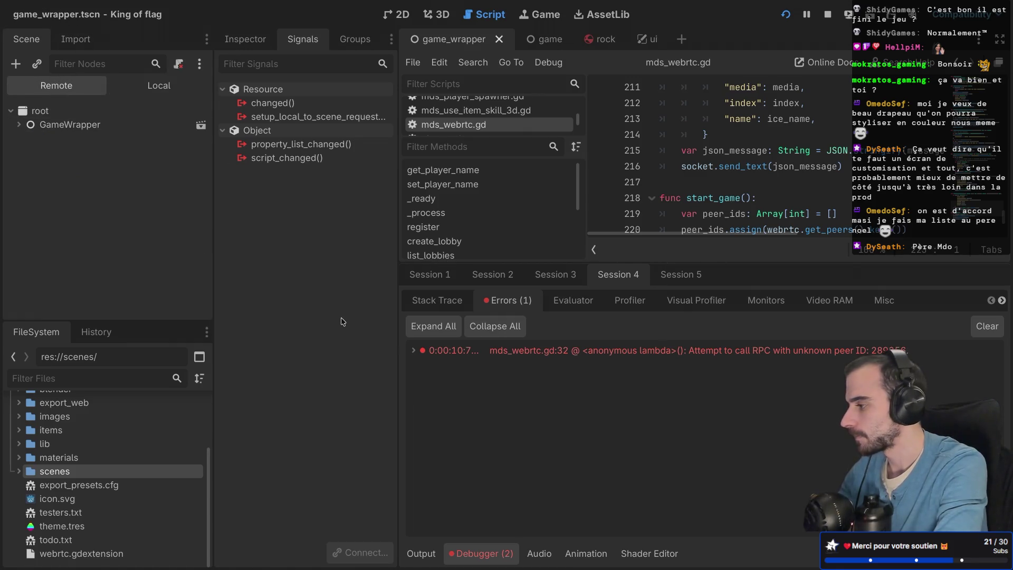
left_click(19, 124)
double_click(53, 152)
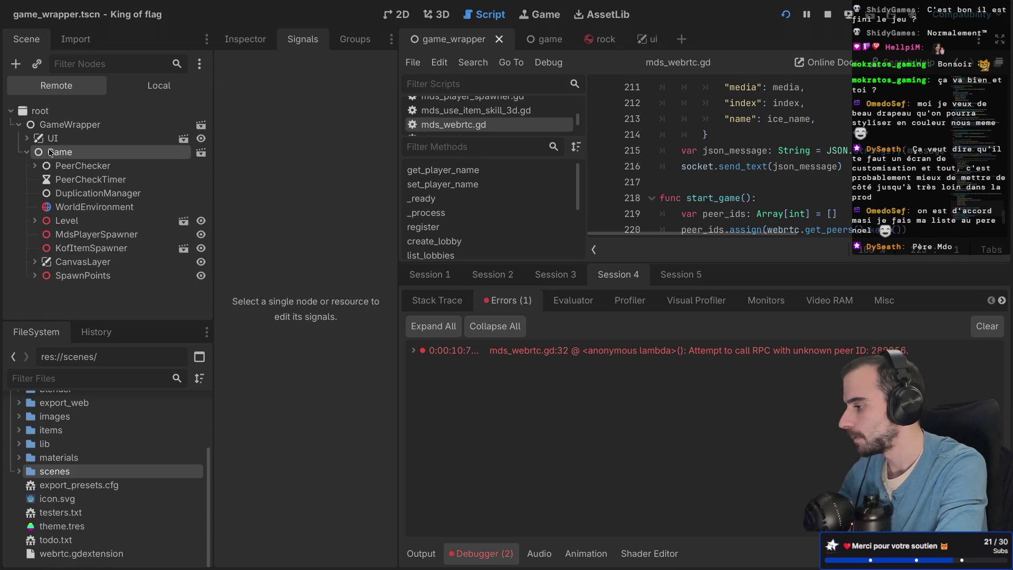
left_click(246, 39)
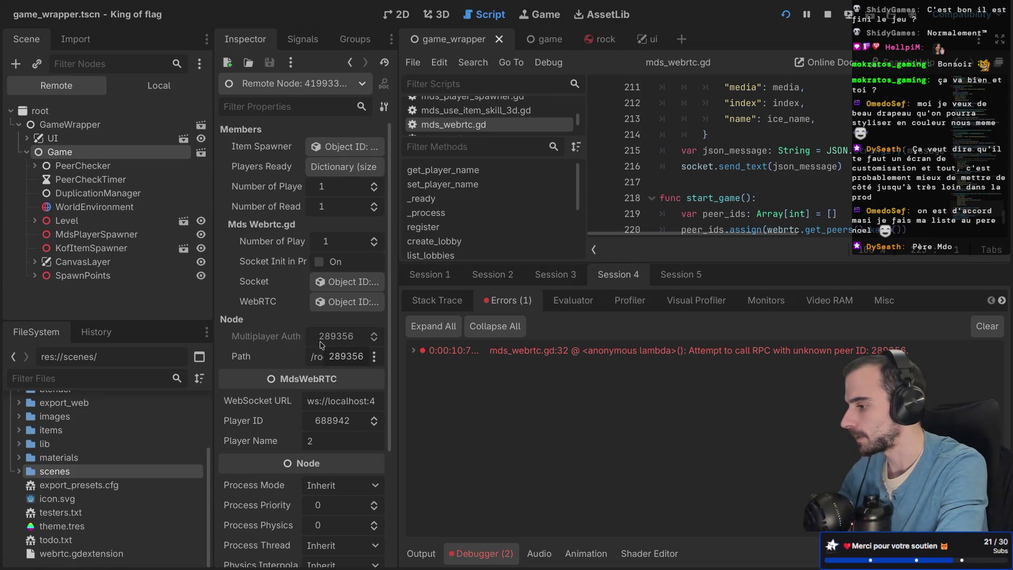
- Compare the Game node's inspector values between Session 5 and Session 4
left_click(697, 280)
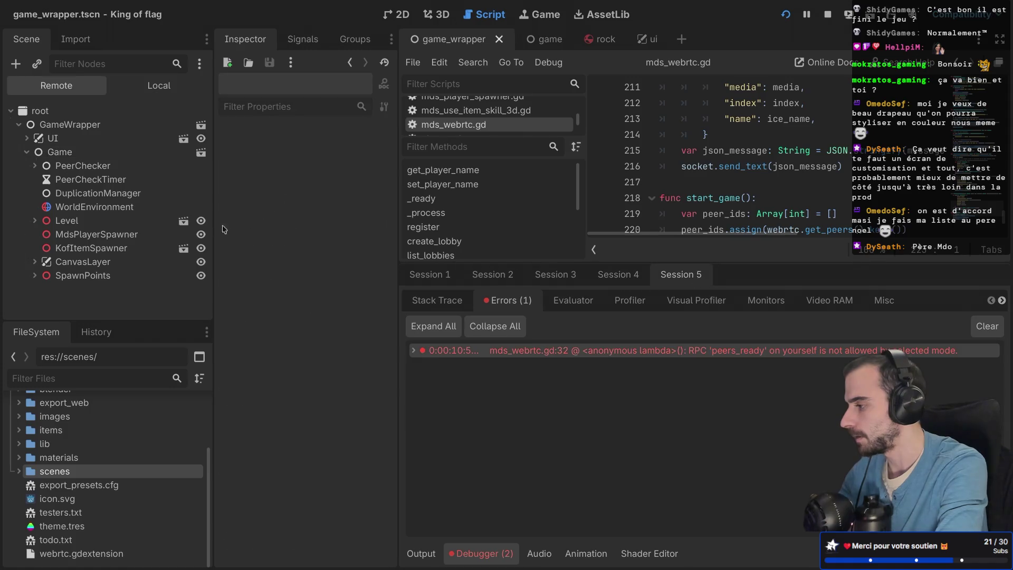
left_click(77, 151)
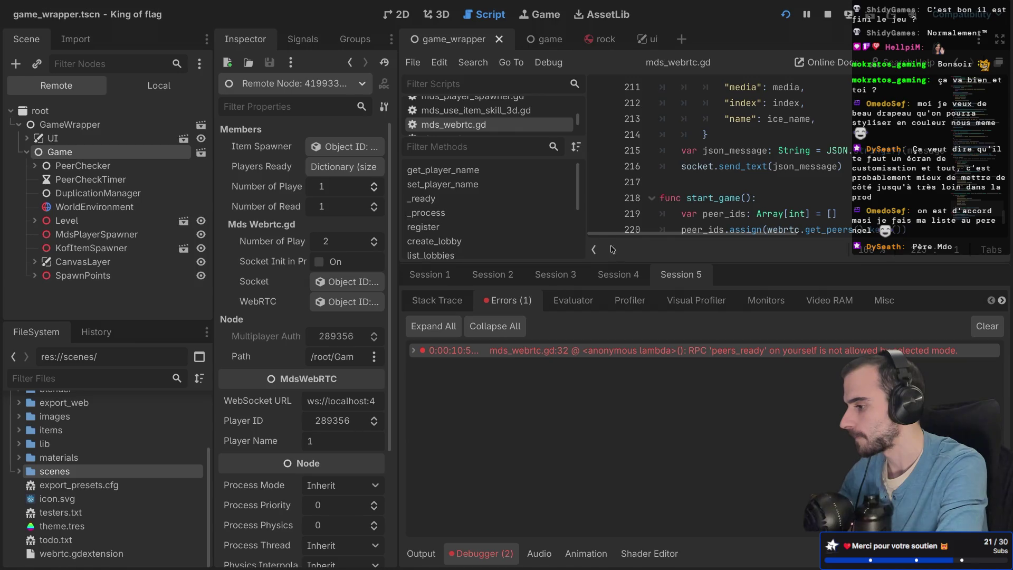
left_click(617, 274)
left_click(141, 152)
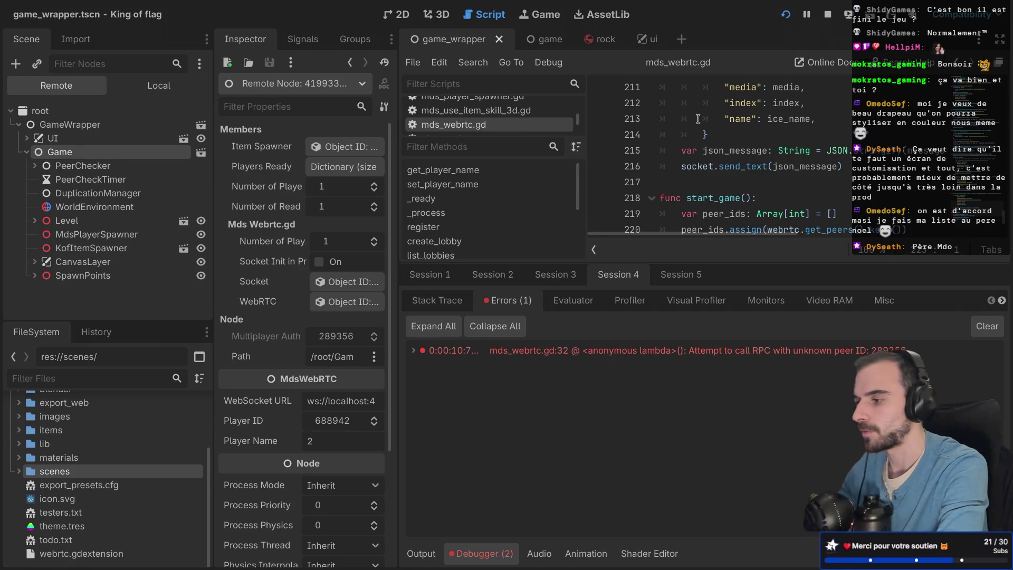
- Hide the side docks and debugger, then scroll through mds_webrtc.gd
key("ctrl+shift+F11")
left_click(89, 558)
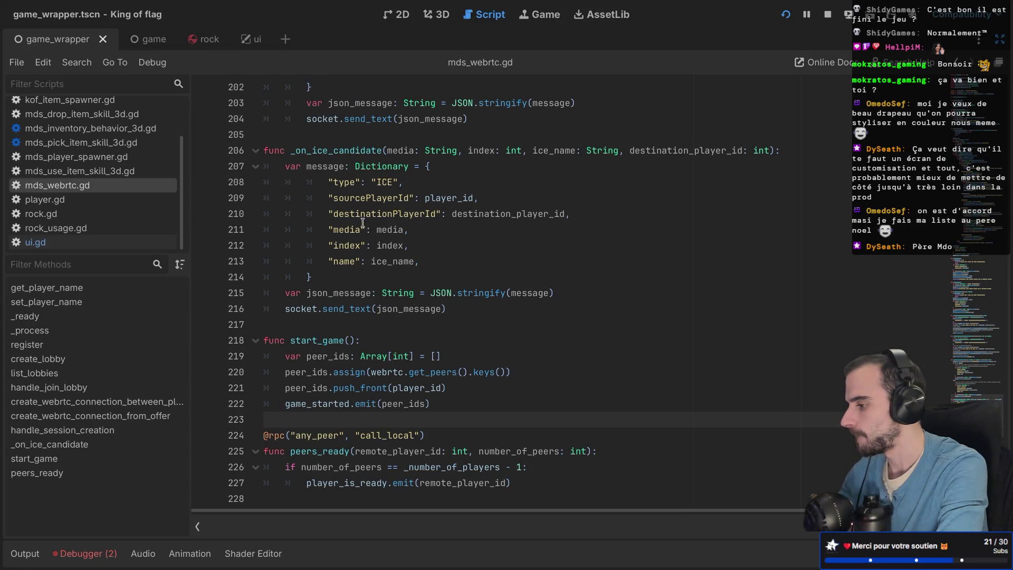
scroll(362, 222, "up", 20)
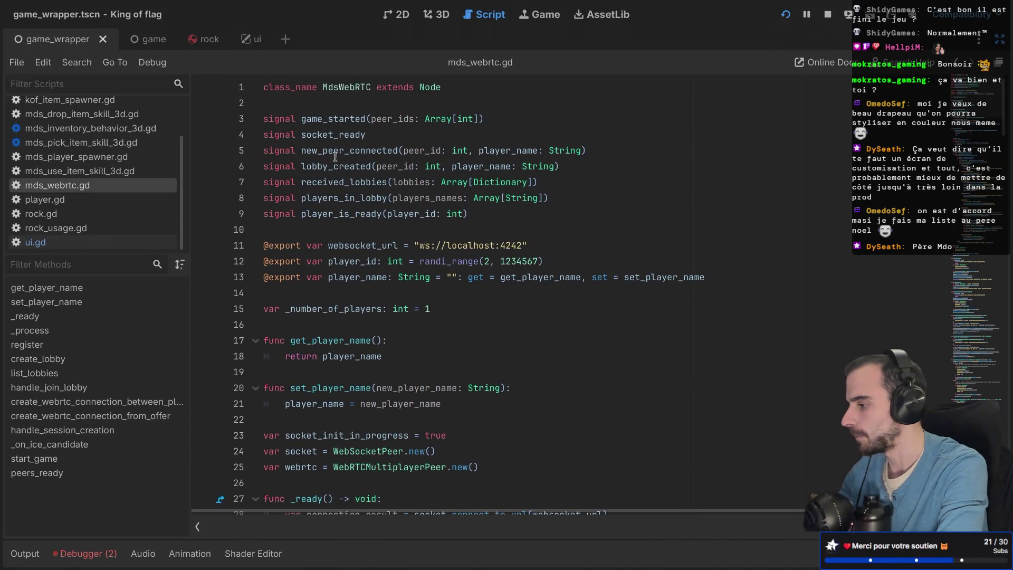
scroll(342, 211, "down", 6)
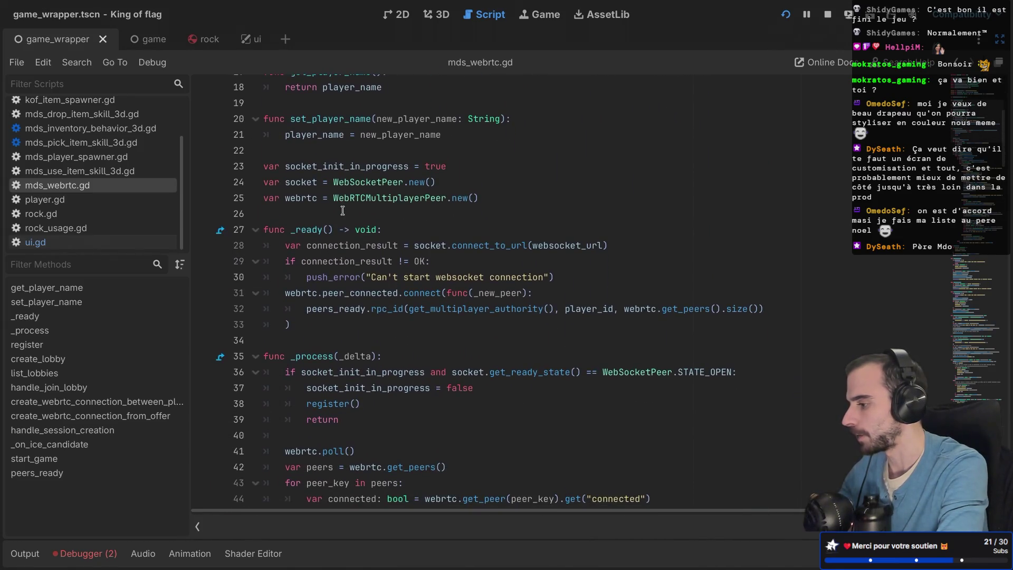
scroll(366, 261, "down", 2)
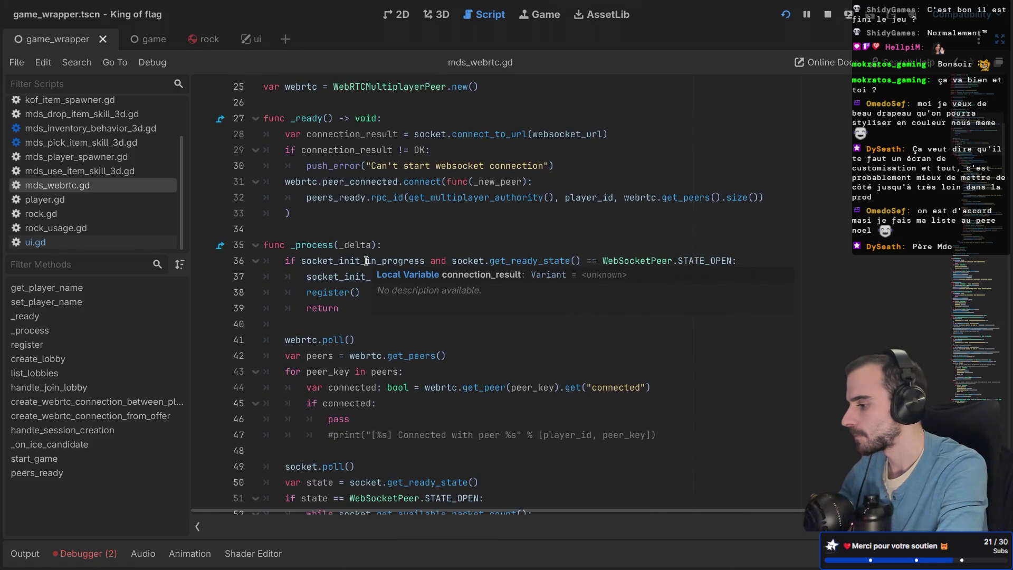
scroll(366, 261, "down", 2)
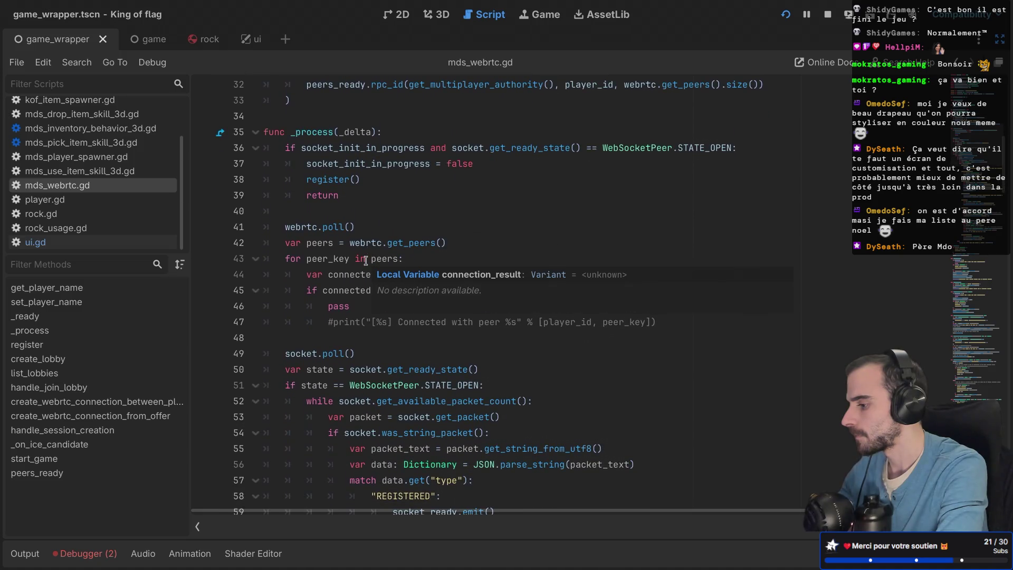
scroll(366, 261, "up", 8)
- Search for 'set_au', clear the search, save, and scroll back to the script's top
left_click(482, 237)
key("ctrl+f")
type("set_au")
key("BackSpace")
key("BackSpace")
key("BackSpace")
left_click(526, 262)
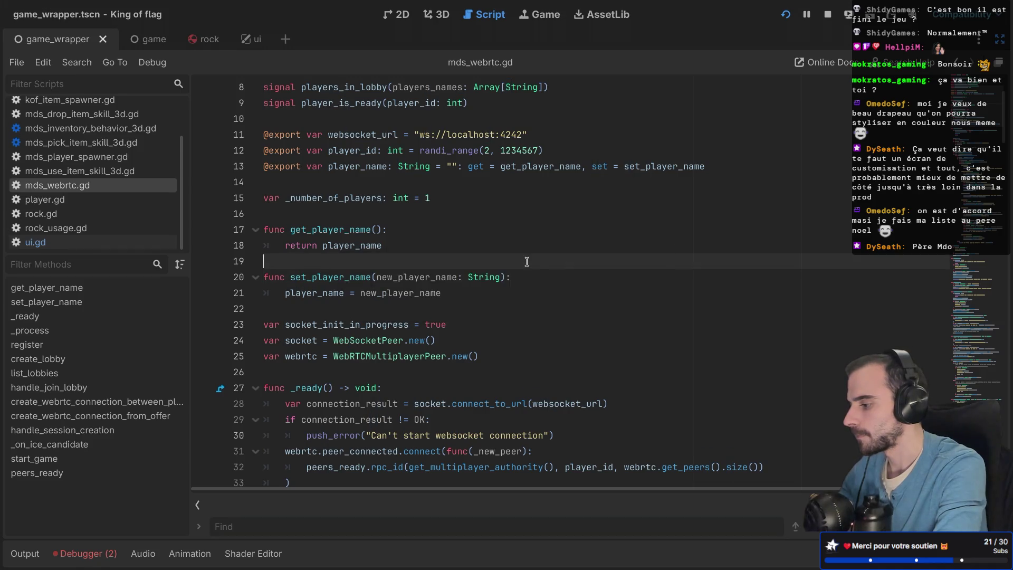
scroll(526, 261, "down", 8)
scroll(526, 262, "up", 7)
key("ctrl+s")
scroll(526, 261, "up", 3)
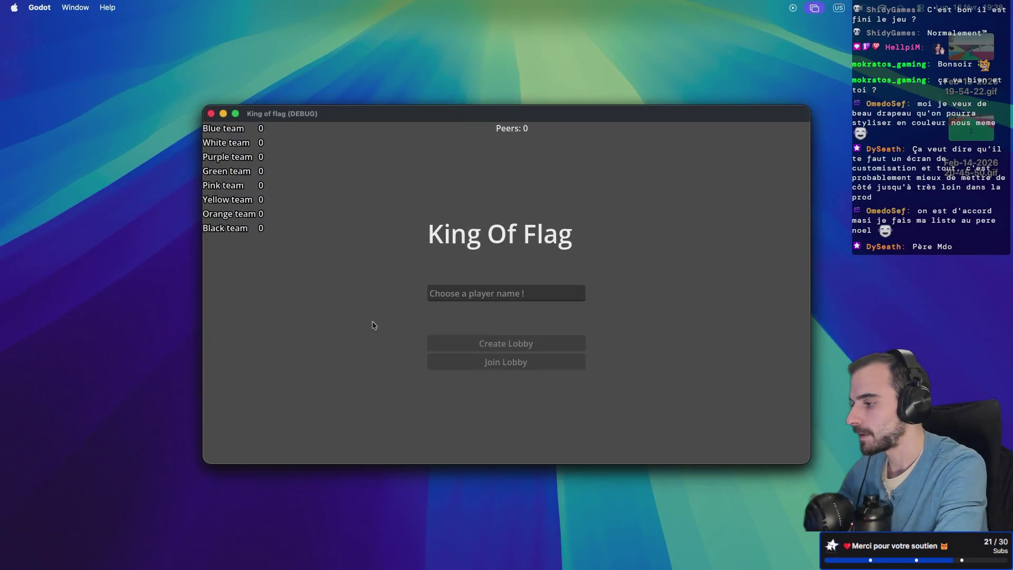
- Create a lobby as player 1 and move its window aside to reach the other instance
left_click(445, 294)
type("1")
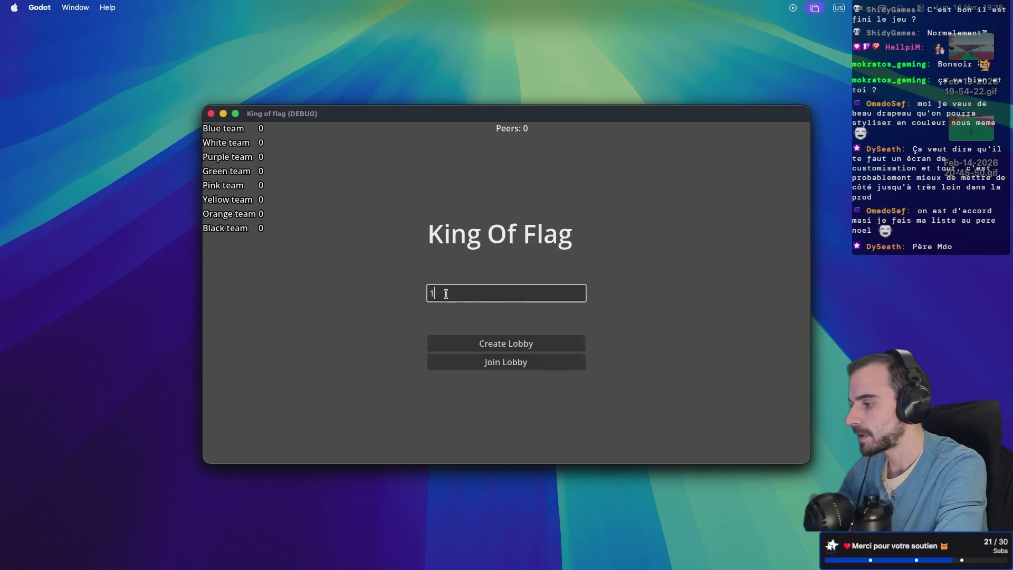
left_click(464, 344)
left_click_drag(469, 116, 656, 213)
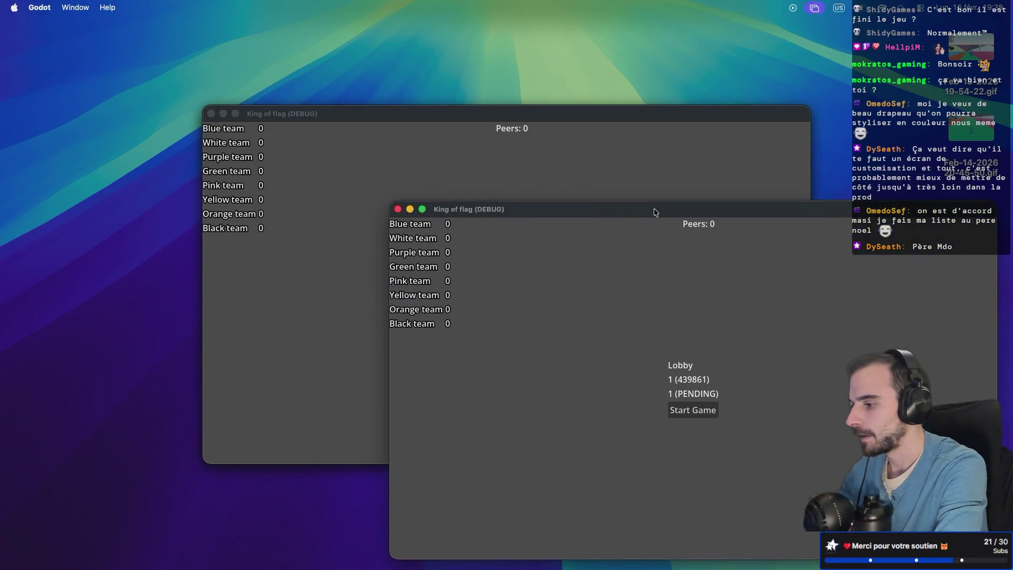
left_click(523, 188)
left_click_drag(548, 116, 350, 81)
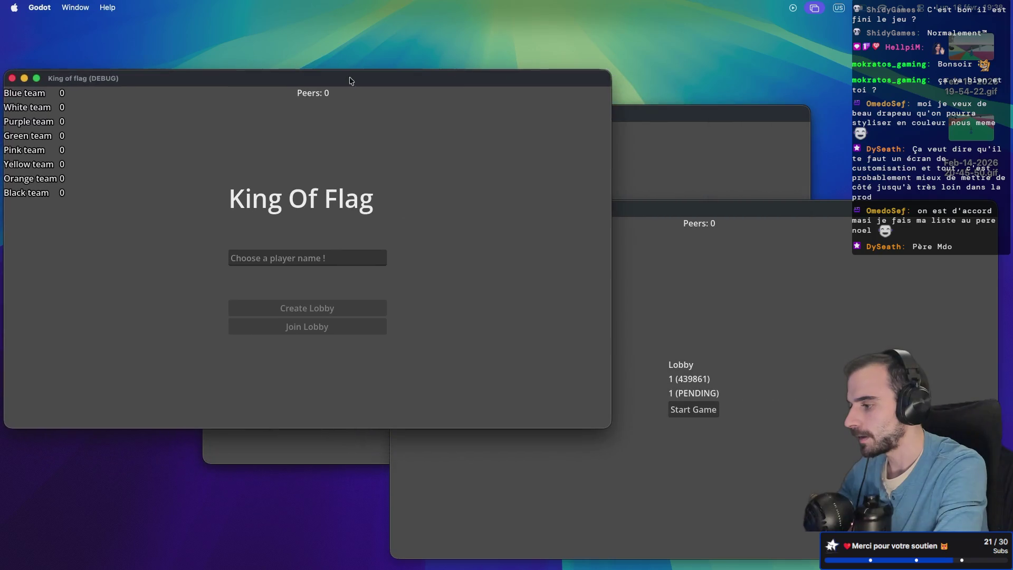
- Join the lobby as player 1 from the second instance and return to the script editor
left_click(365, 255)
type("1")
left_click(305, 327)
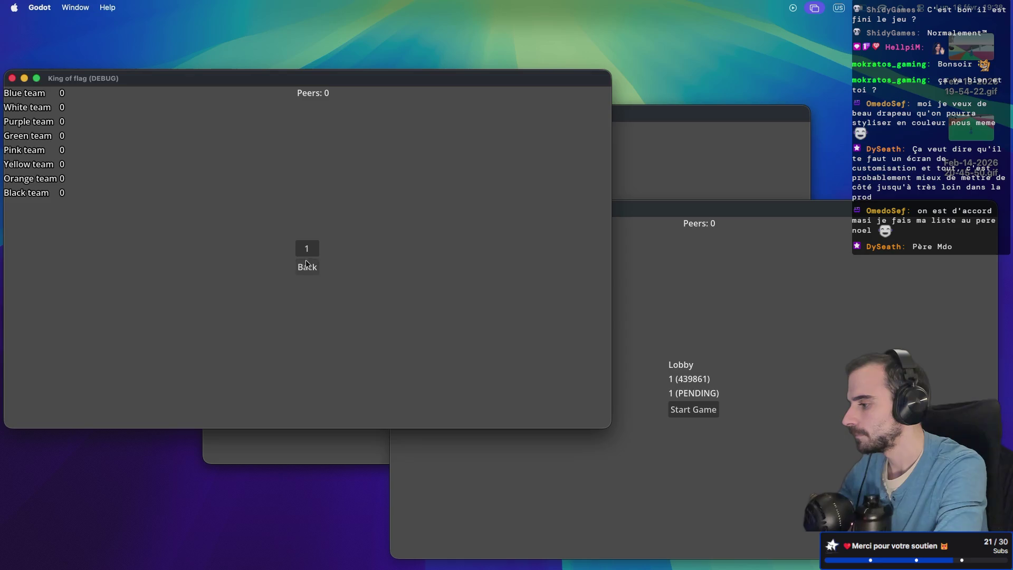
key("super+Tab")
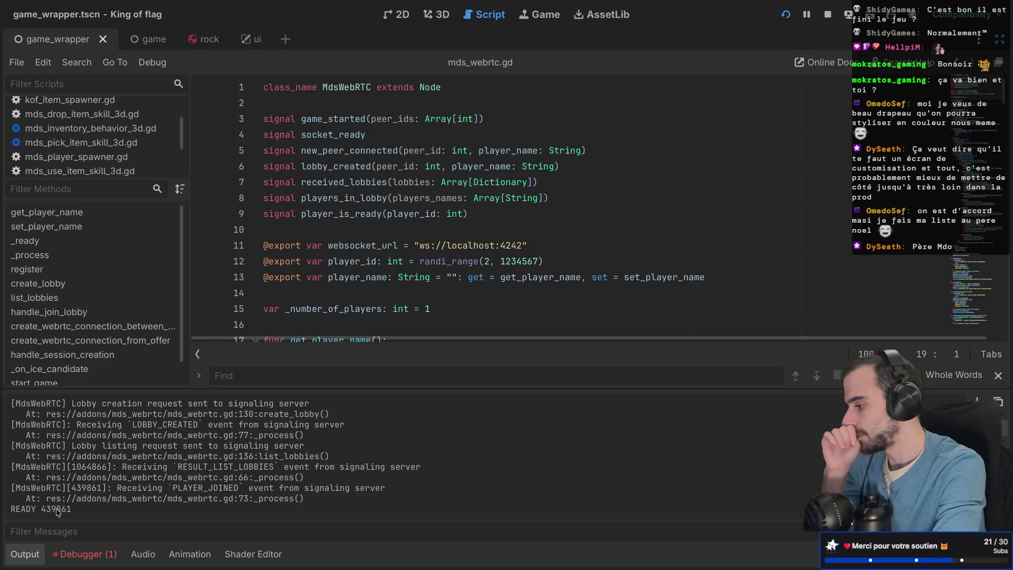
- Show the Errors list for debug Session 3 in the debugger
left_click(80, 552)
left_click(264, 276)
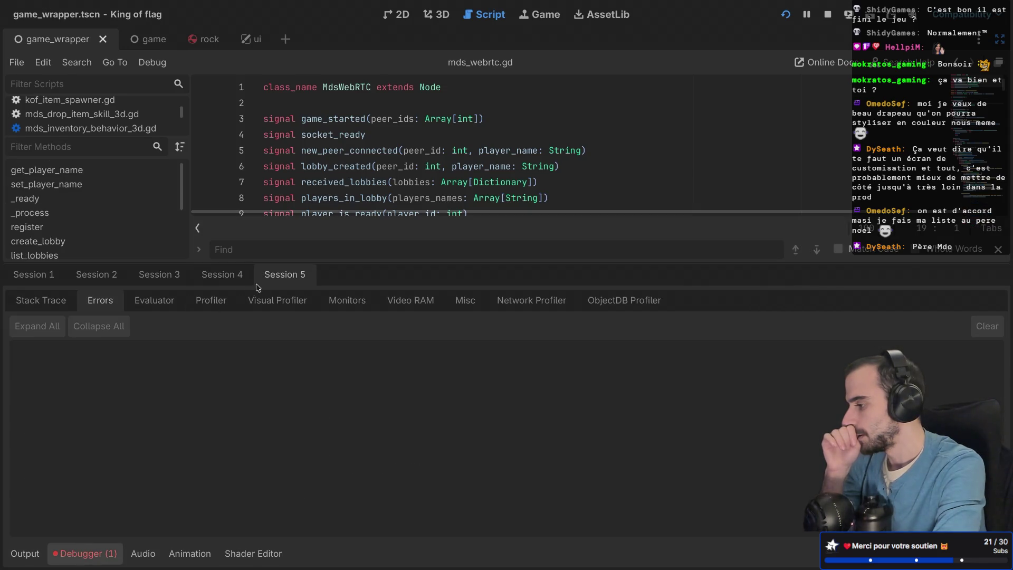
left_click(170, 276)
left_click(133, 301)
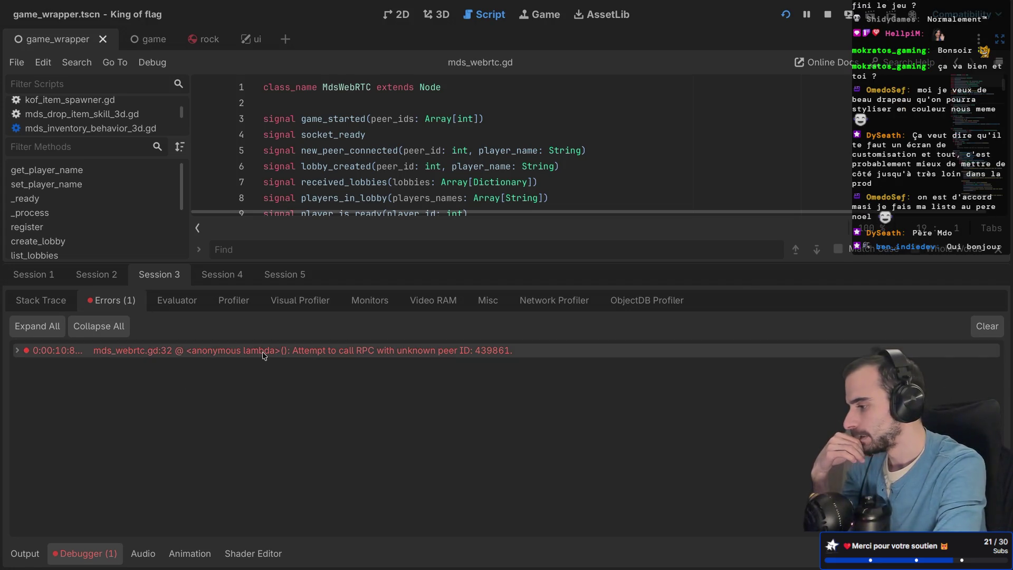
mouse_move(264, 355)
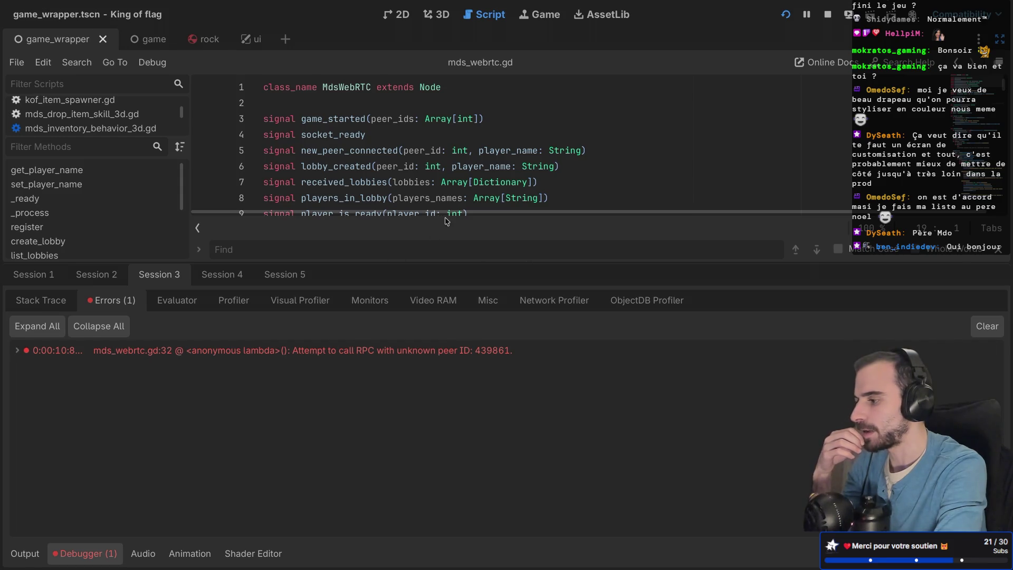
- Enlarge the code editor above the debugger and scroll down the script
left_click_drag(437, 262, 437, 379)
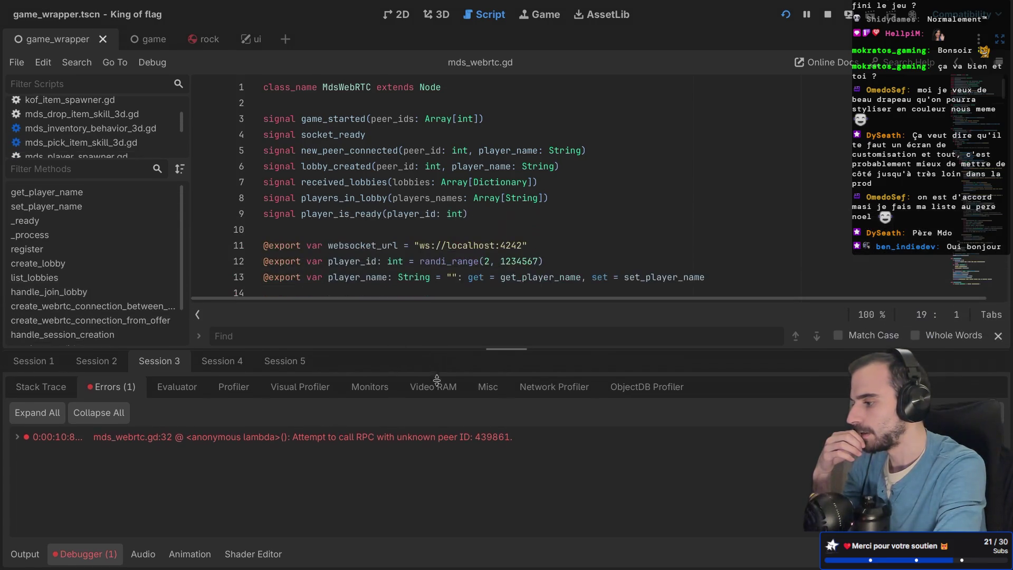
scroll(465, 231, "down", 7)
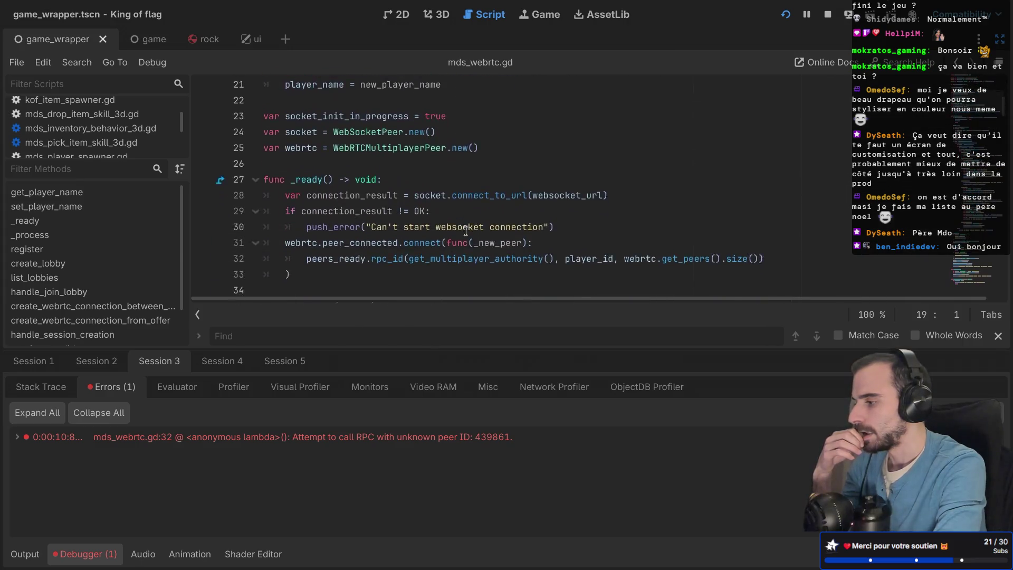
scroll(465, 231, "down", 1)
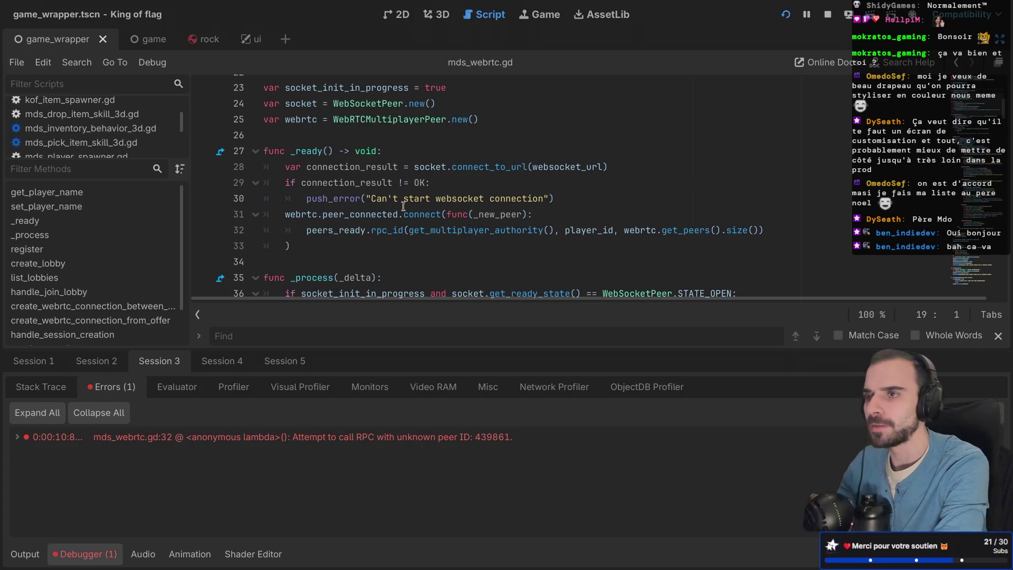
mouse_move(338, 204)
scroll(337, 204, "down", 1)
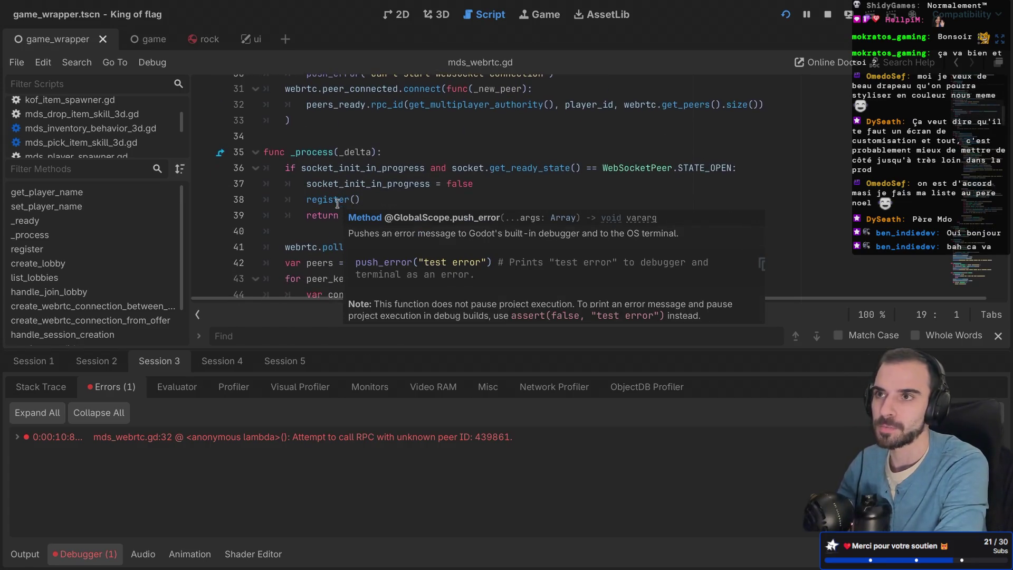
scroll(338, 203, "left", 1)
scroll(338, 204, "down", 1)
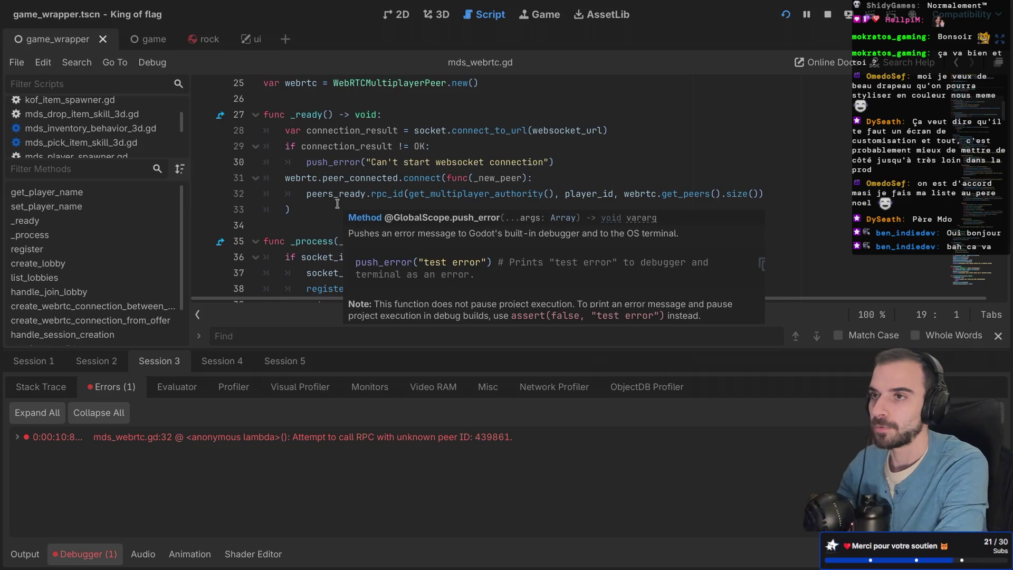
scroll(338, 203, "down", 2)
scroll(338, 203, "up", 1)
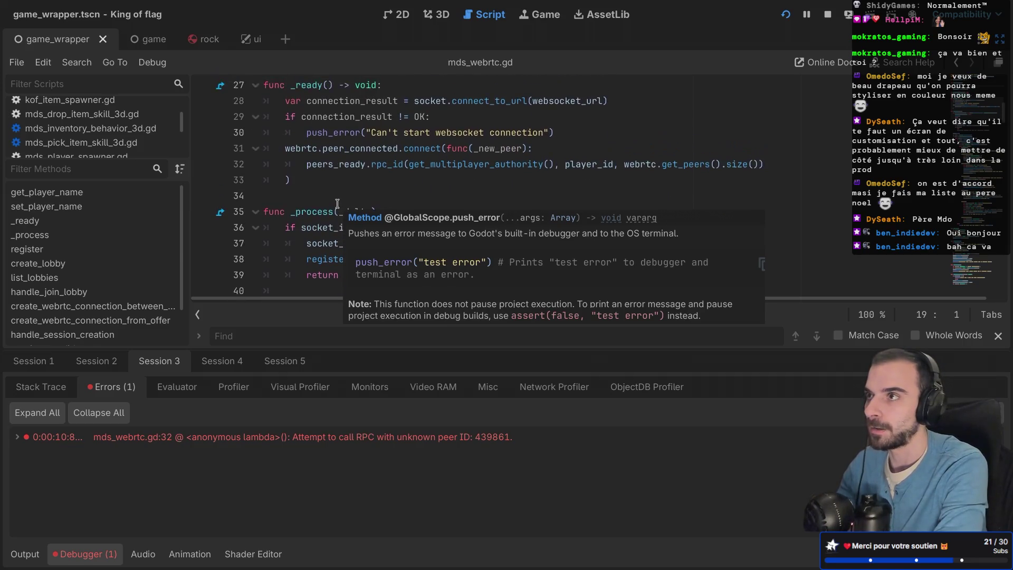
left_click(315, 194)
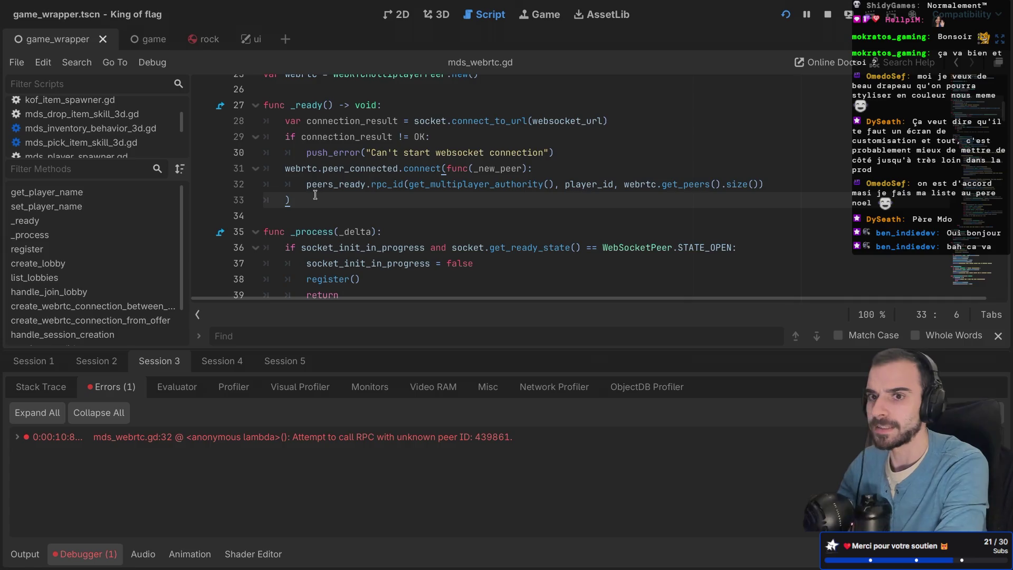
scroll(314, 194, "down", 1)
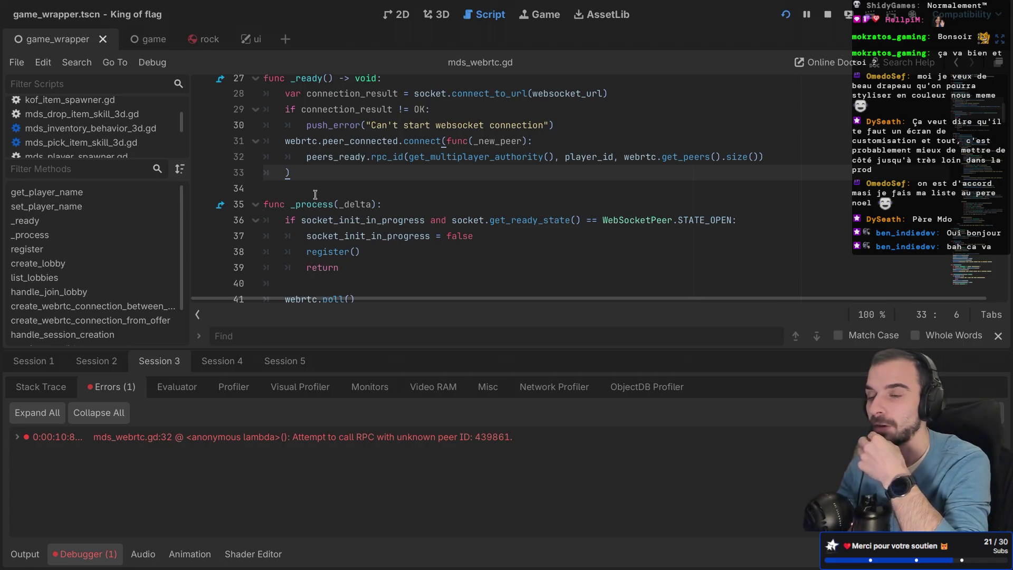
key("ctrl+j")
left_click(565, 293)
key("Return")
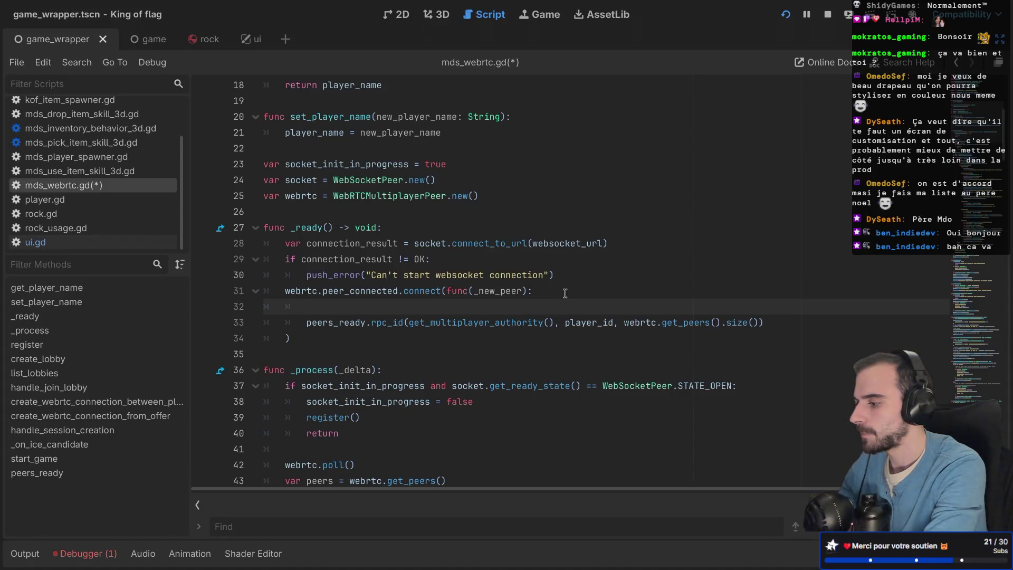
- Look up the peer_connected signal documentation, then go back to mds_webrtc.gd
left_click(374, 291, "ctrl")
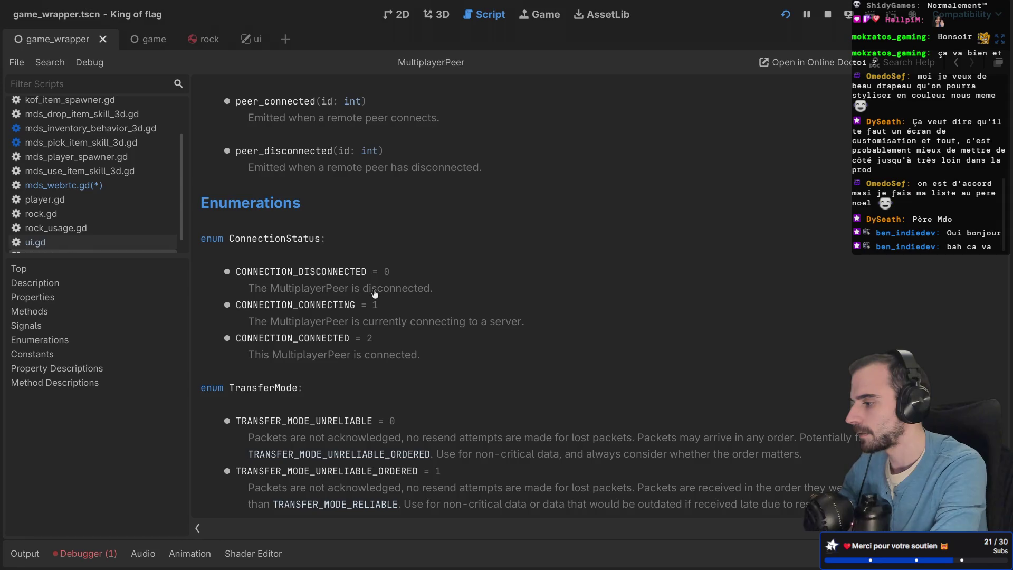
scroll(374, 293, "up", 3)
key("alt+Left")
- Add print("[%s] peer connected %s" % [multiplayer.get_unique_id(), _new_peer]) on line 32 and save
key("End")
key("Return")
type("t(\"[%s] peer ")
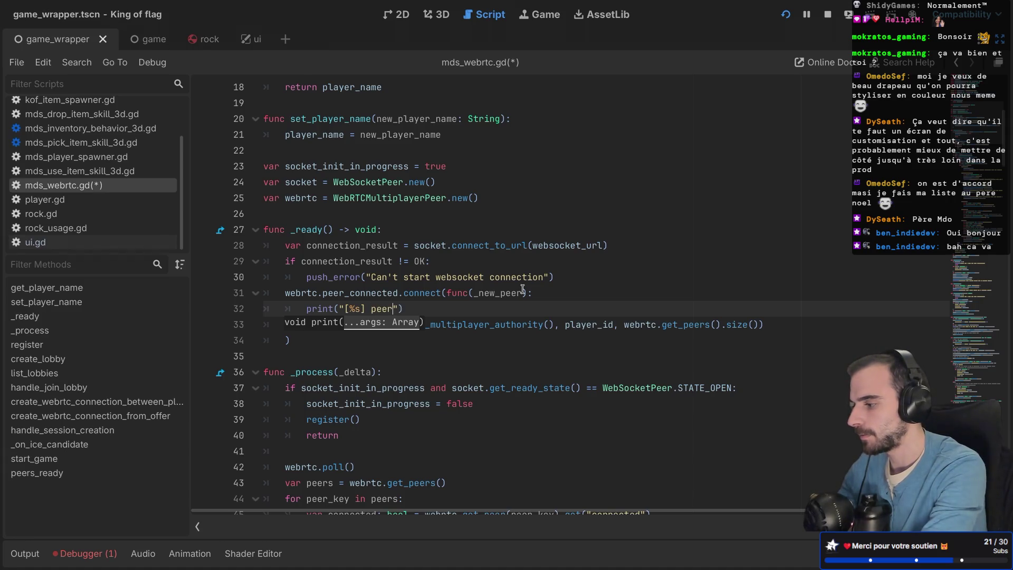
type("connected %s")
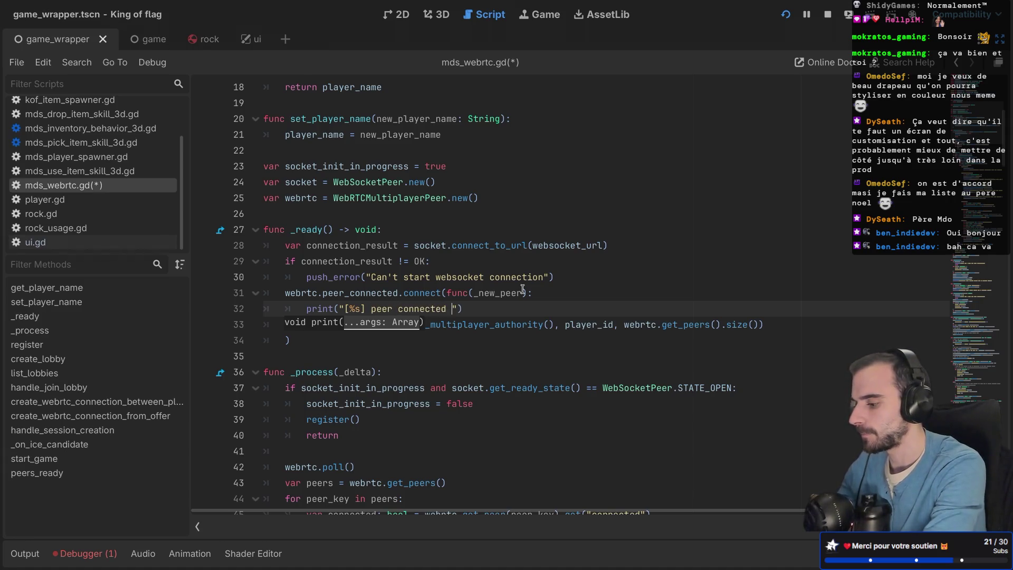
type("%s")
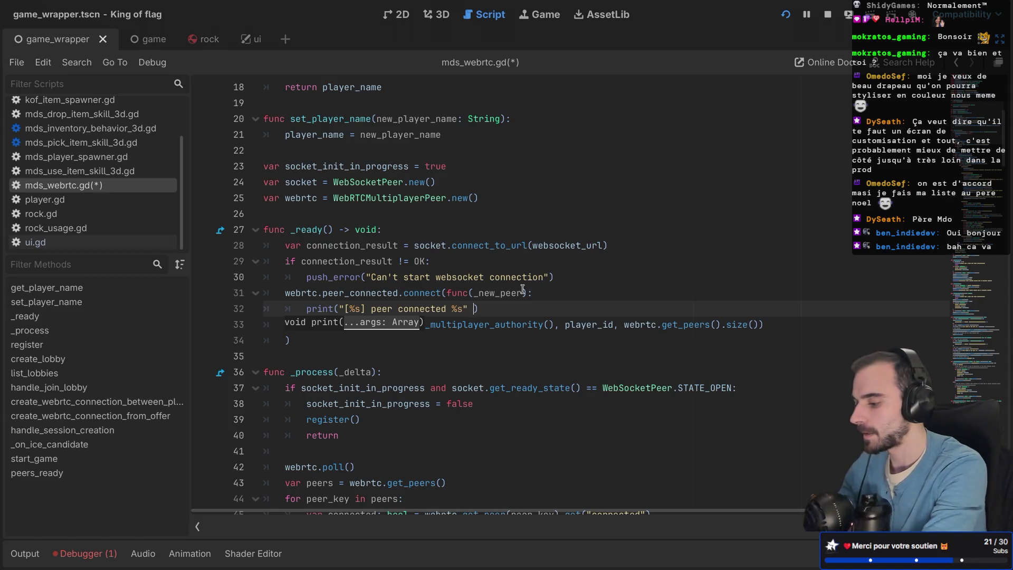
key("Return")
key("BackSpace")
key("BackSpace")
key("BackSpace")
type("[mu")
type("ltiplayer.get_")
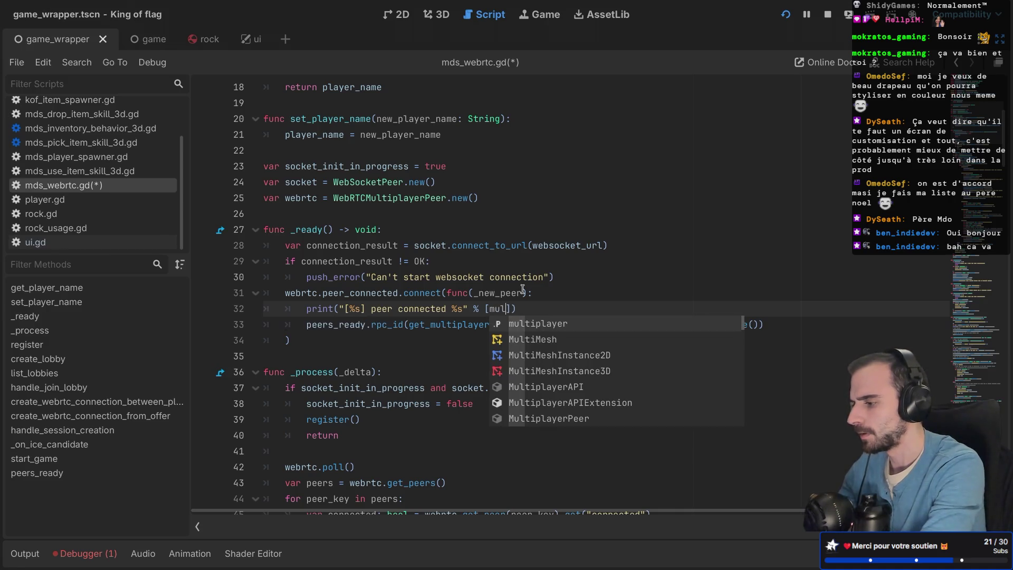
type("uni")
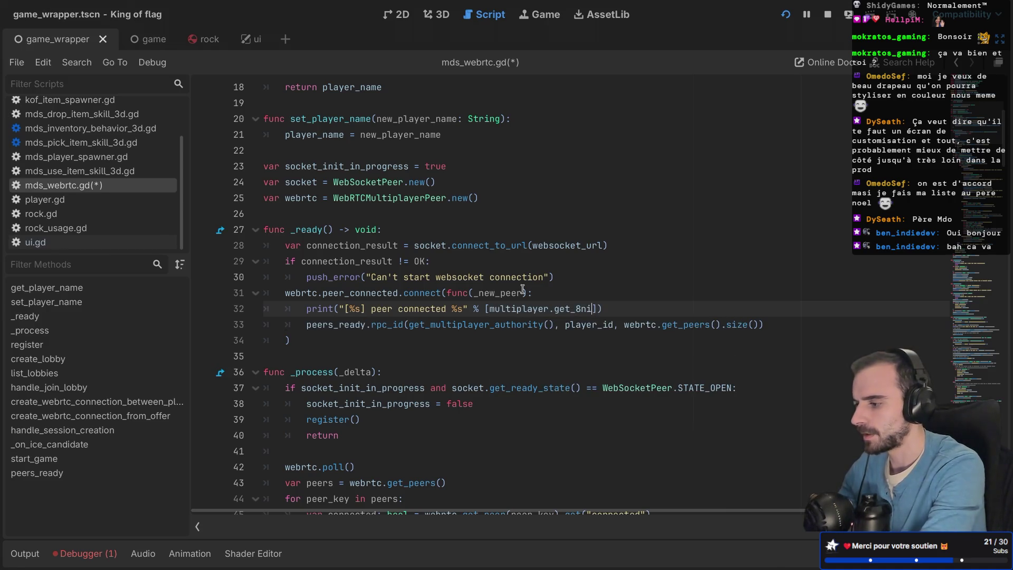
key("Return")
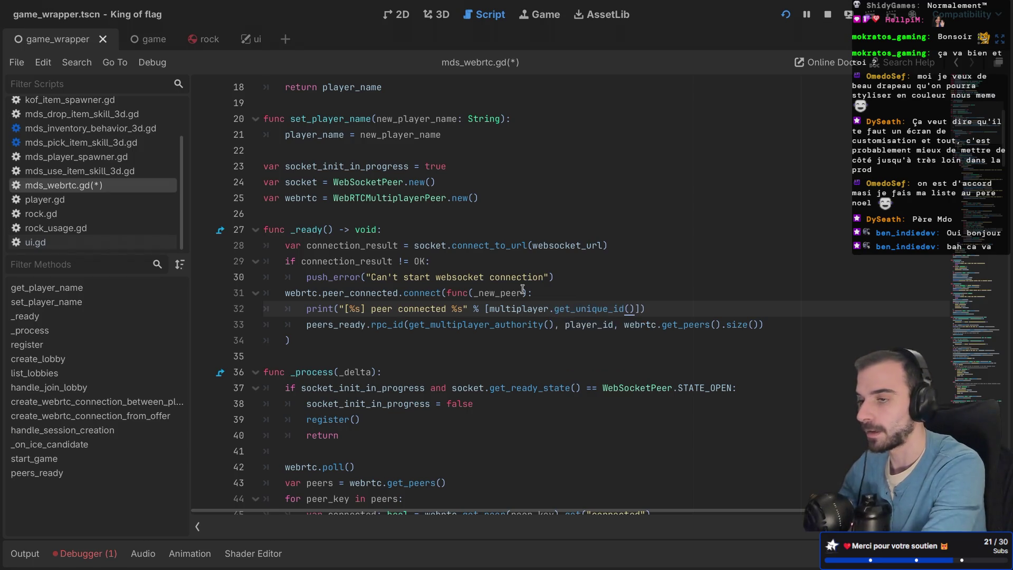
type(", ")
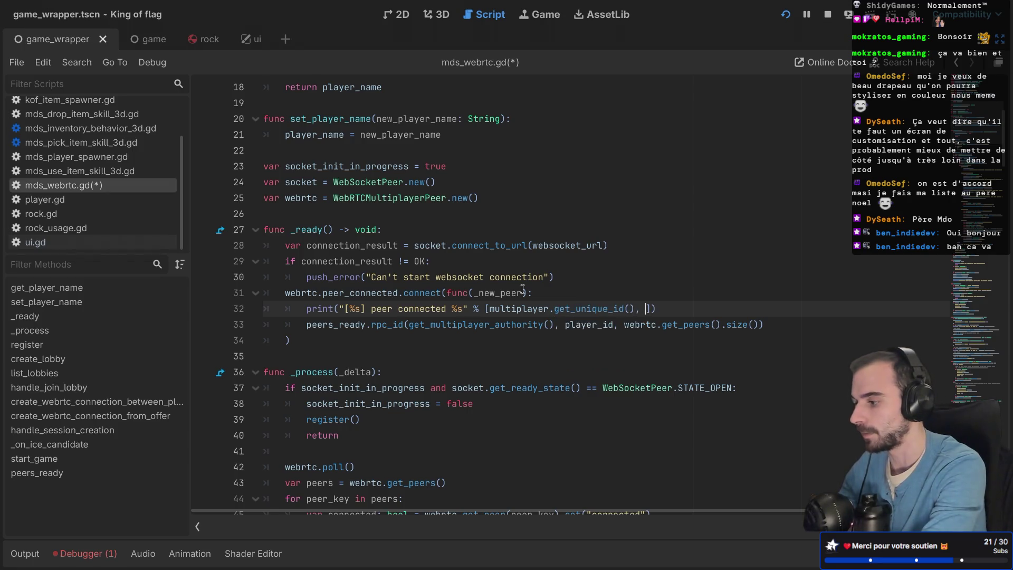
type("_n")
key("Return")
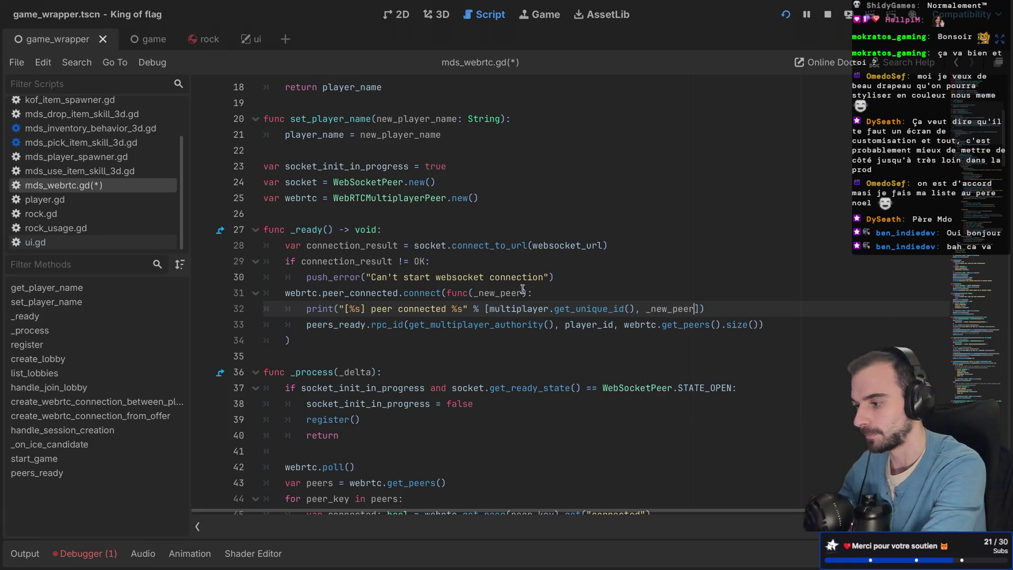
key("ctrl+s")
- Recheck the MultiplayerPeer peer_connected docs, then run the project
left_click(389, 293, "ctrl")
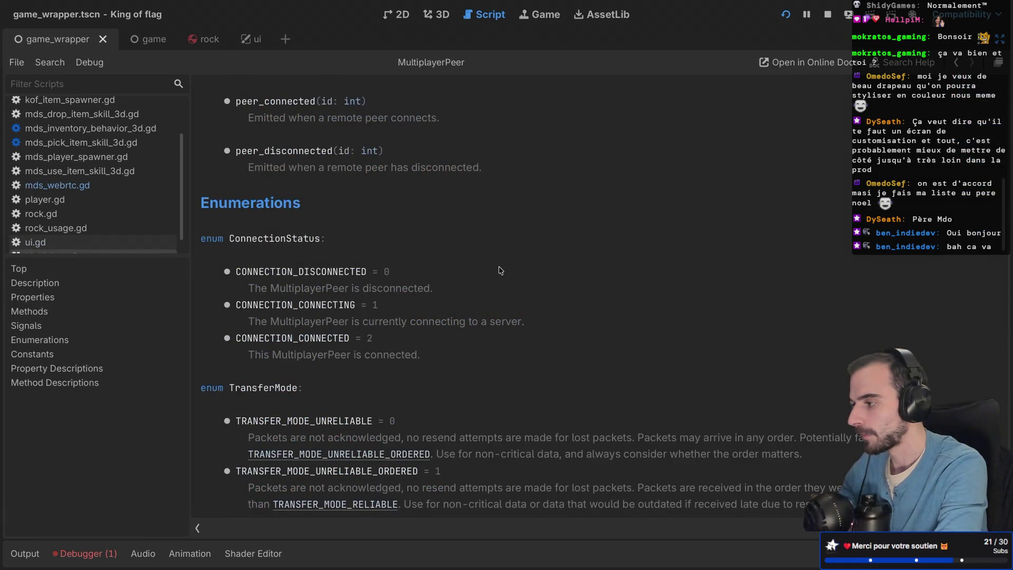
key("alt+Left")
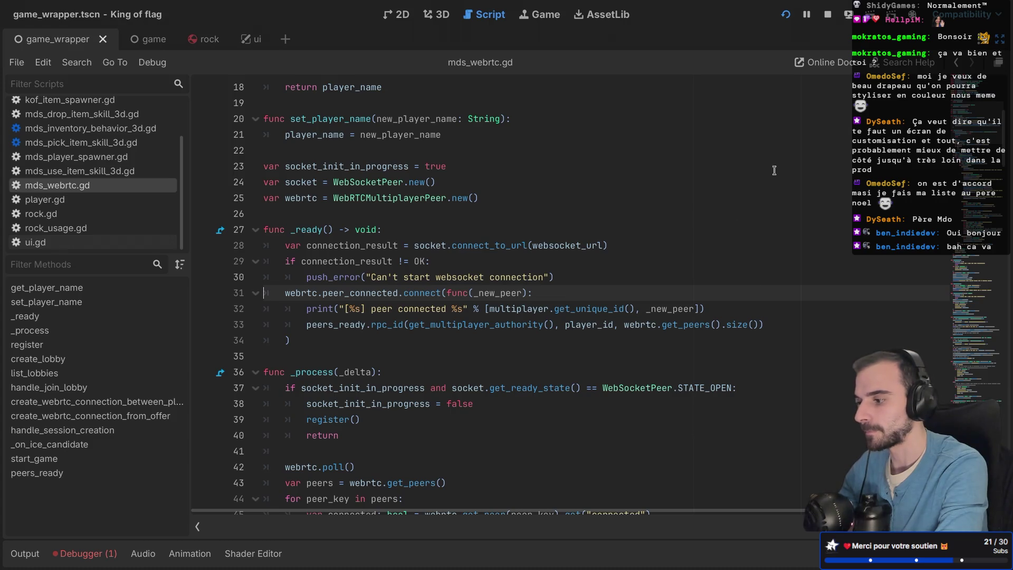
left_click(786, 14)
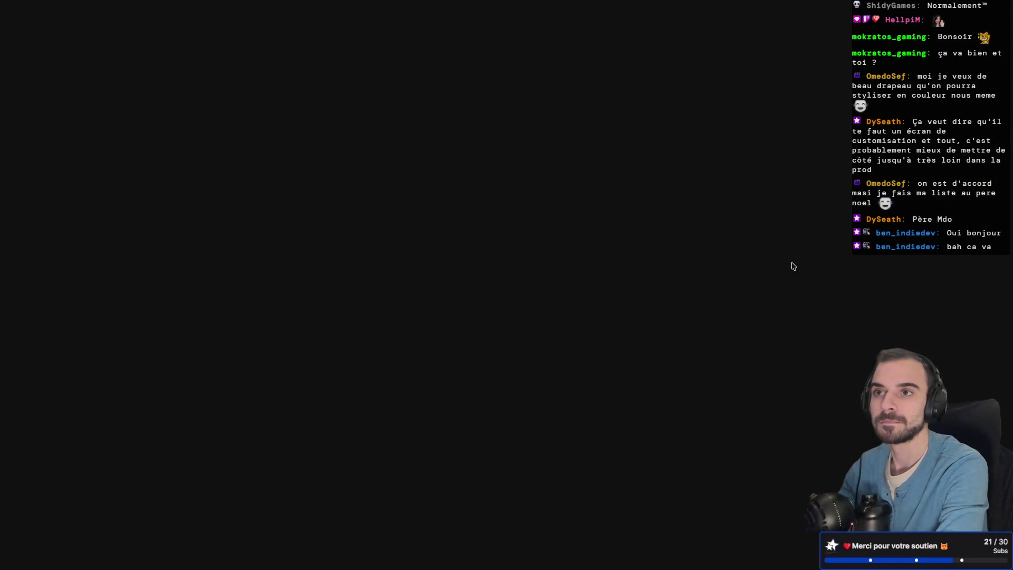
- Create a lobby as player 1 in the first game instance
left_click(518, 293)
type("1")
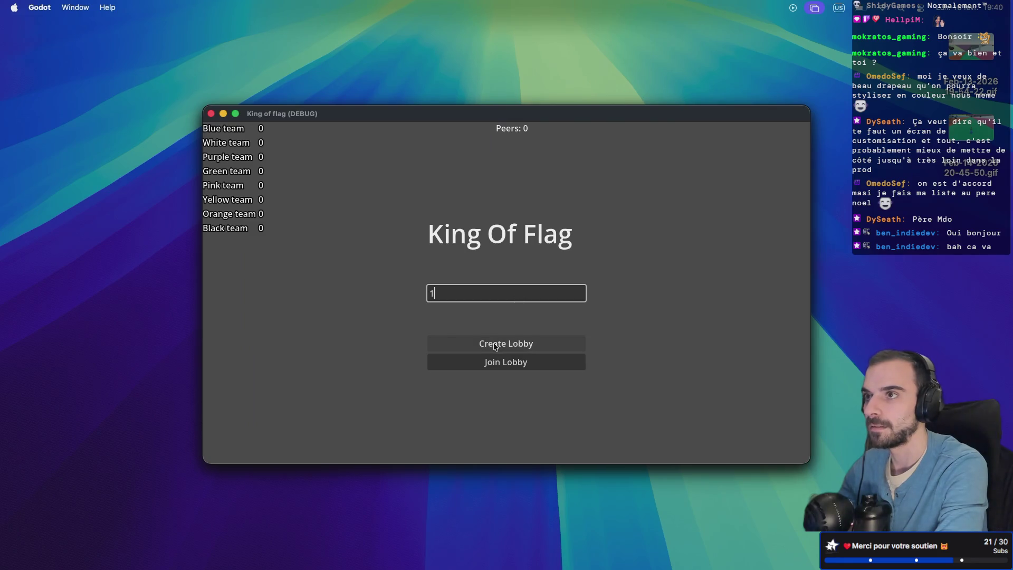
left_click(496, 346)
- Move the game windows apart and enter player name 2 in the second instance
mouse_move(549, 117)
left_mouse_down()
mouse_move(579, 122)
mouse_move(704, 233)
left_mouse_up()
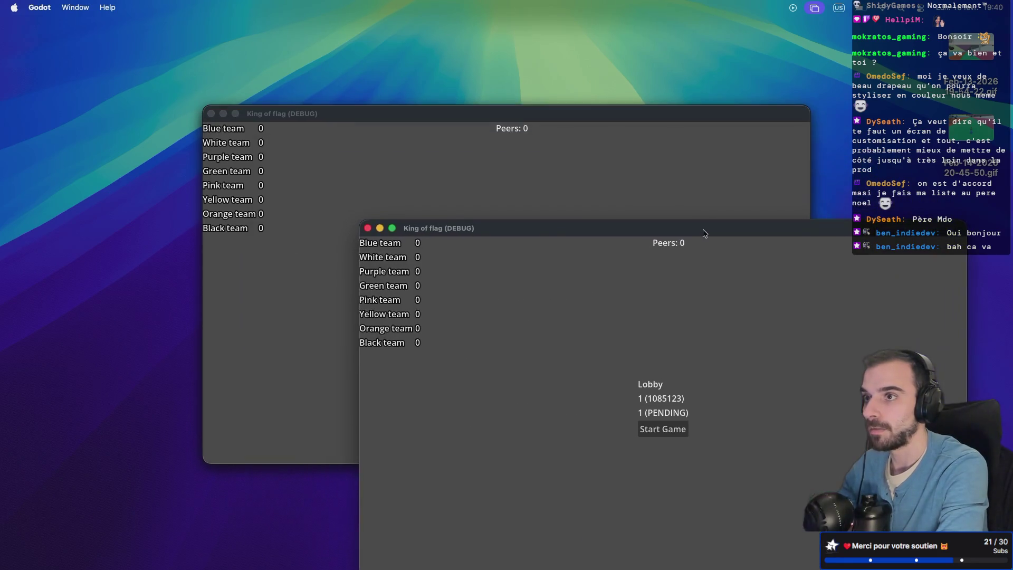
left_click_drag(579, 112, 447, 90)
left_click(375, 268)
type("2")
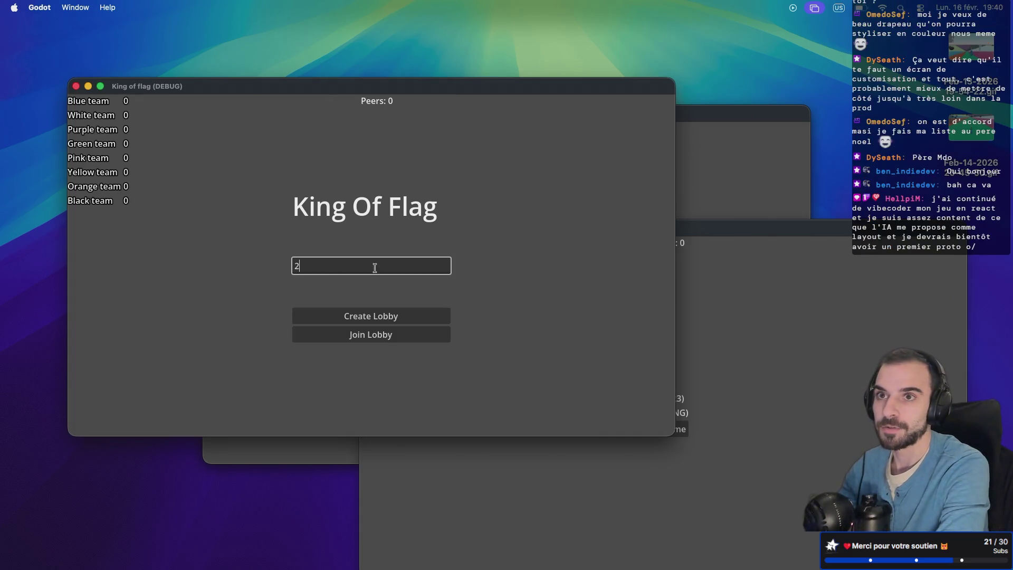
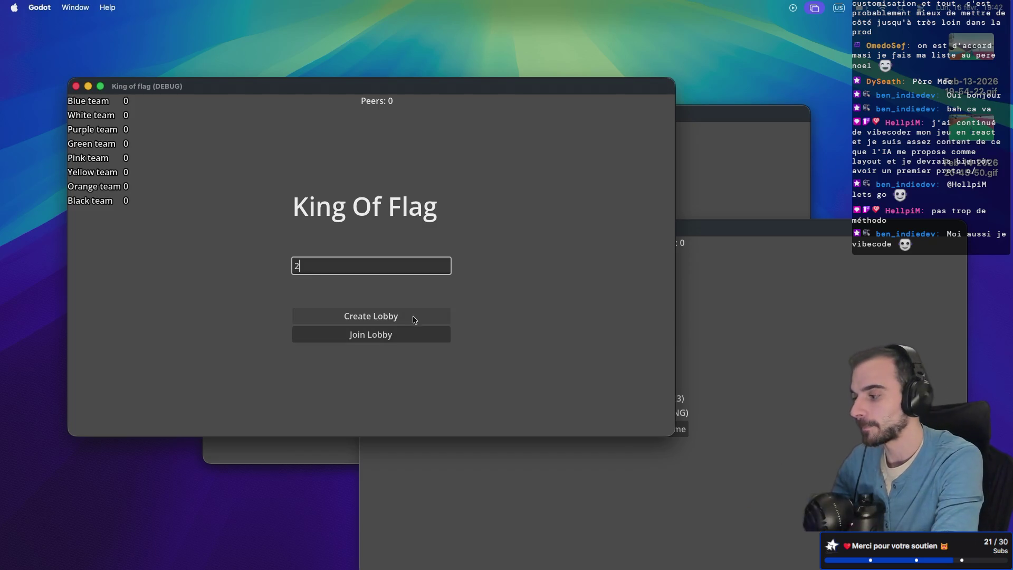
- Create a lobby as player 2, then bring the other game window forward
left_click(384, 334)
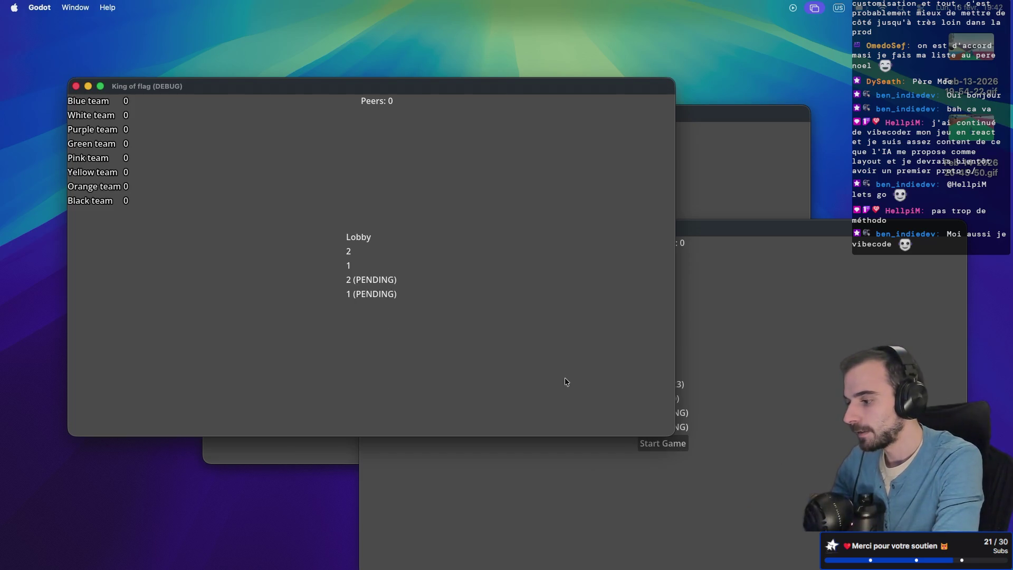
left_click(775, 349)
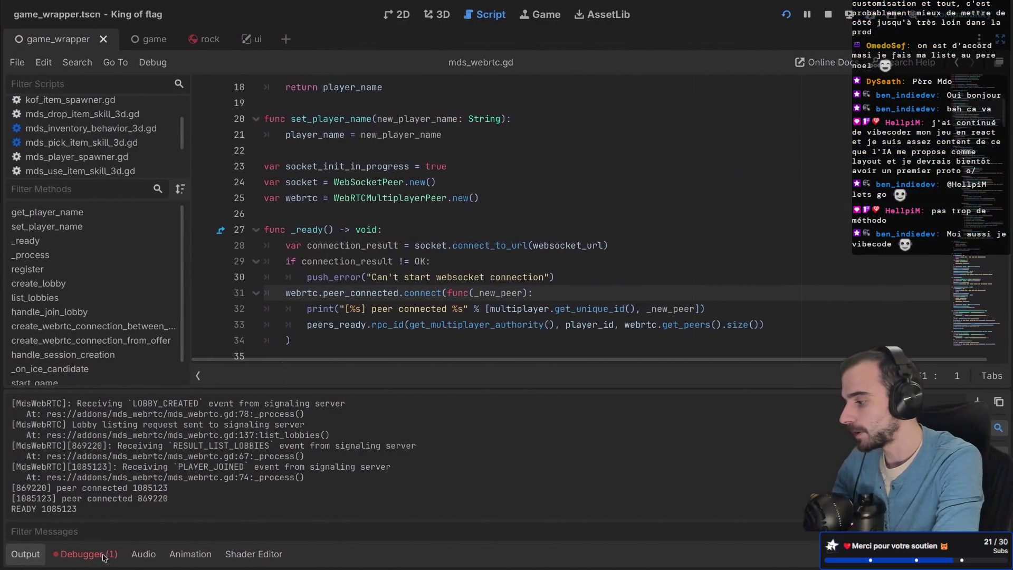
left_click(104, 557)
left_click(23, 553)
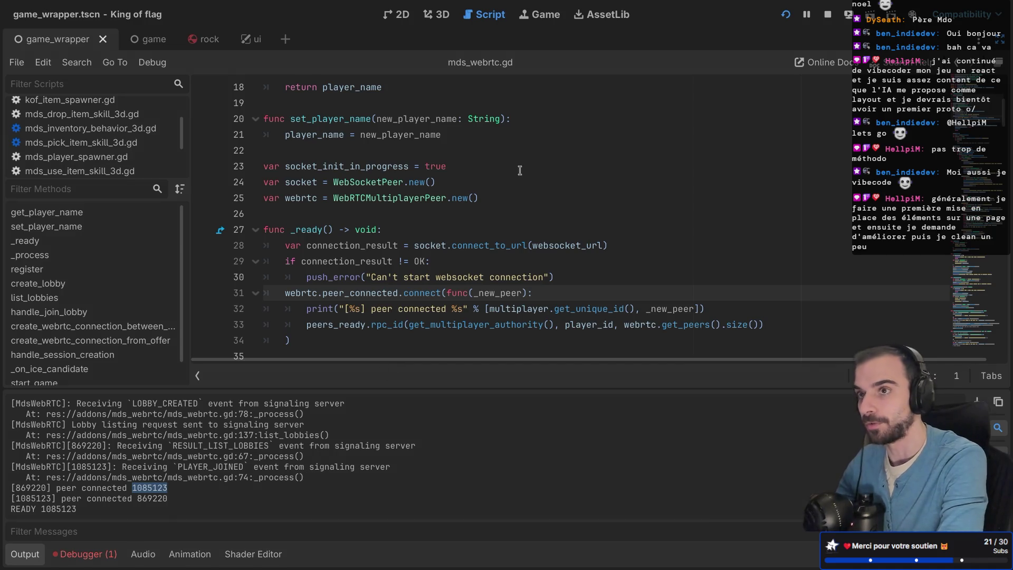
scroll(520, 170, "down", 2)
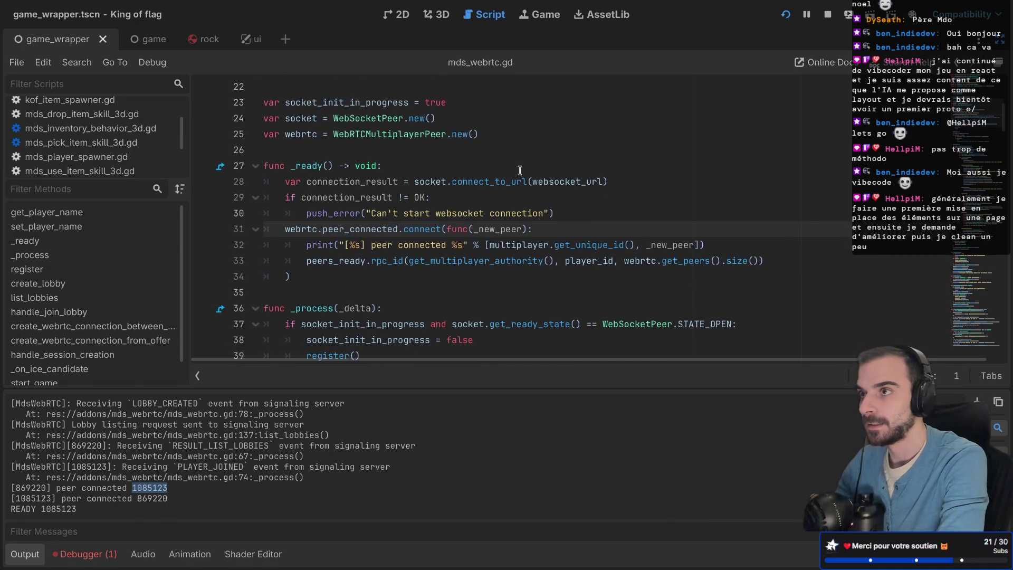
scroll(519, 169, "down", 20)
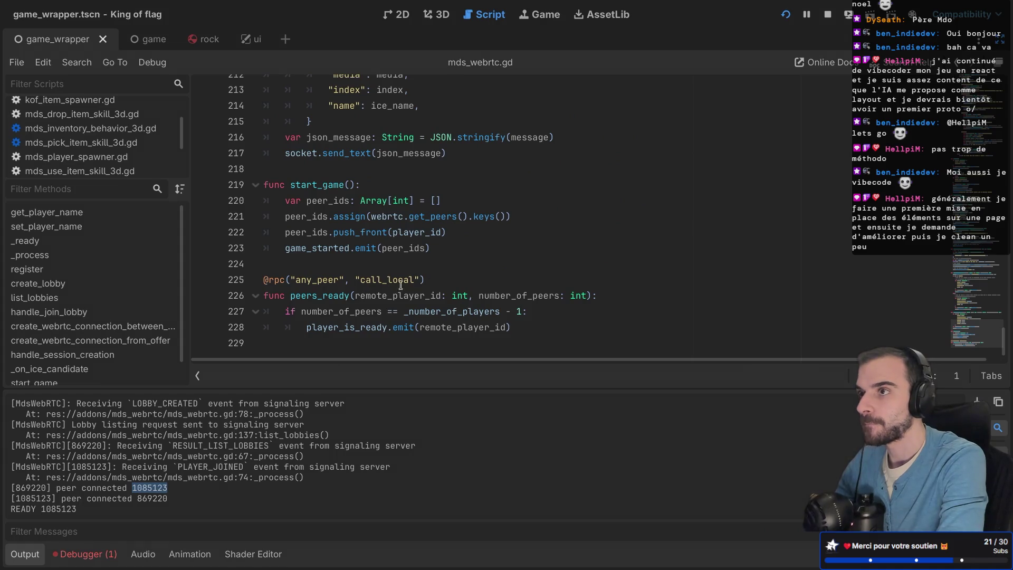
left_click(421, 280)
type(", \"")
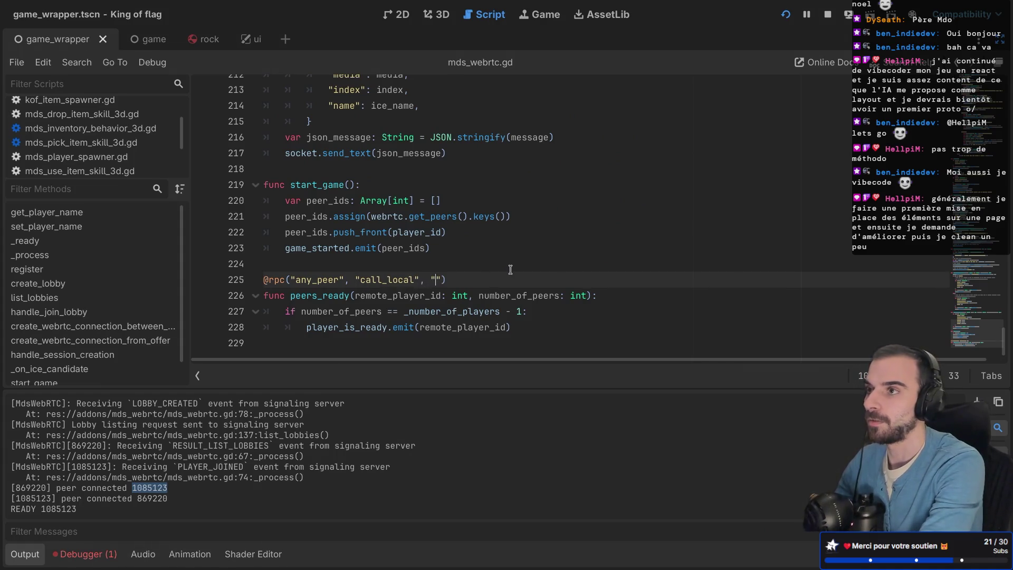
key("Down")
key("Down")
key("Down")
key("Up")
key("Return")
key("ctrl+s")
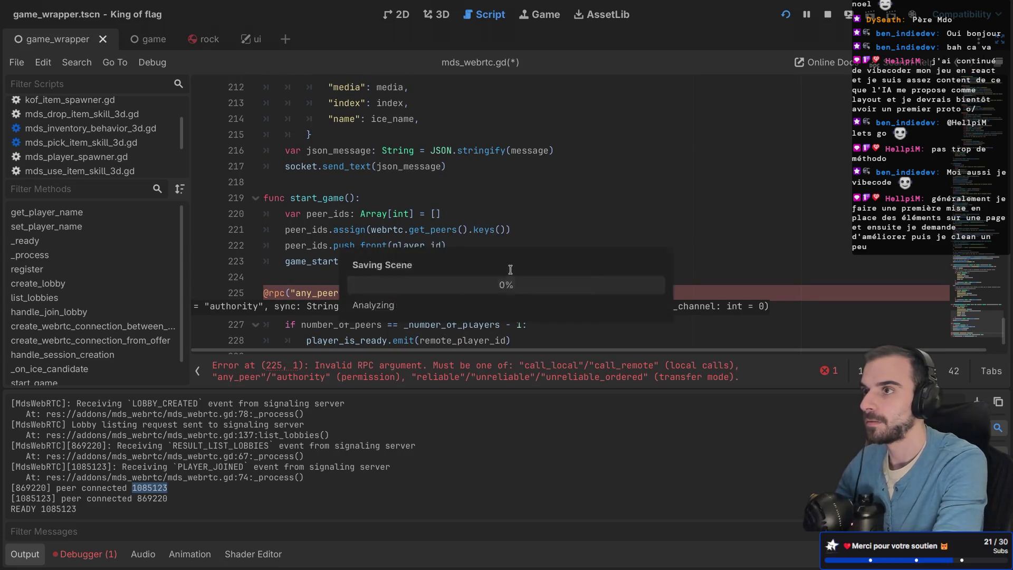
left_click(509, 271)
- Run the game and create a lobby as player 1 in the first window
left_click(786, 14)
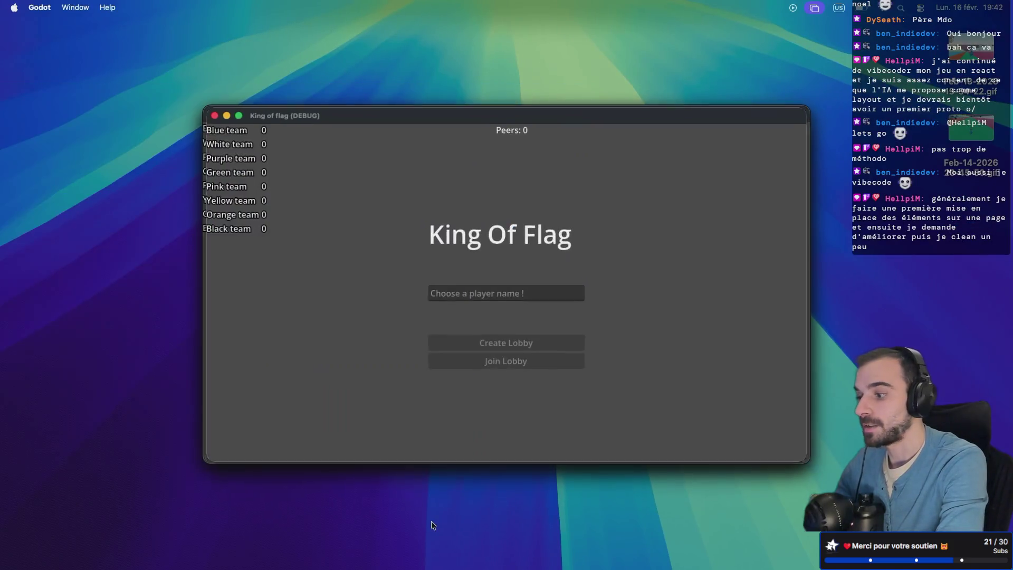
type("1")
left_click(480, 342)
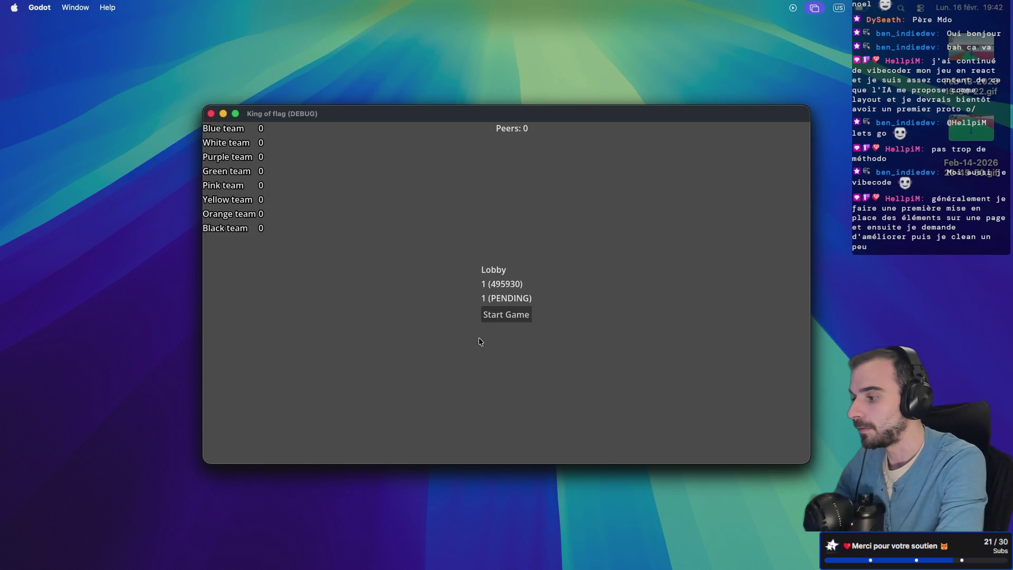
left_click_drag(506, 116, 722, 179)
- Join lobby 1 with name 1 from the second game window
left_click(542, 136)
left_click(445, 289)
type("1")
left_click(464, 361)
left_click(501, 287)
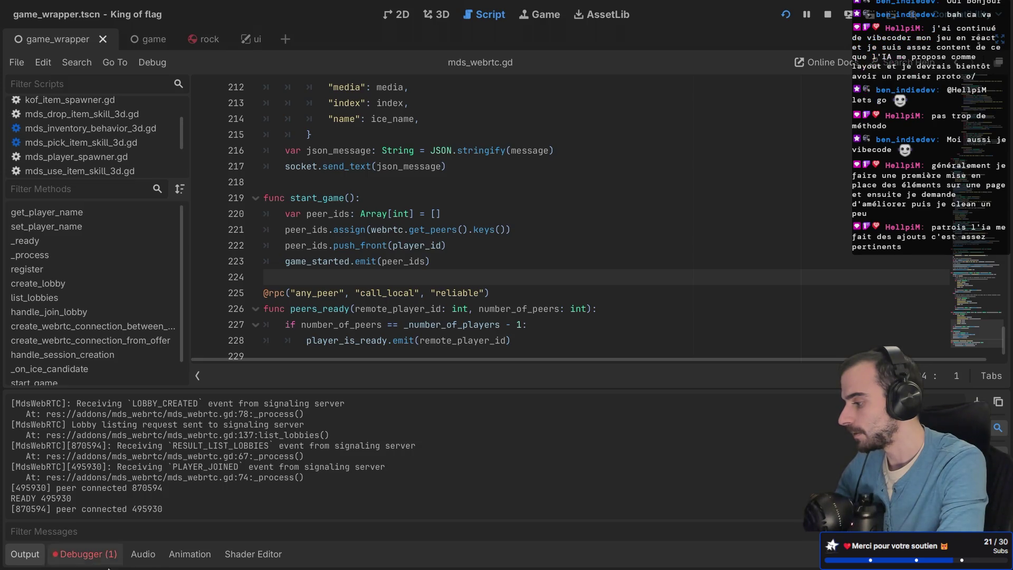
left_click(81, 554)
left_click(211, 363)
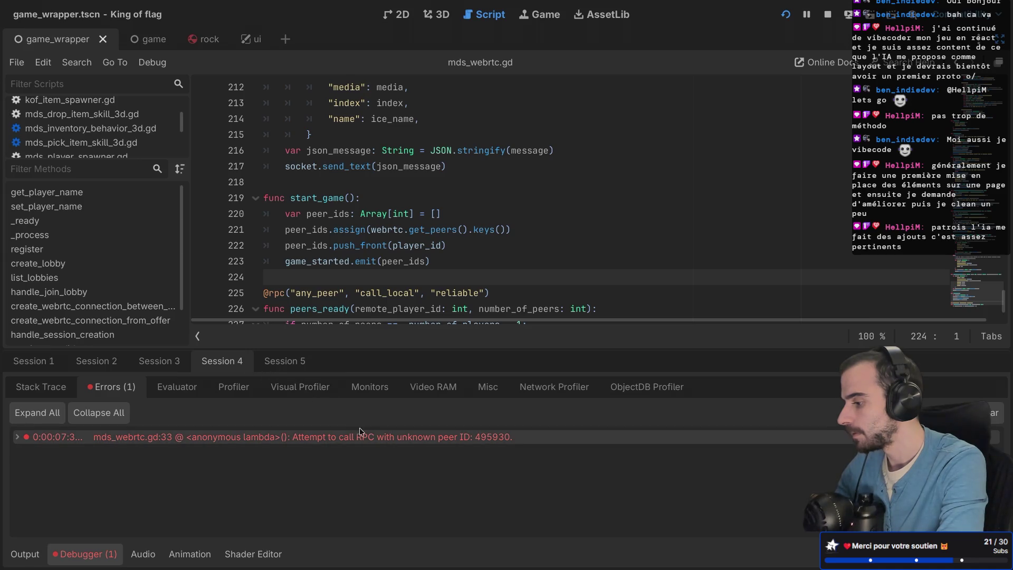
left_click(425, 438)
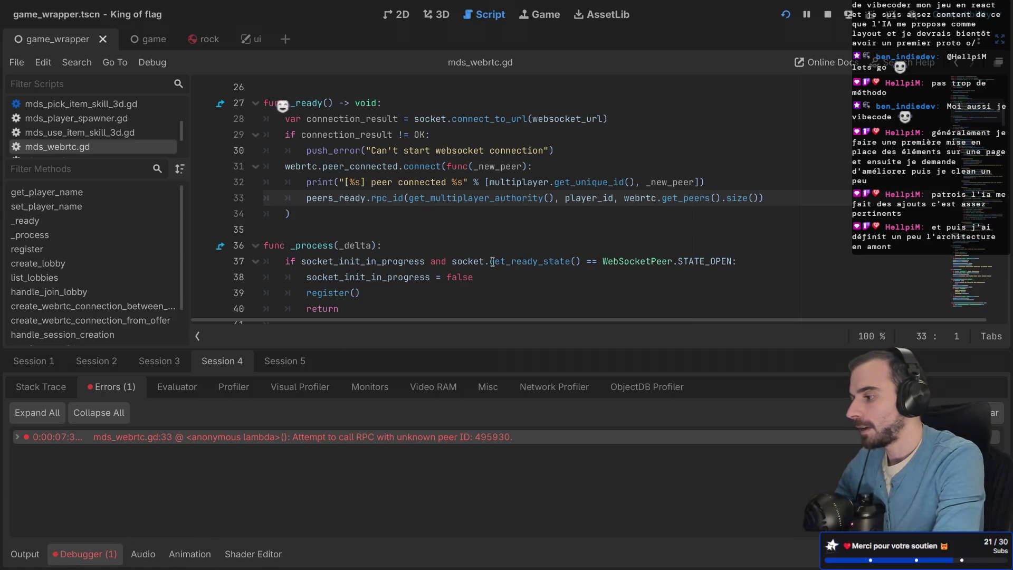
scroll(492, 261, "down", 2)
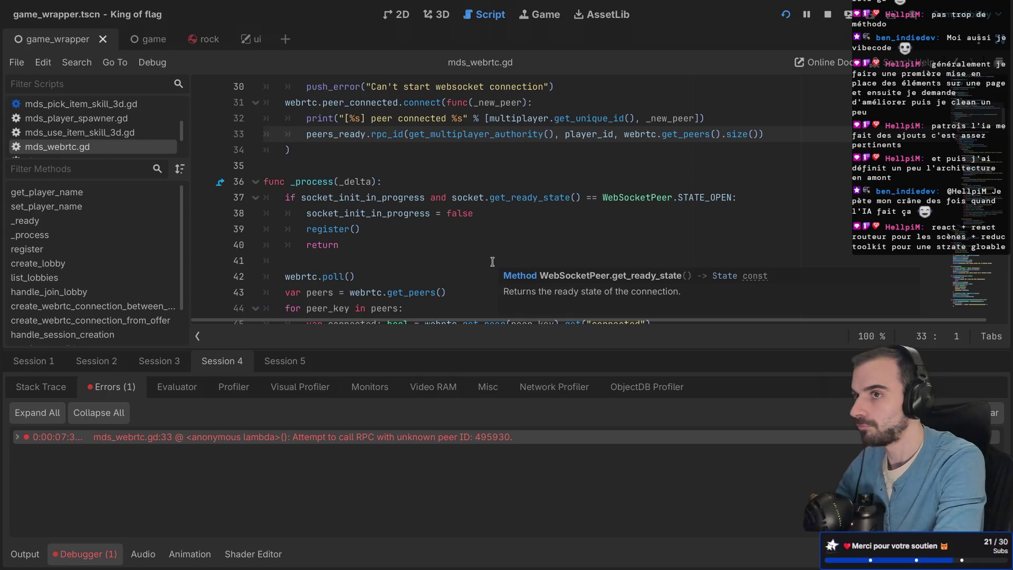
scroll(488, 263, "down", 2)
left_click(460, 193)
scroll(459, 195, "down", 2)
scroll(459, 196, "down", 20)
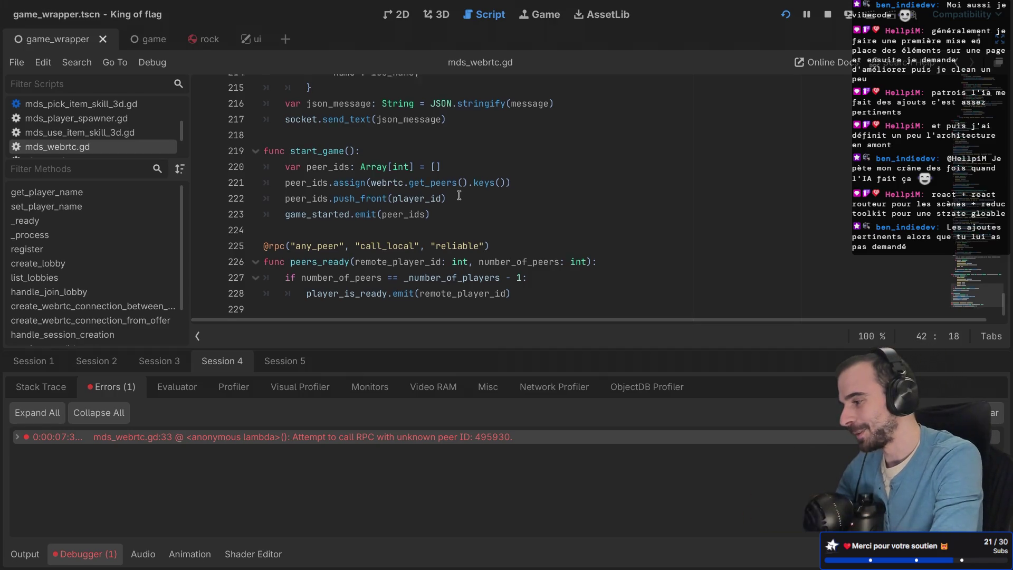
scroll(459, 195, "up", 20)
scroll(459, 195, "up", 20)
scroll(459, 196, "down", 10)
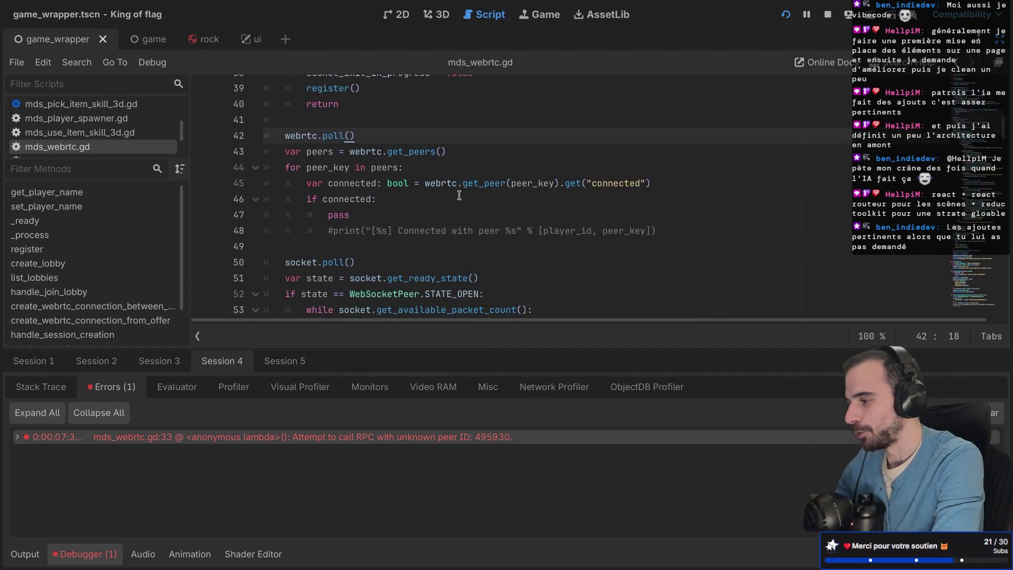
scroll(459, 195, "up", 3)
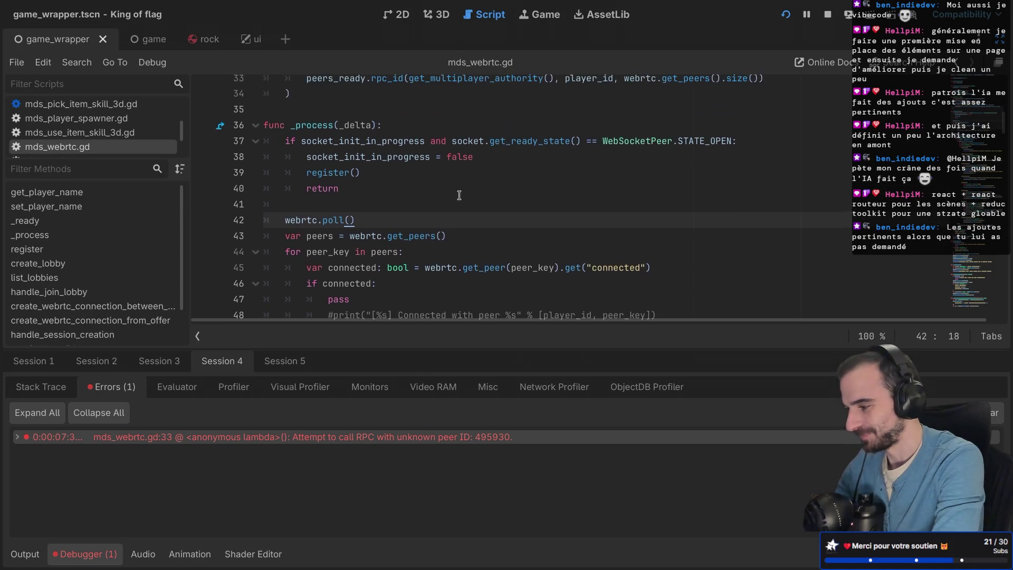
scroll(459, 195, "up", 4)
scroll(459, 195, "down", 1)
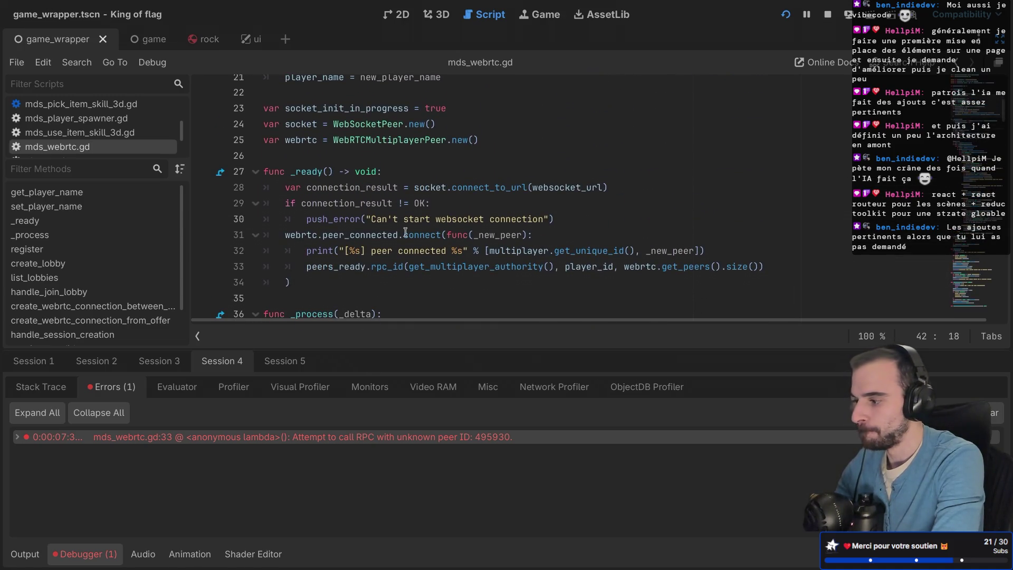
scroll(391, 240, "down", 1)
left_click_drag(304, 260, 253, 205)
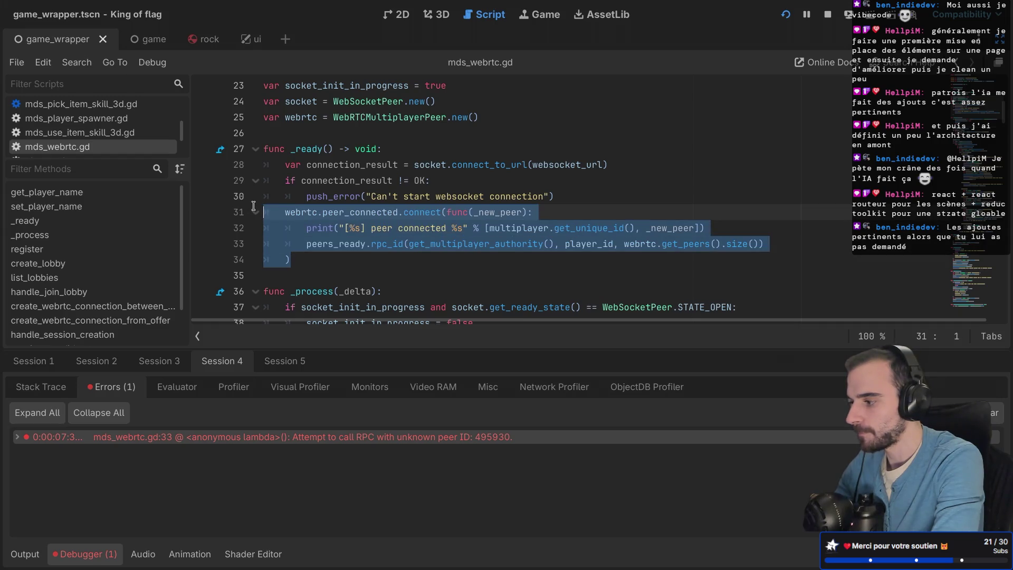
left_click(332, 181)
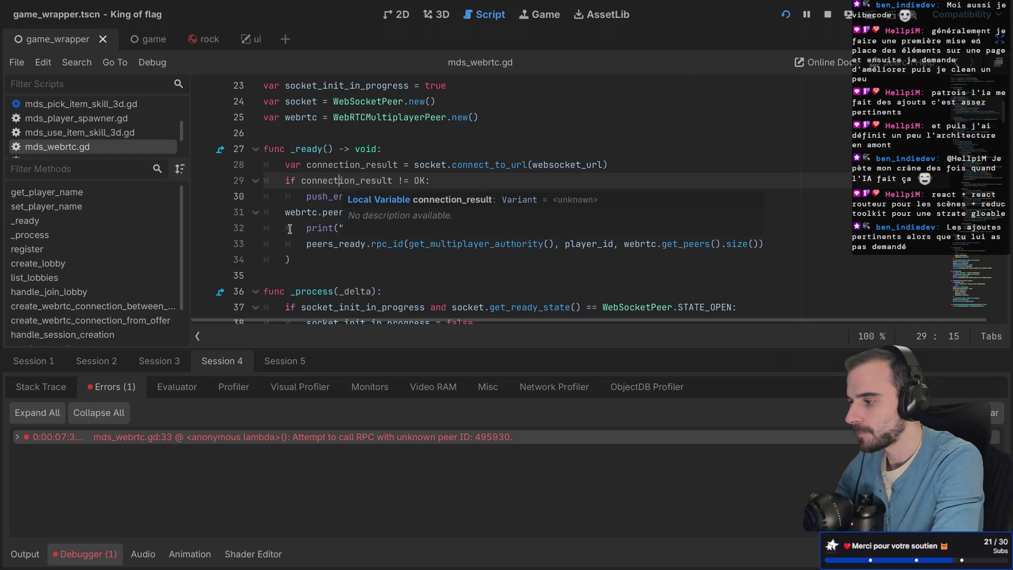
double_click(337, 211)
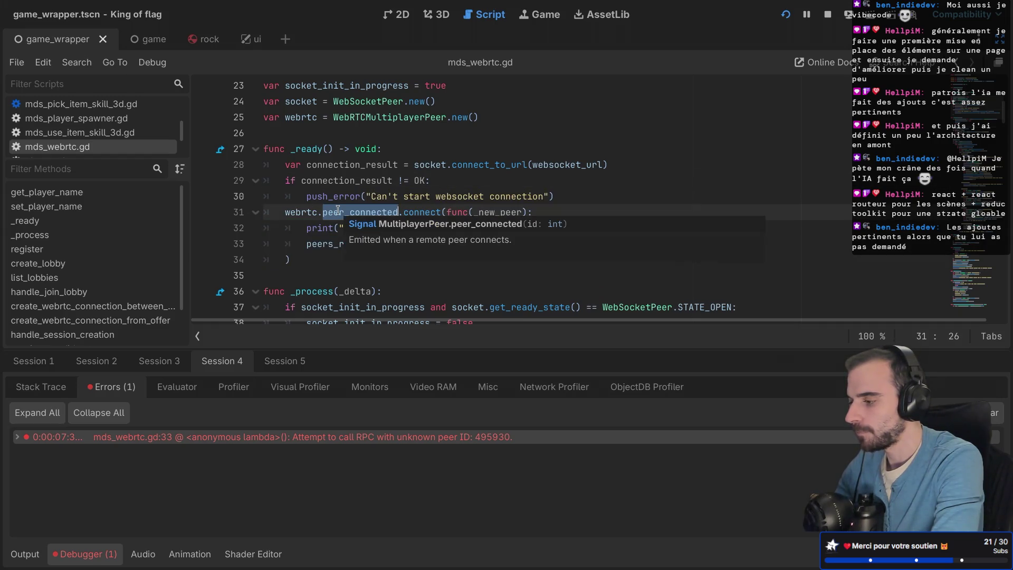
double_click(325, 244)
double_click(385, 244)
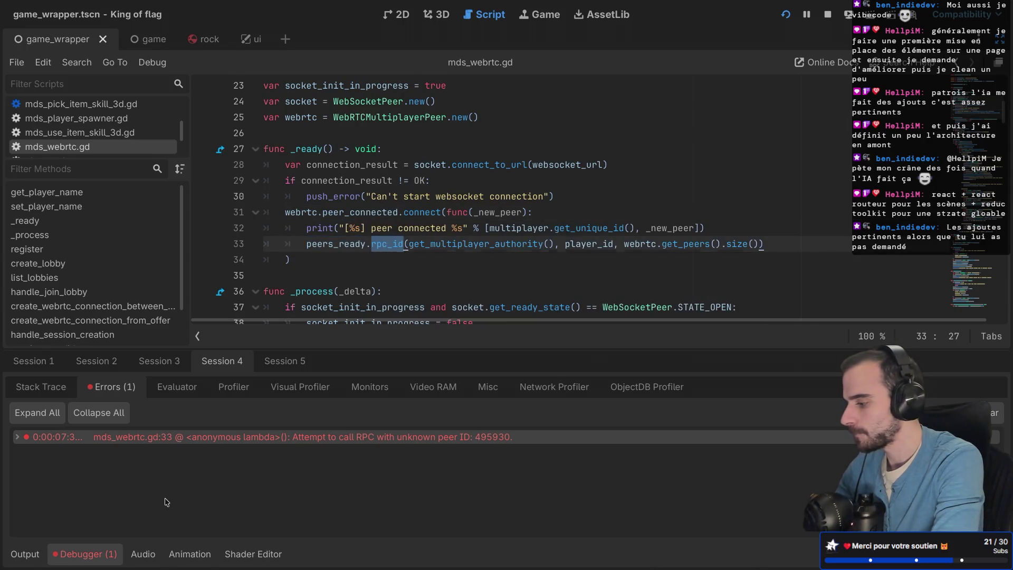
left_click(25, 557)
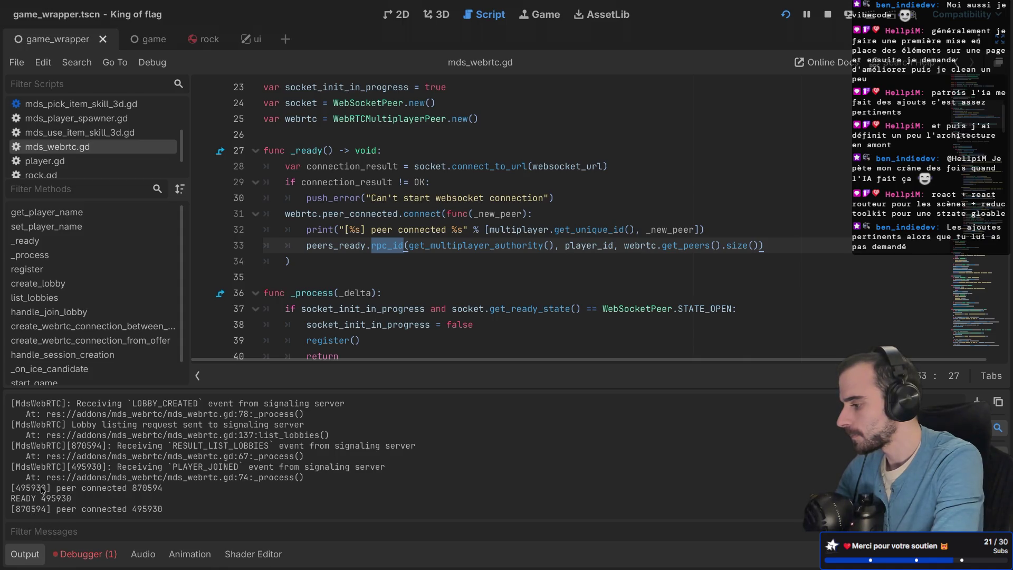
key("ctrl+Left")
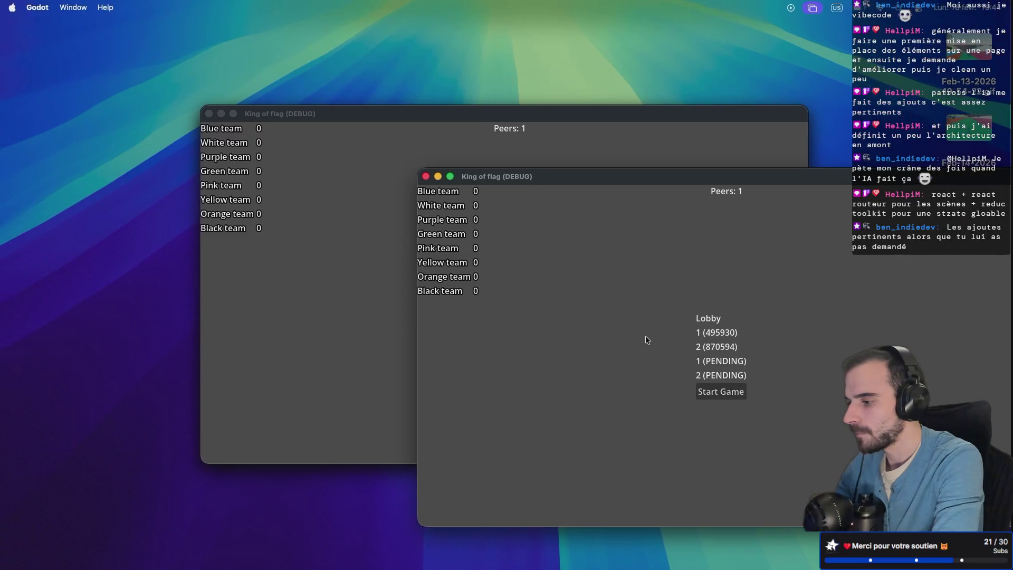
key("ctrl+Right")
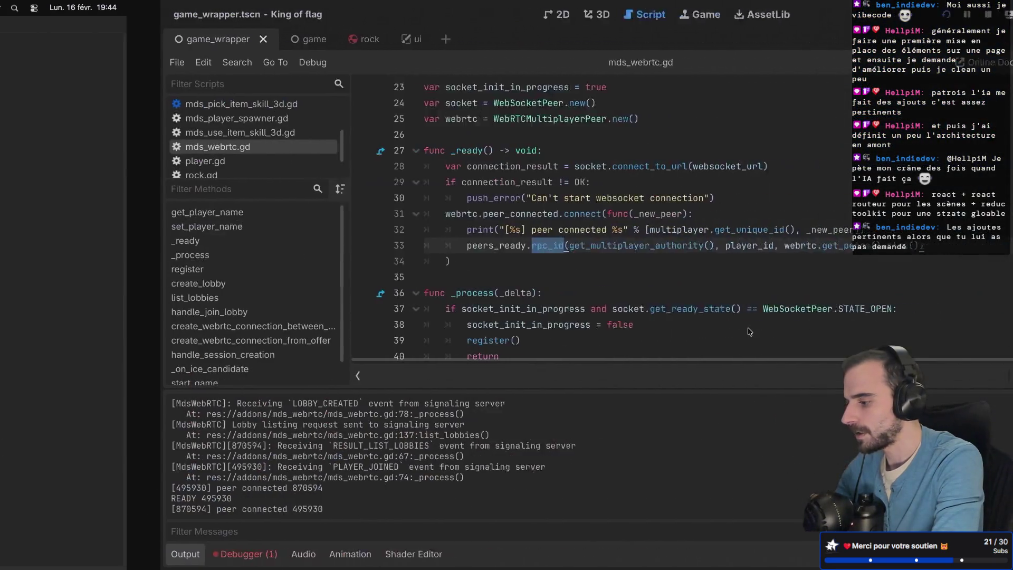
left_click(64, 560)
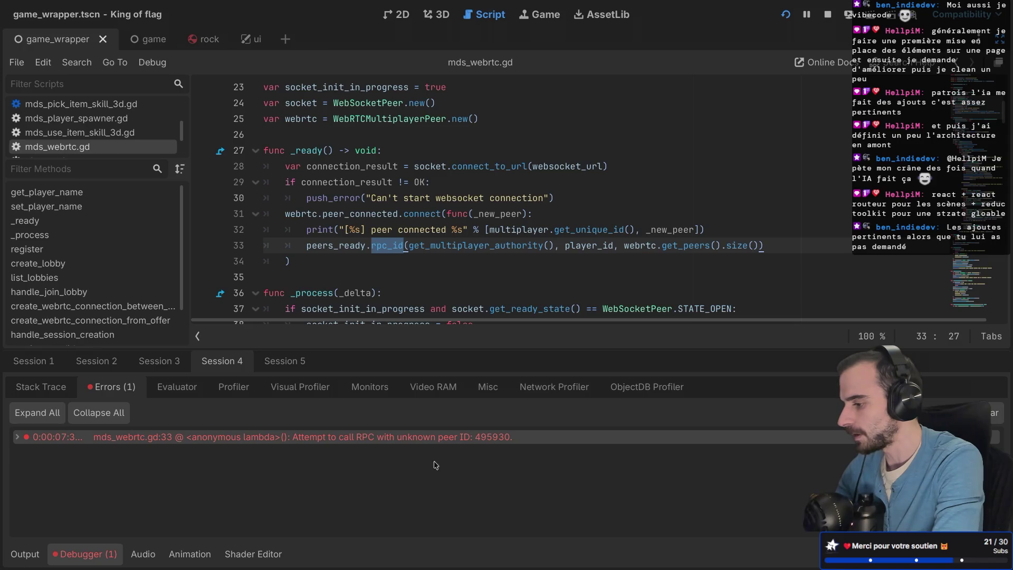
left_click(37, 558)
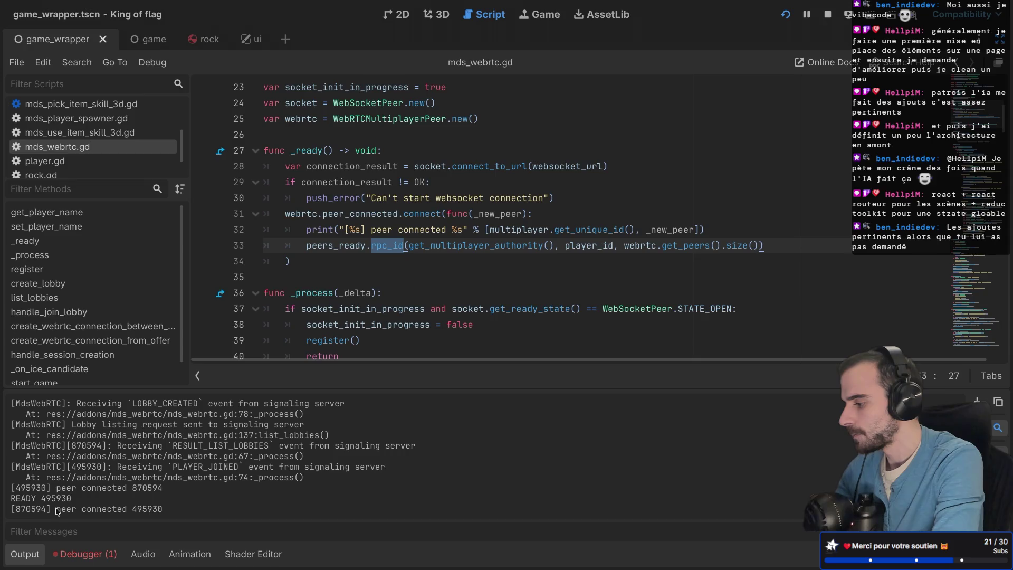
left_click_drag(56, 509, 162, 510)
scroll(419, 227, "down", 3)
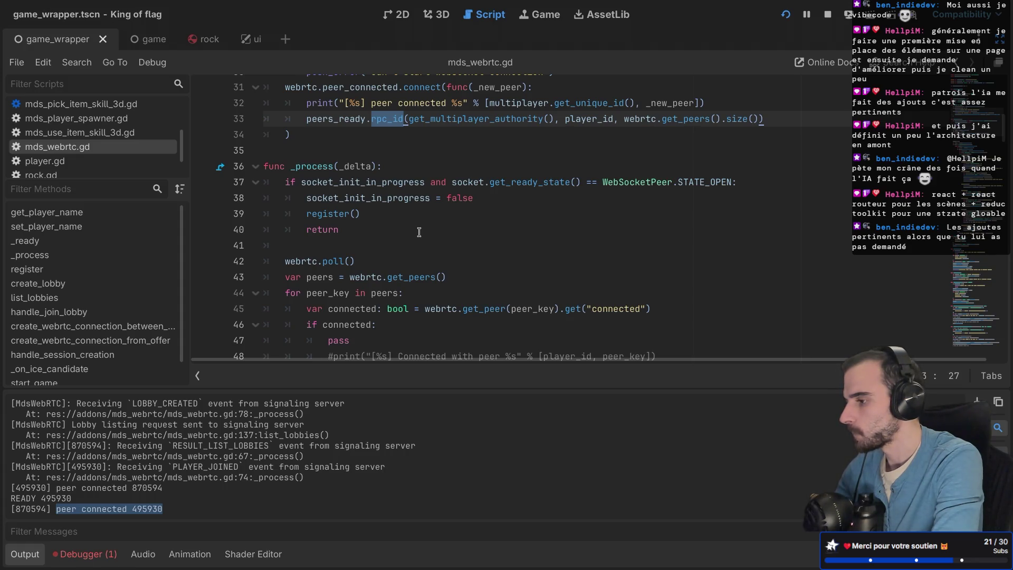
scroll(419, 232, "up", 2)
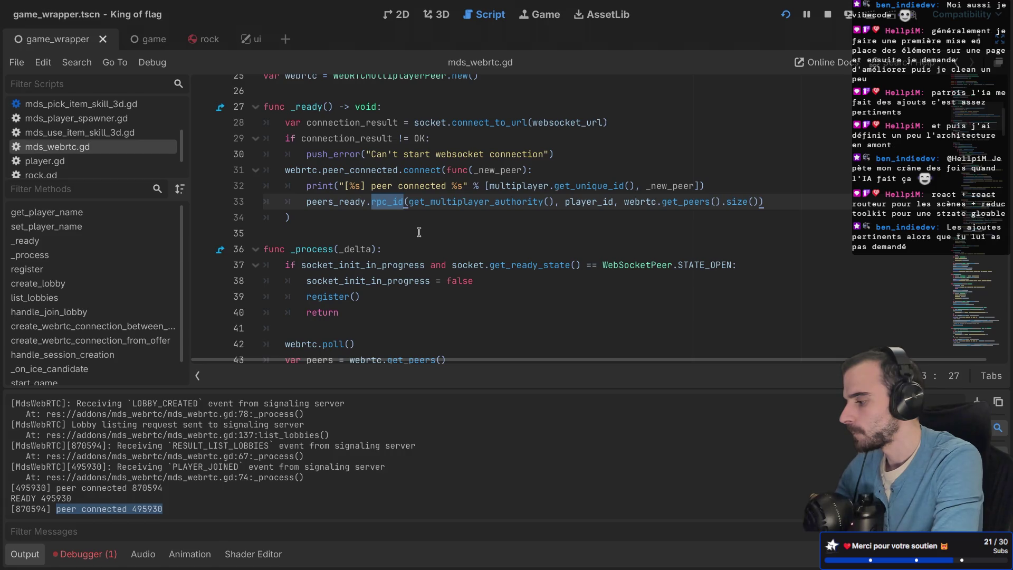
scroll(419, 232, "down", 2)
scroll(419, 232, "up", 1)
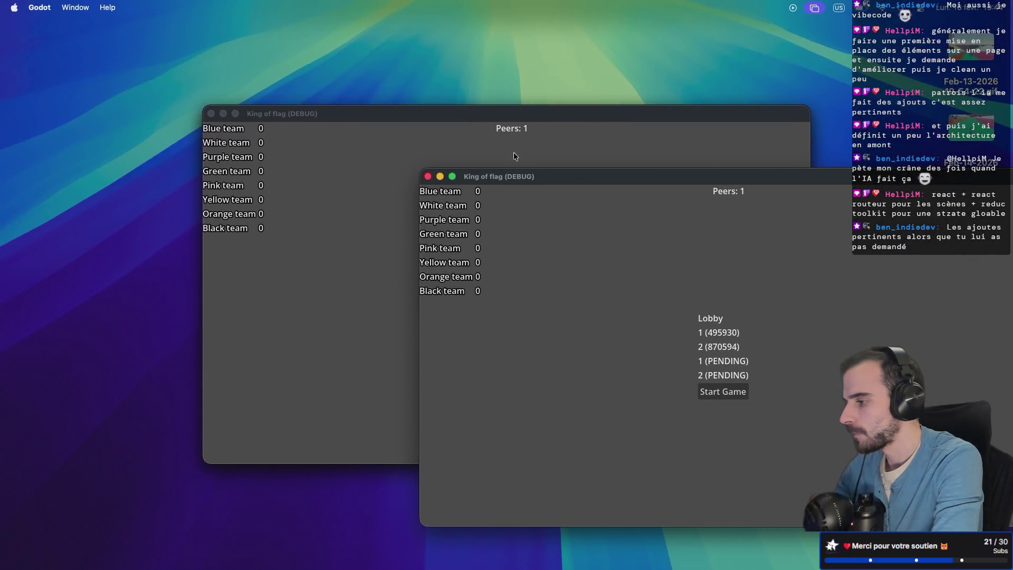
- Join the lobby with name 1 from the third game instance
left_click(444, 292)
type("1")
left_click(476, 361)
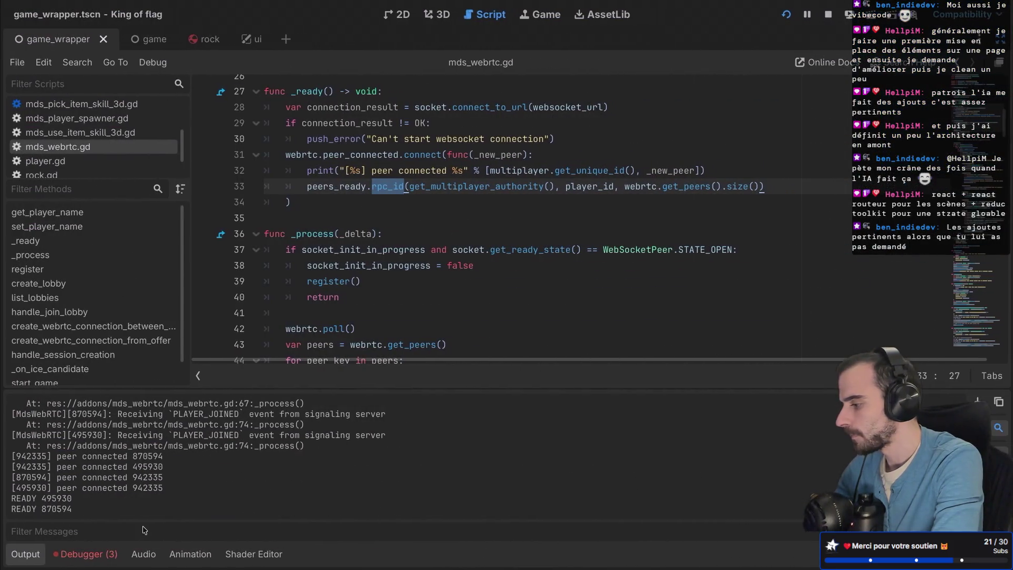
- Note peer id 495930 in the log and check the other game windows' lobby lists
double_click(57, 497)
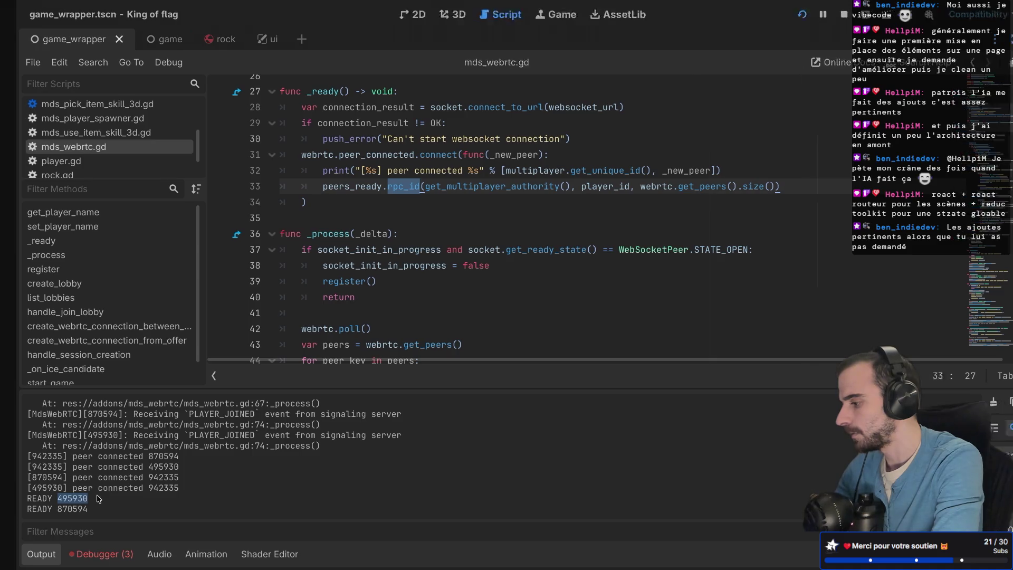
key("ctrl+Left")
key("ctrl+Left")
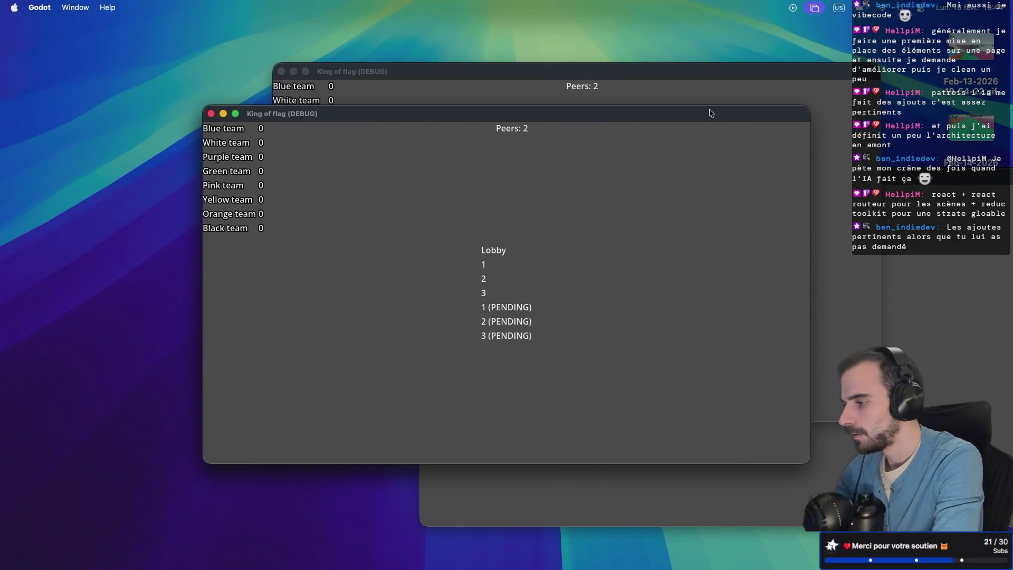
left_click(809, 261)
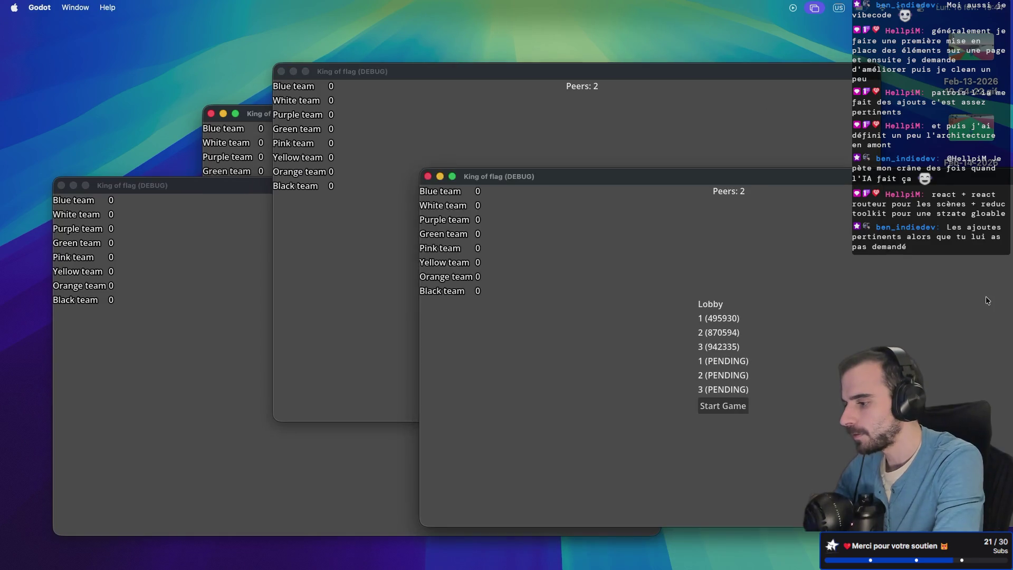
left_click(678, 145)
key("ctrl+Right")
key("ctrl+Left")
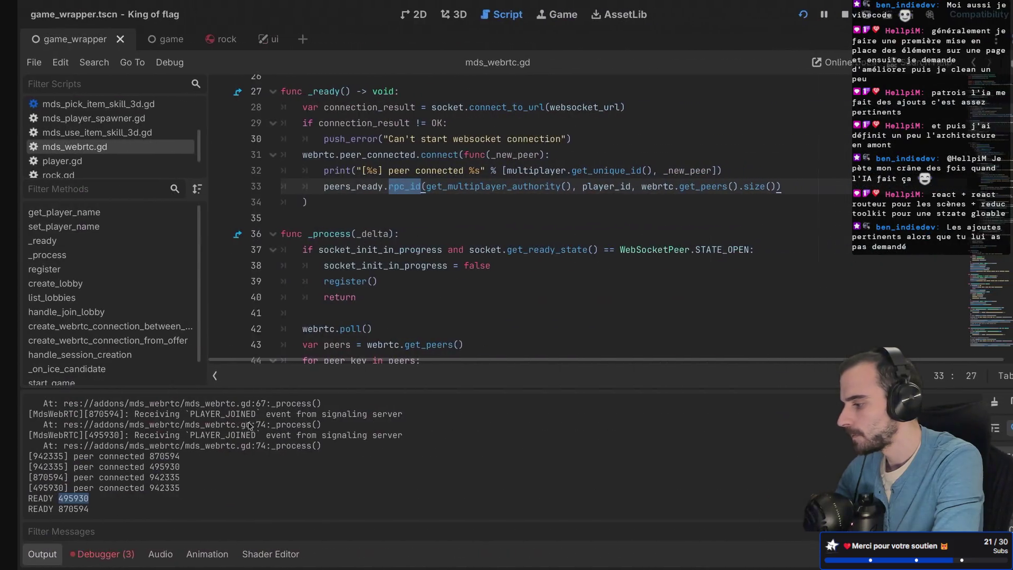
- Filter the output log for READY messages, then clear the filter
left_click(98, 522)
type("READ")
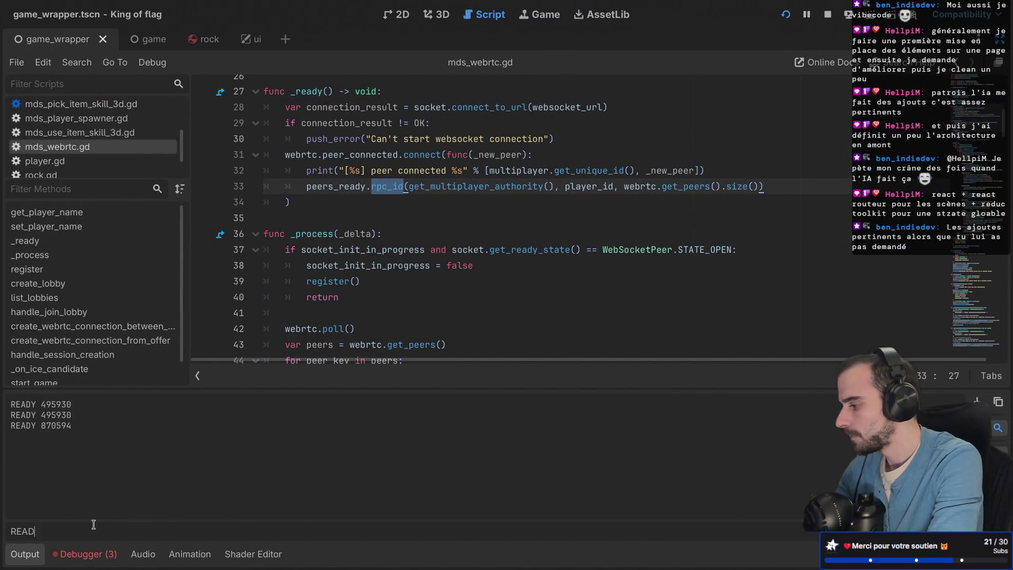
key("BackSpace")
key("BackSpace")
key("BackSpace")
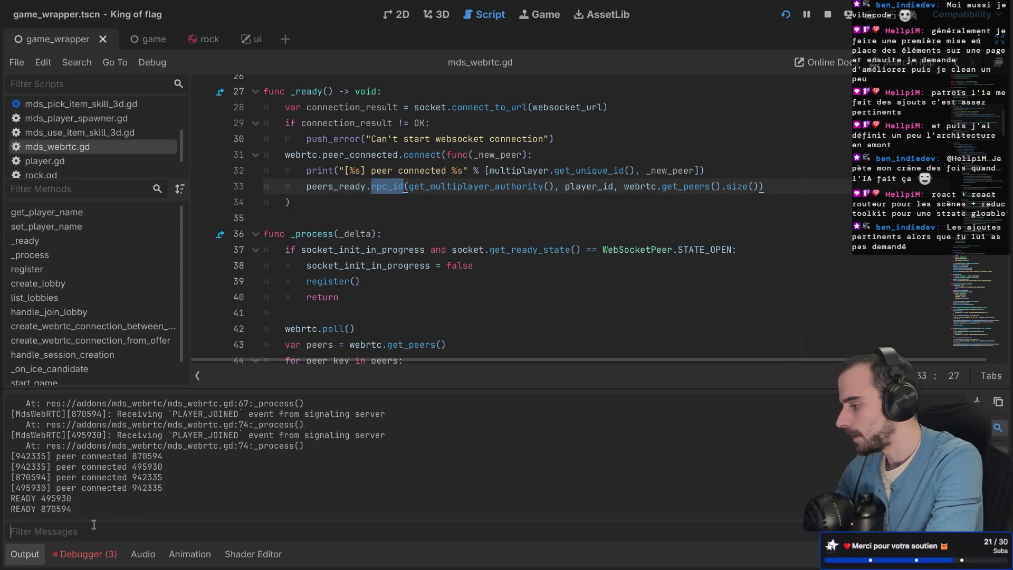
- Review the lobby shown in each of the three game windows
key("ctrl+Right")
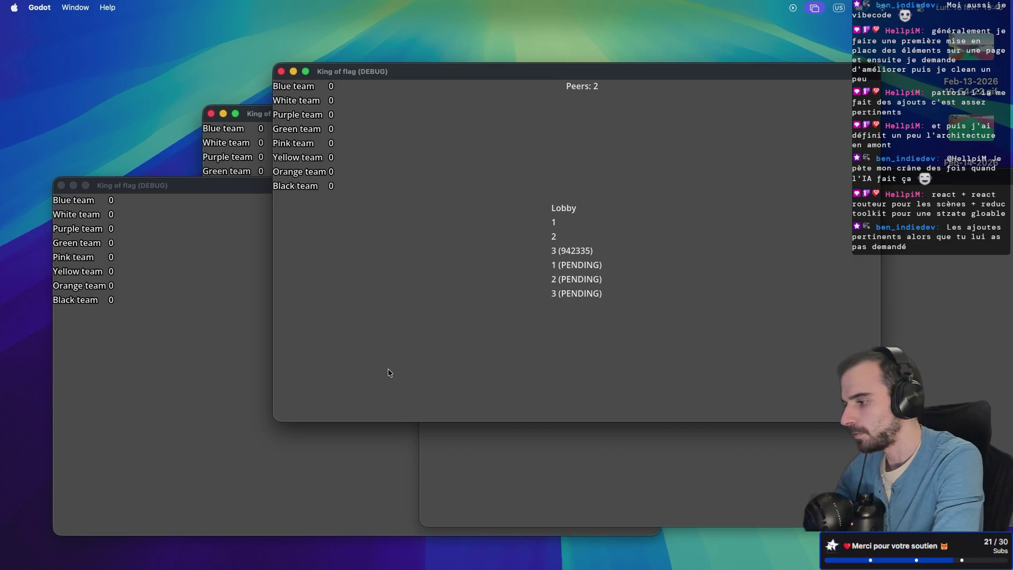
left_click(254, 483)
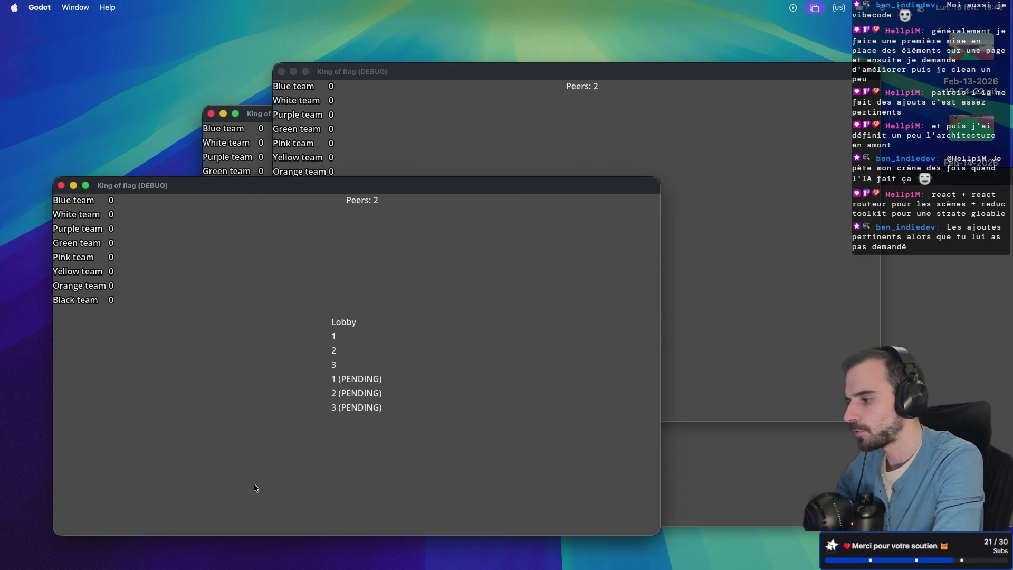
left_click(777, 482)
left_click(397, 98)
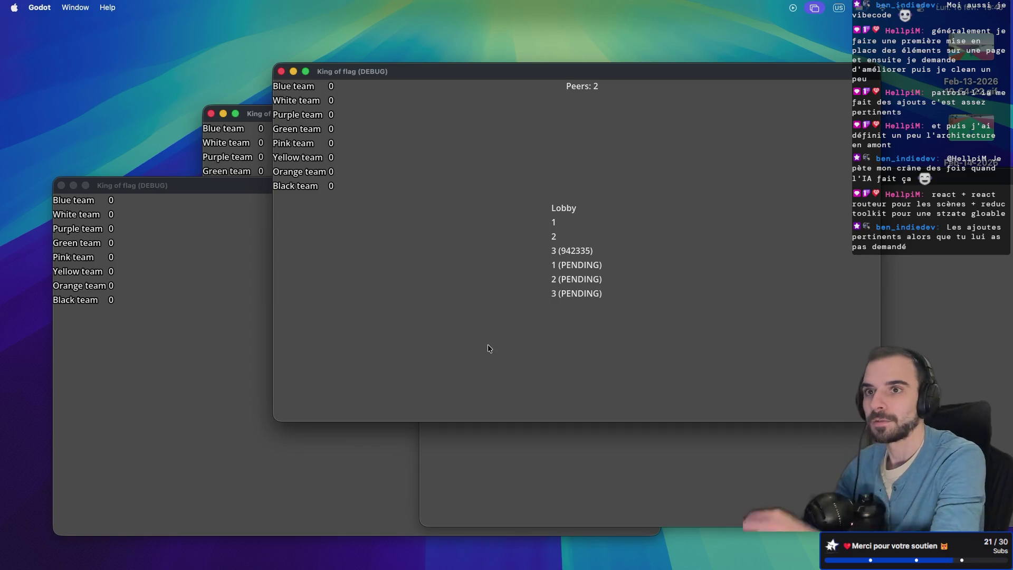
key("ctrl+Right")
key("ctrl+Right")
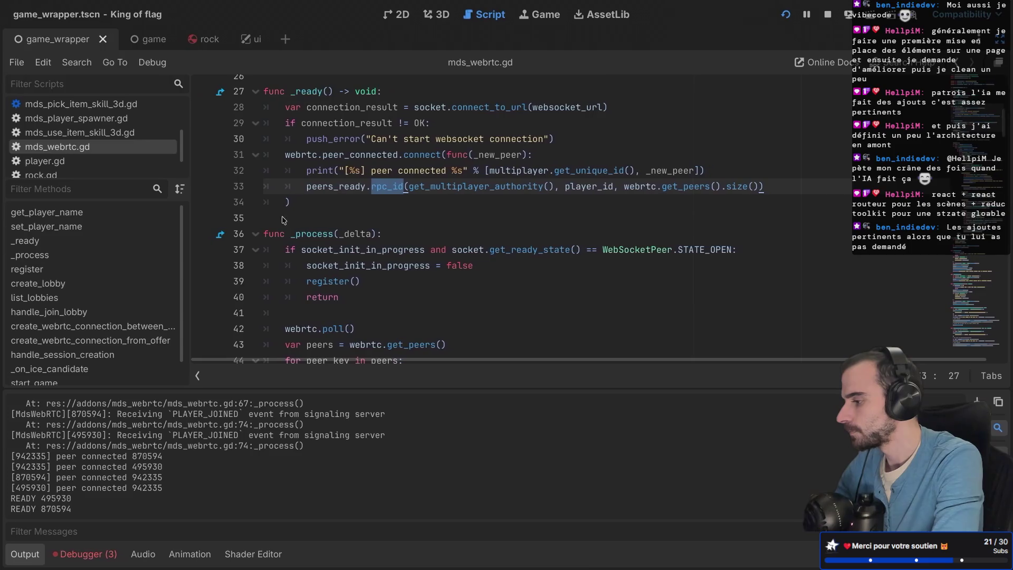
scroll(251, 257, "up", 2)
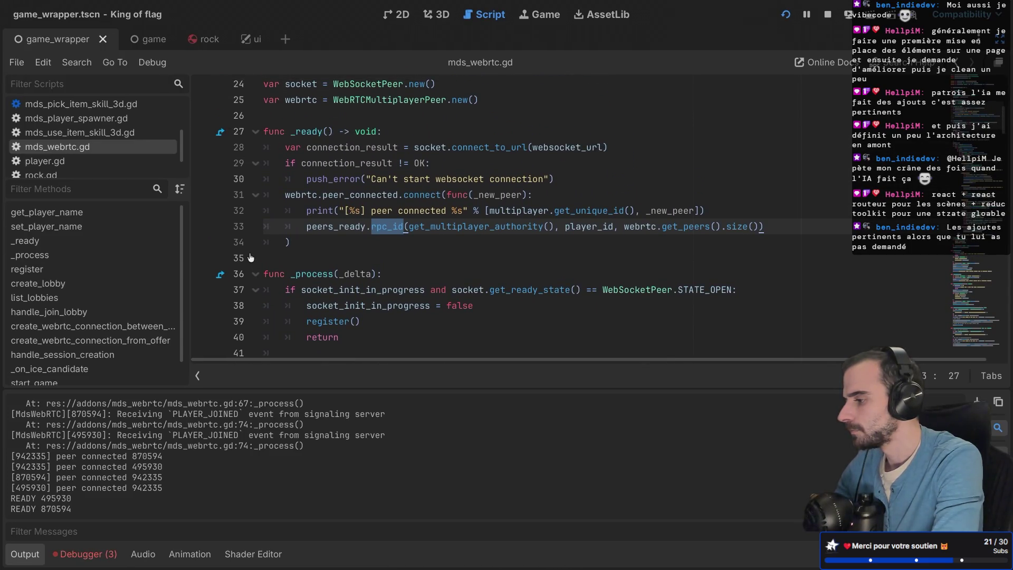
double_click(315, 195)
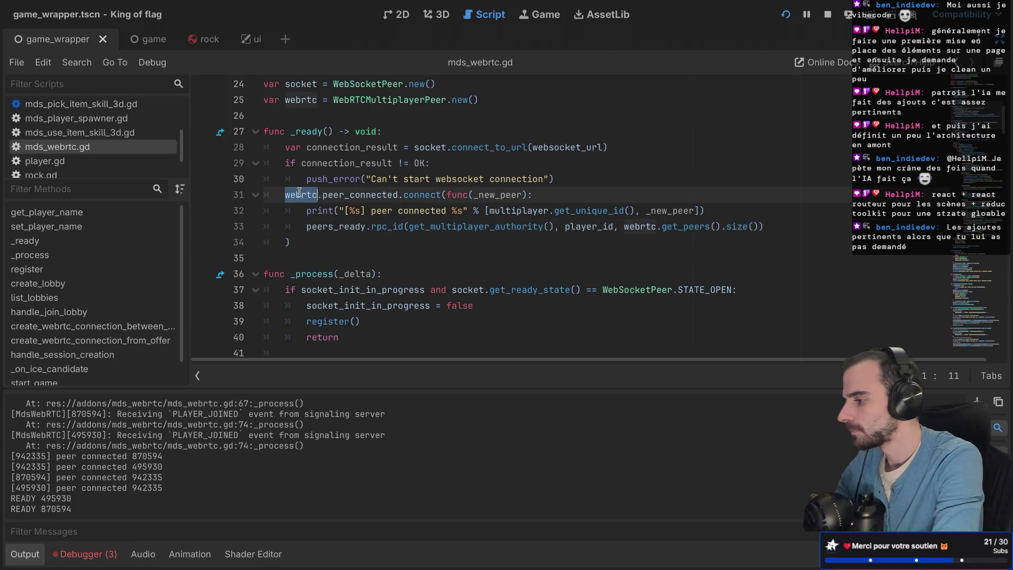
double_click(336, 195)
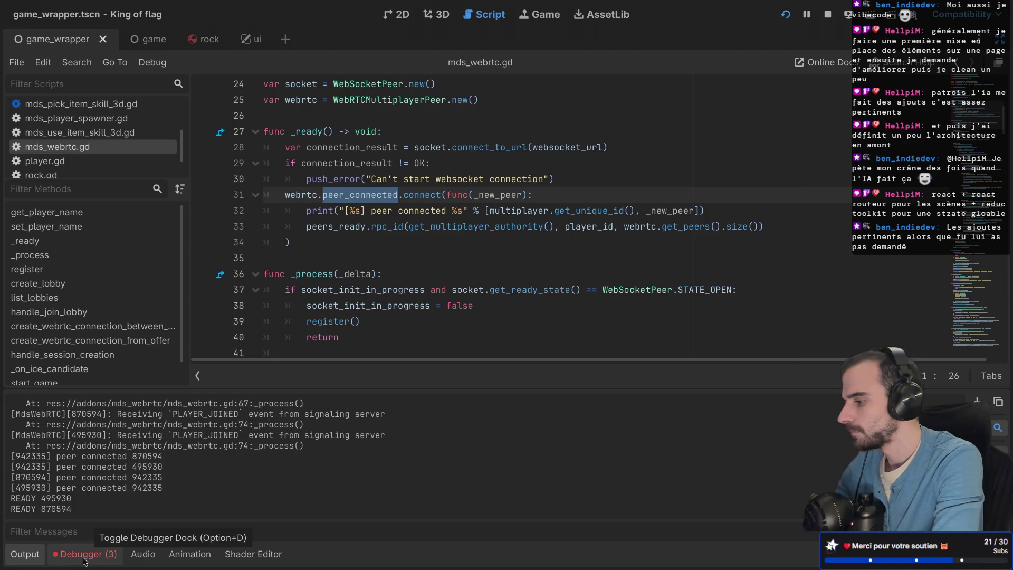
scroll(290, 292, "down", 5)
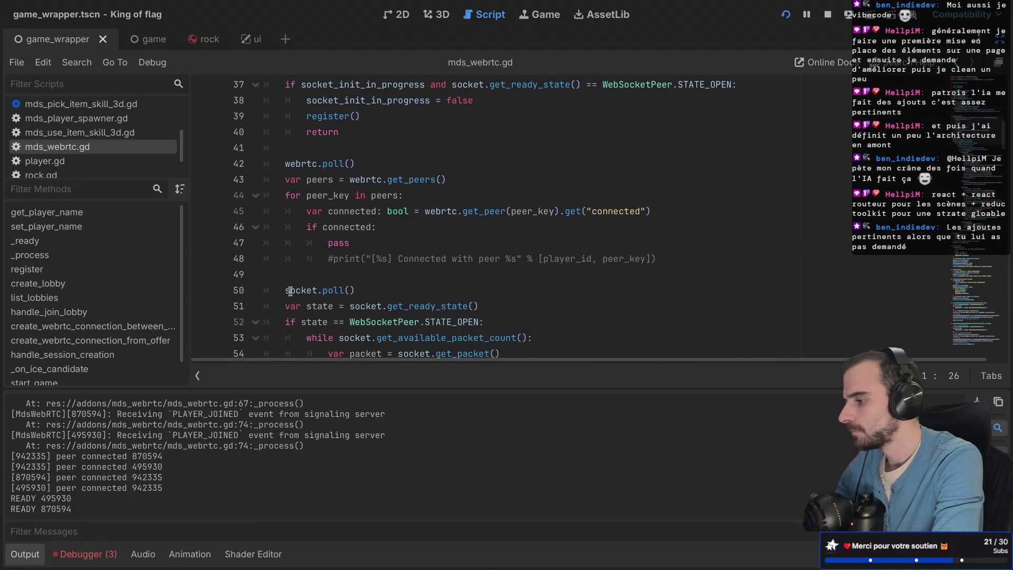
scroll(290, 291, "down", 1)
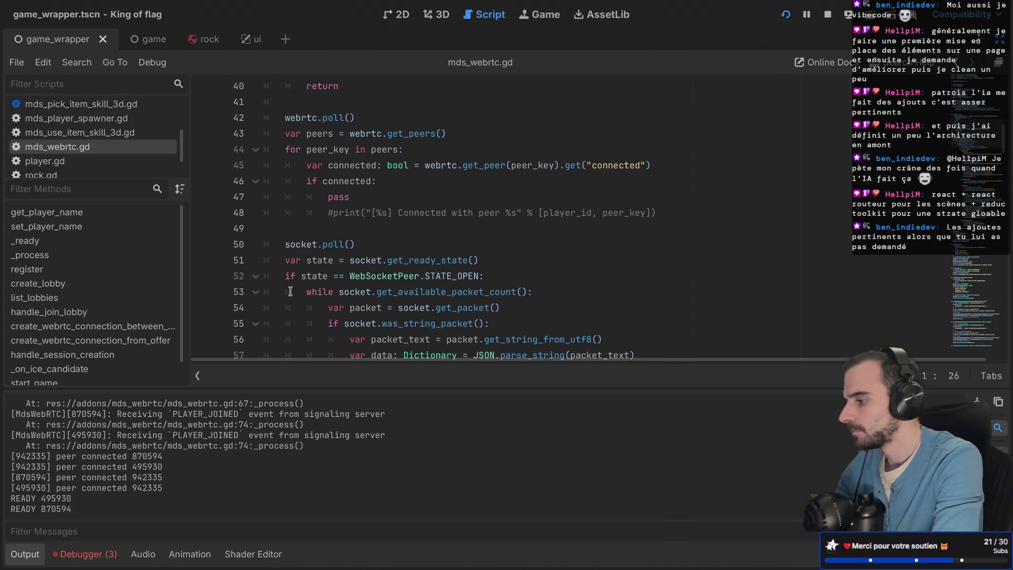
scroll(290, 291, "down", 1)
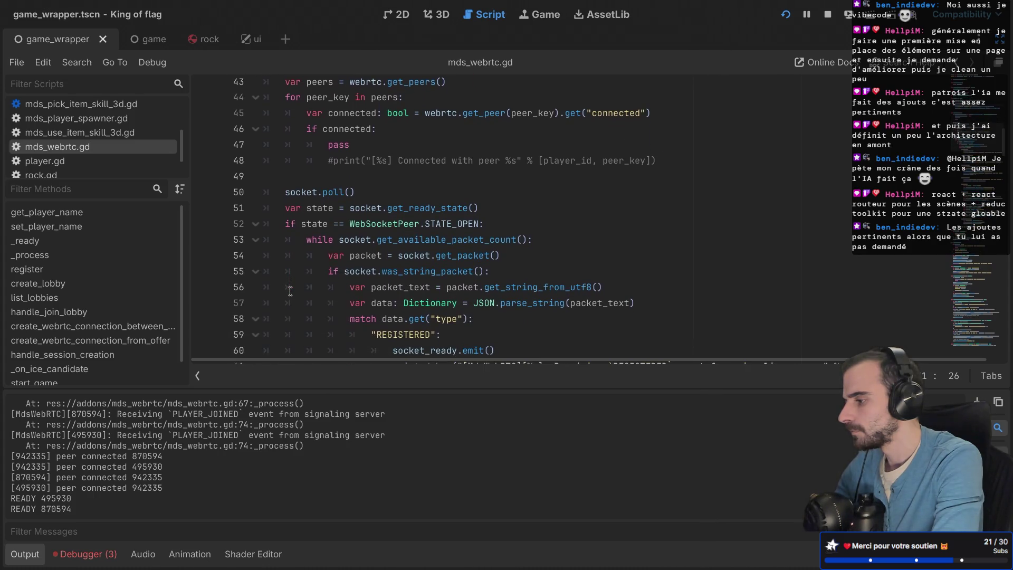
scroll(290, 291, "down", 1)
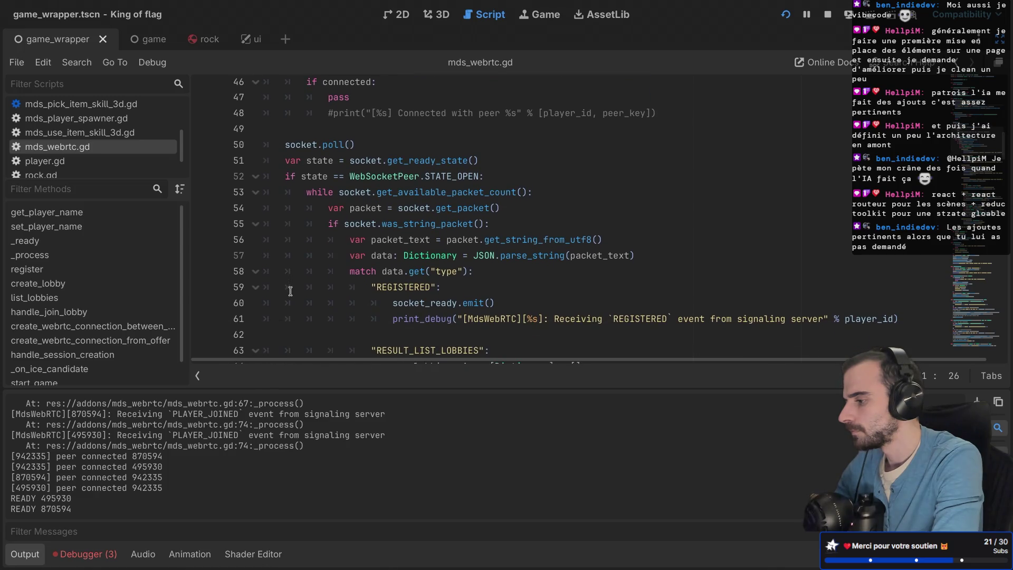
scroll(290, 291, "down", 3)
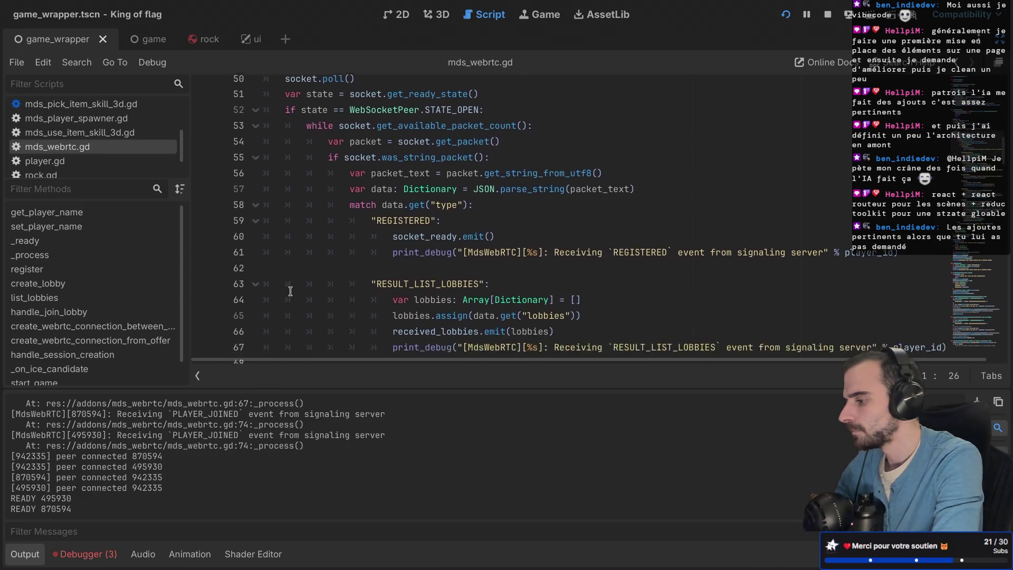
scroll(290, 291, "down", 8)
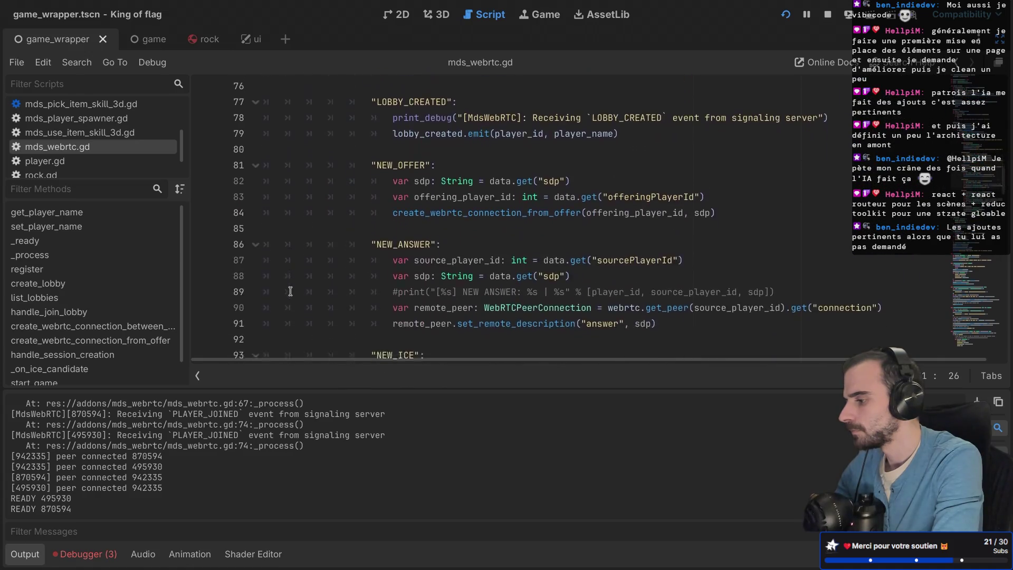
scroll(290, 291, "down", 6)
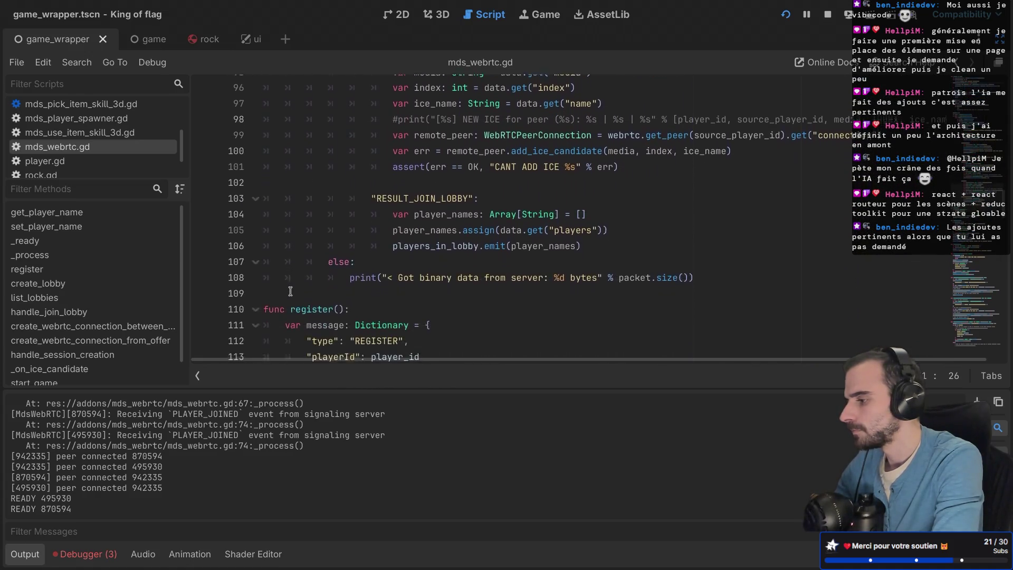
scroll(290, 291, "down", 2)
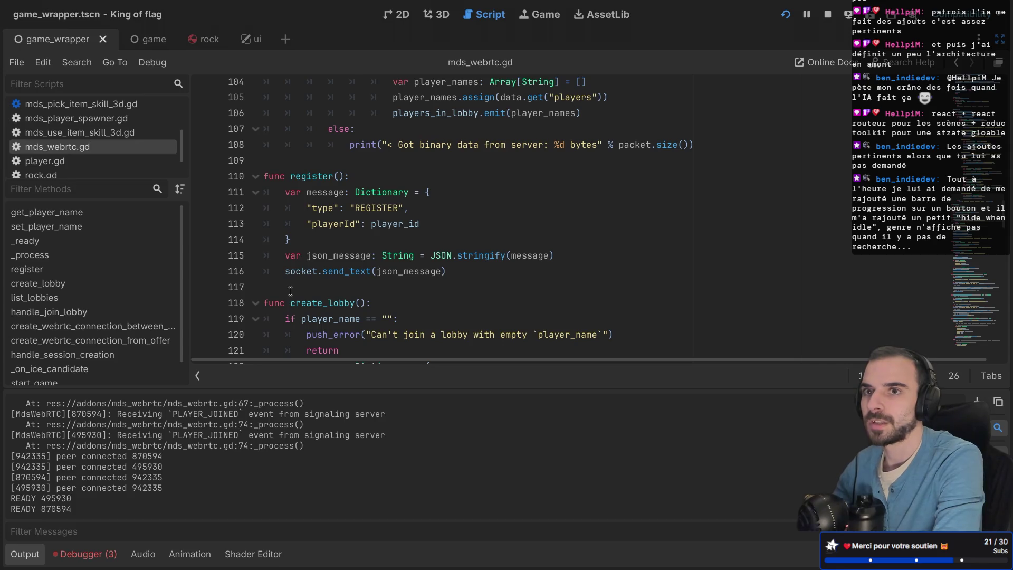
scroll(290, 291, "down", 8)
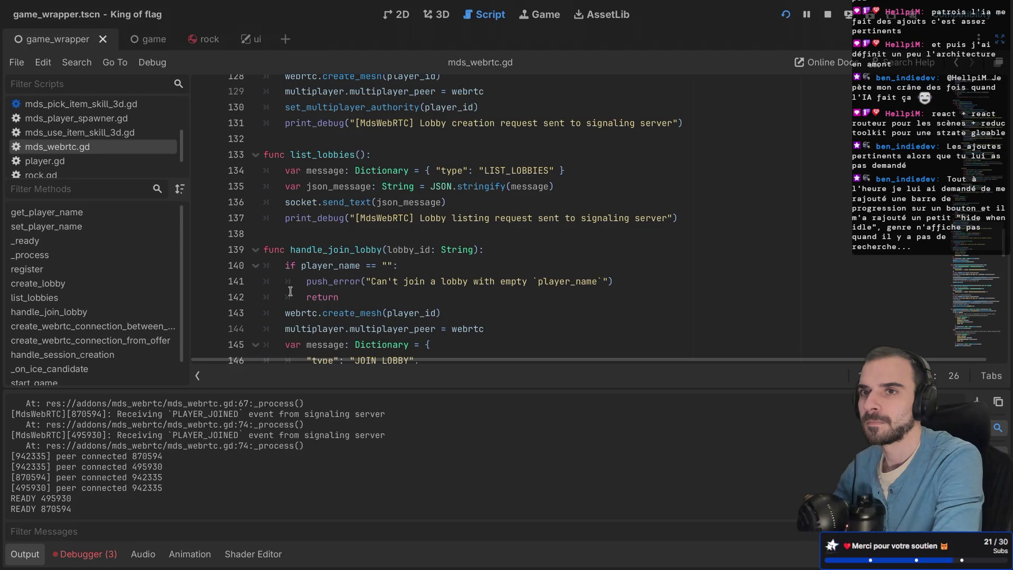
scroll(290, 291, "down", 7)
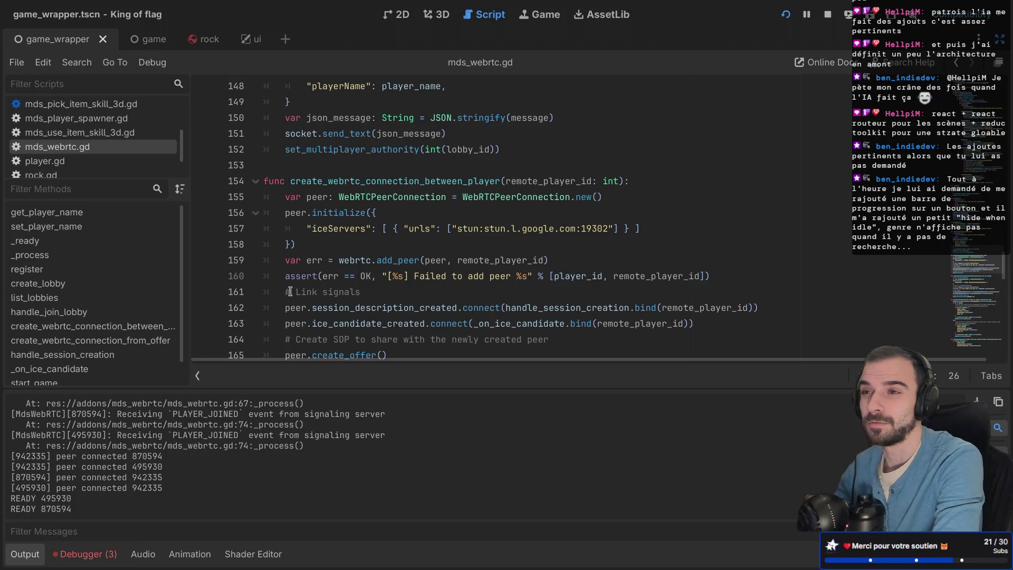
scroll(290, 291, "down", 20)
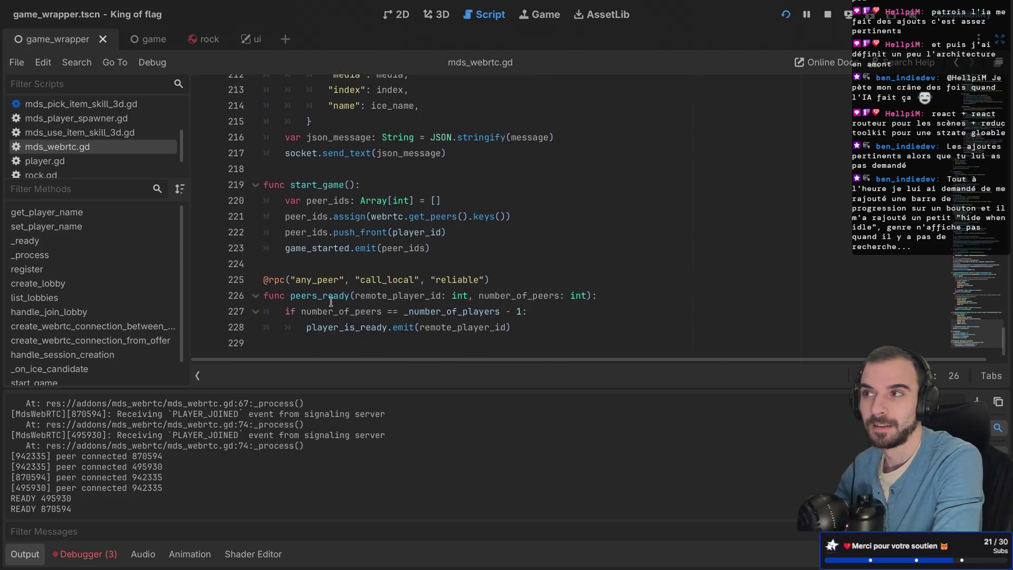
double_click(322, 296)
double_click(348, 312)
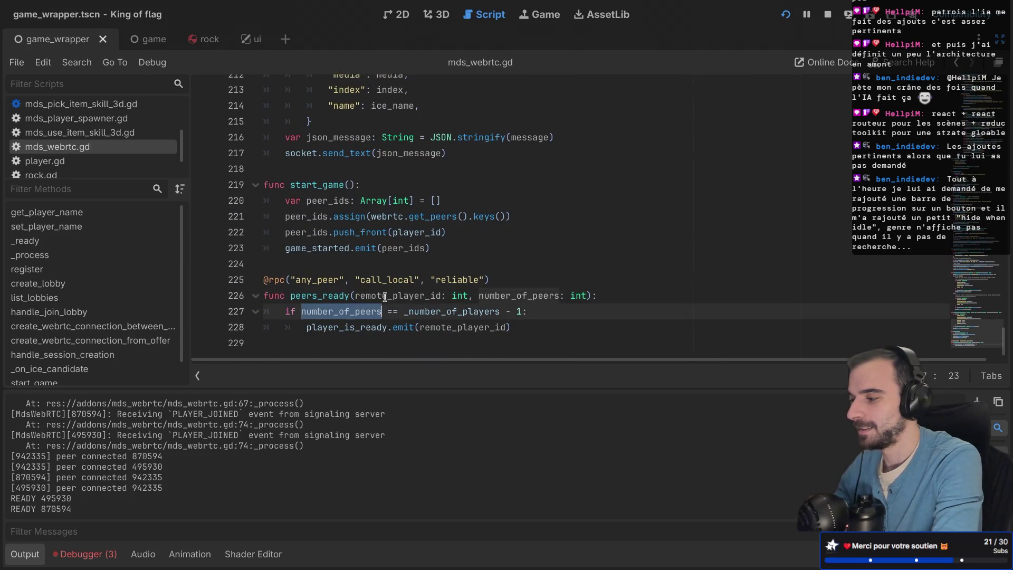
double_click(389, 294)
mouse_move(416, 246)
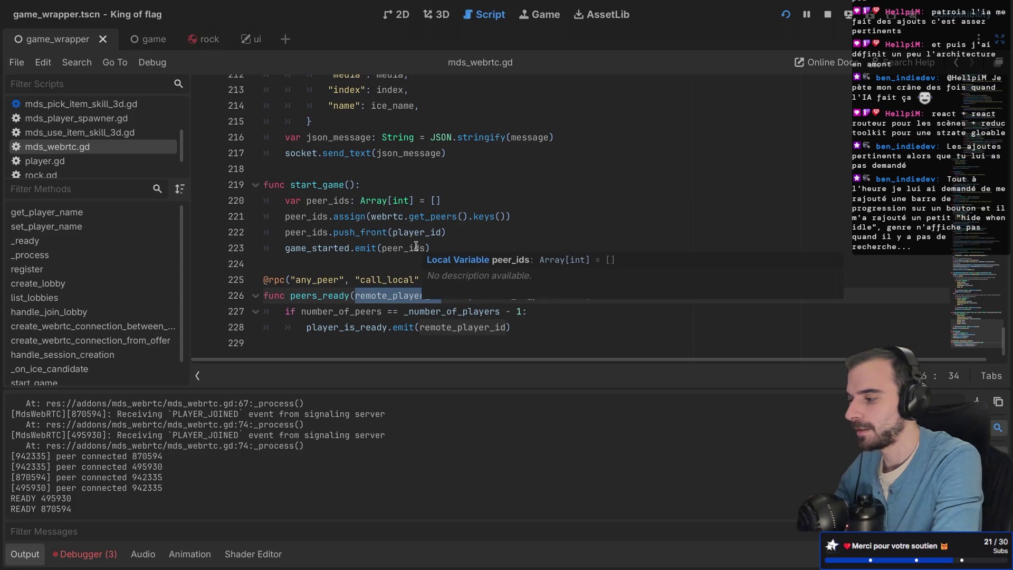
double_click(332, 327)
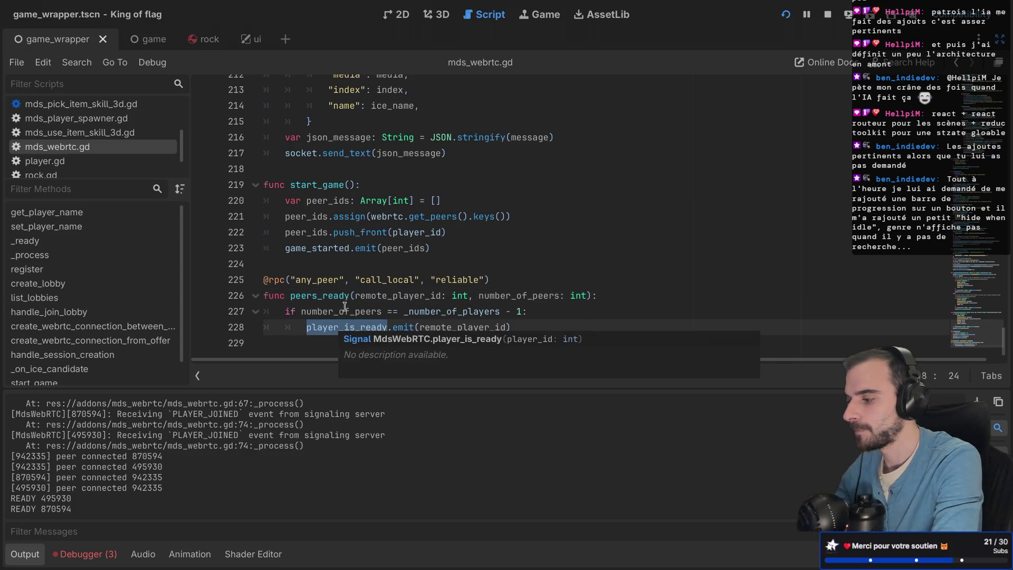
left_click(370, 262)
scroll(370, 260, "up", 1)
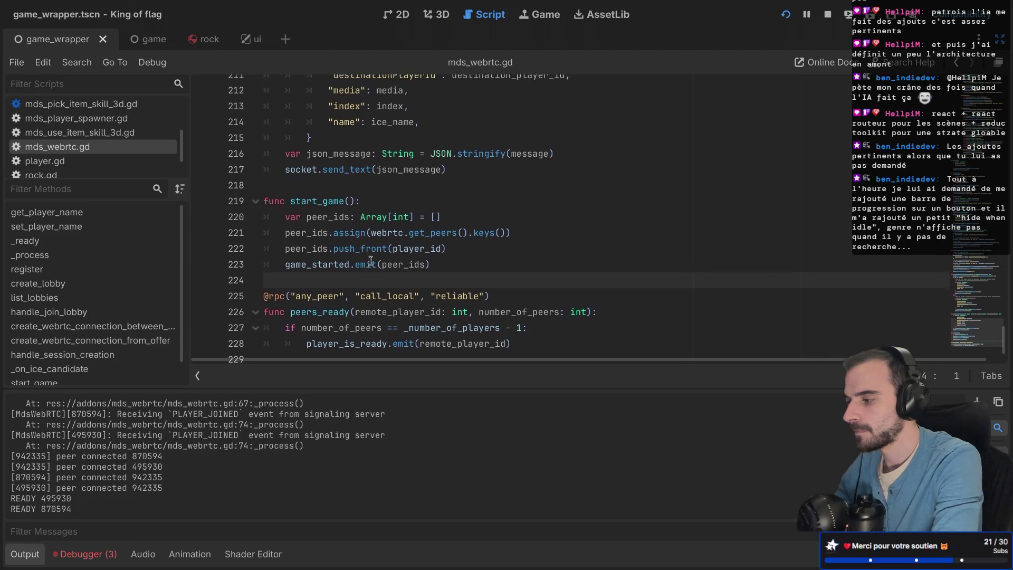
scroll(371, 261, "down", 1)
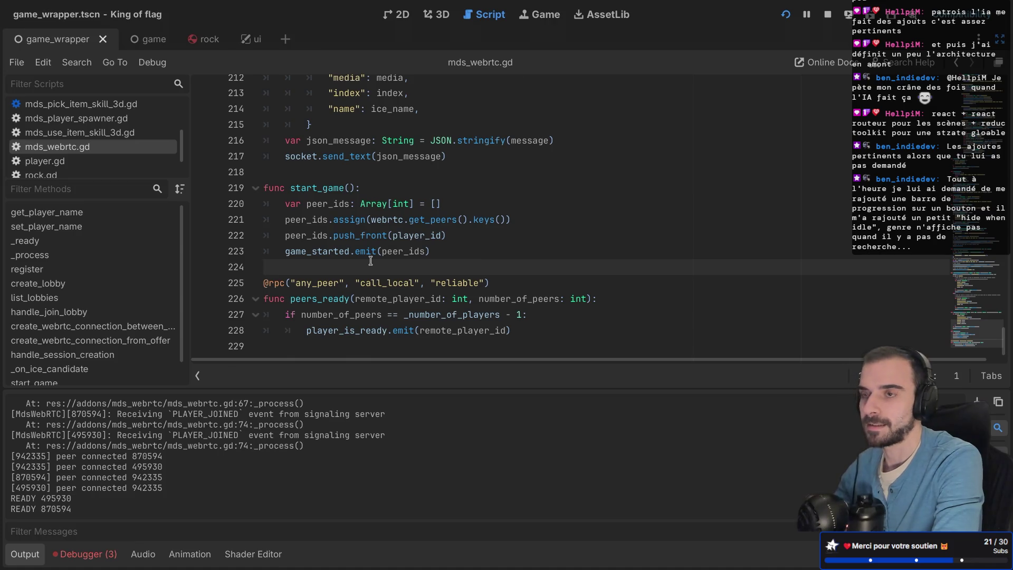
scroll(370, 261, "up", 20)
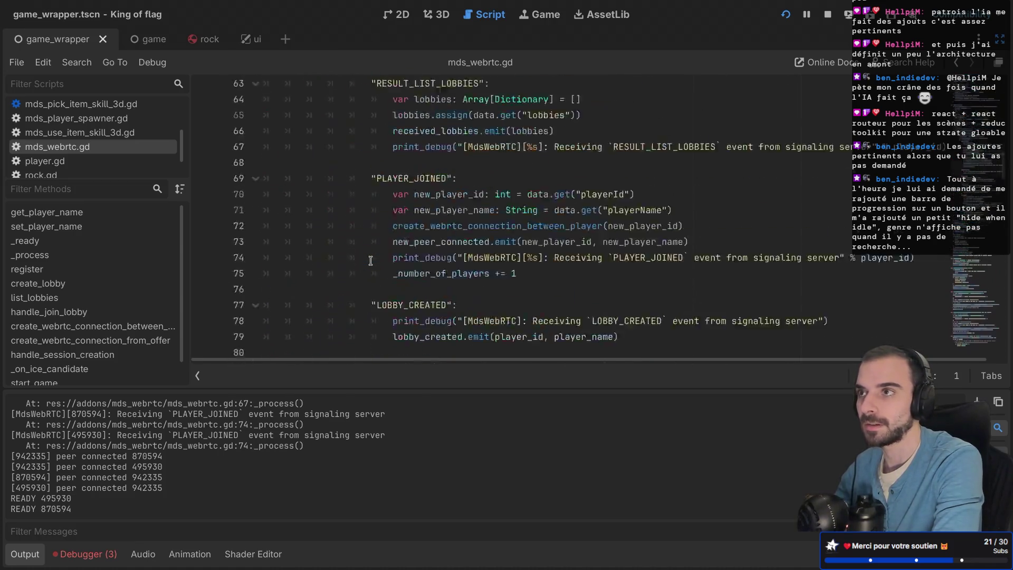
scroll(370, 261, "down", 4)
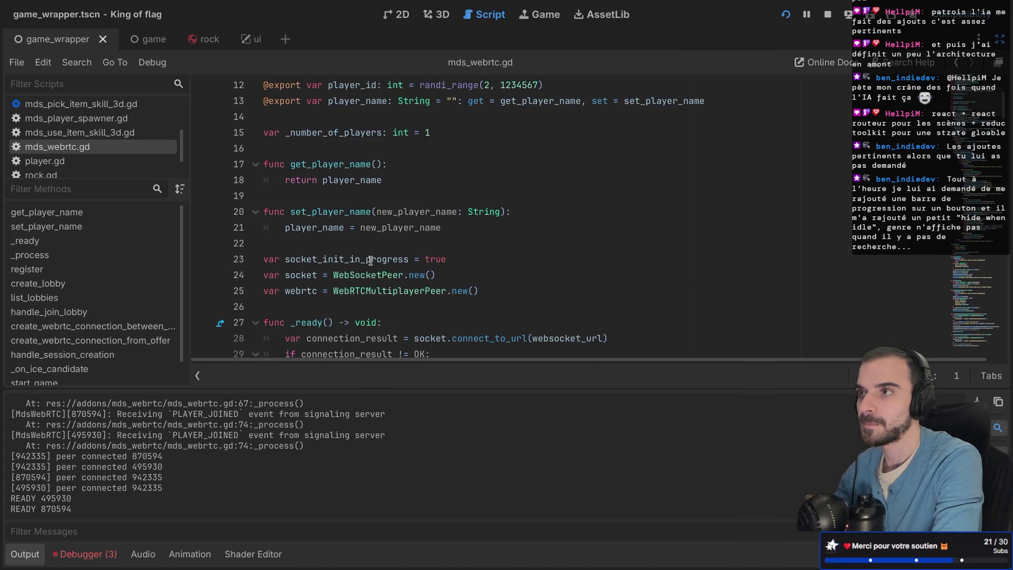
scroll(370, 261, "down", 5)
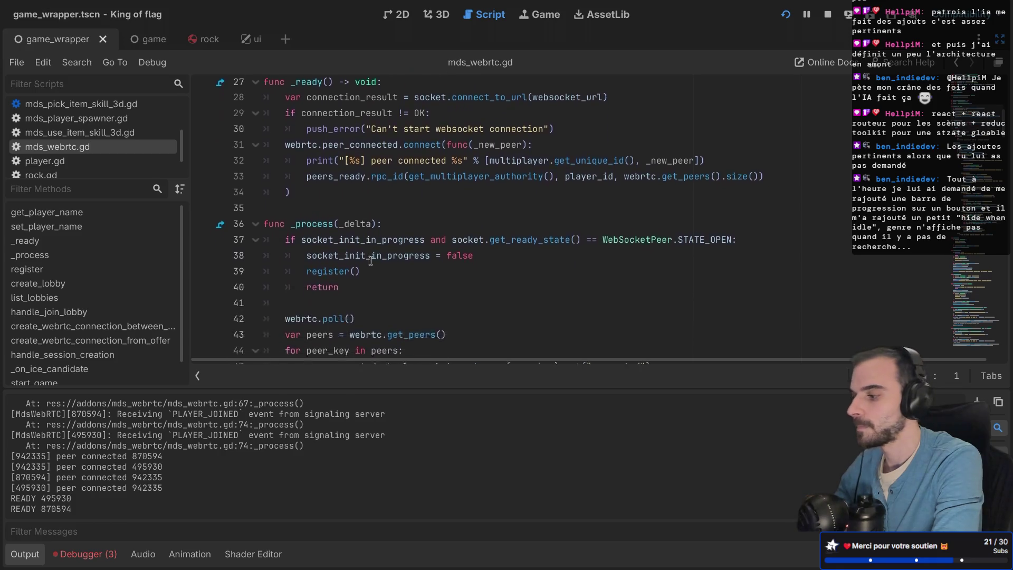
scroll(370, 260, "down", 7)
scroll(370, 261, "down", 3)
scroll(370, 260, "down", 3)
scroll(370, 260, "down", 3)
scroll(370, 261, "down", 4)
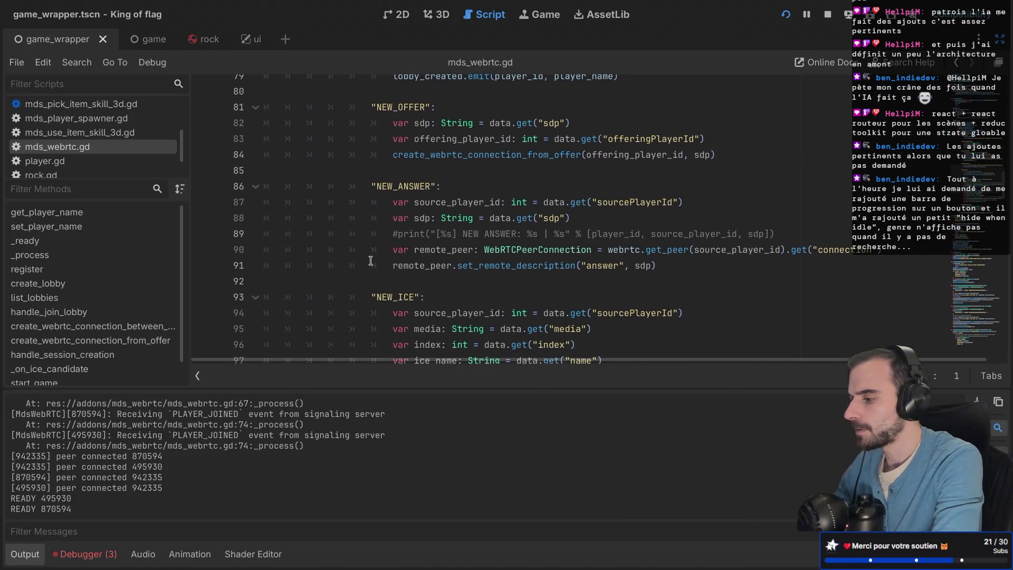
scroll(370, 261, "down", 3)
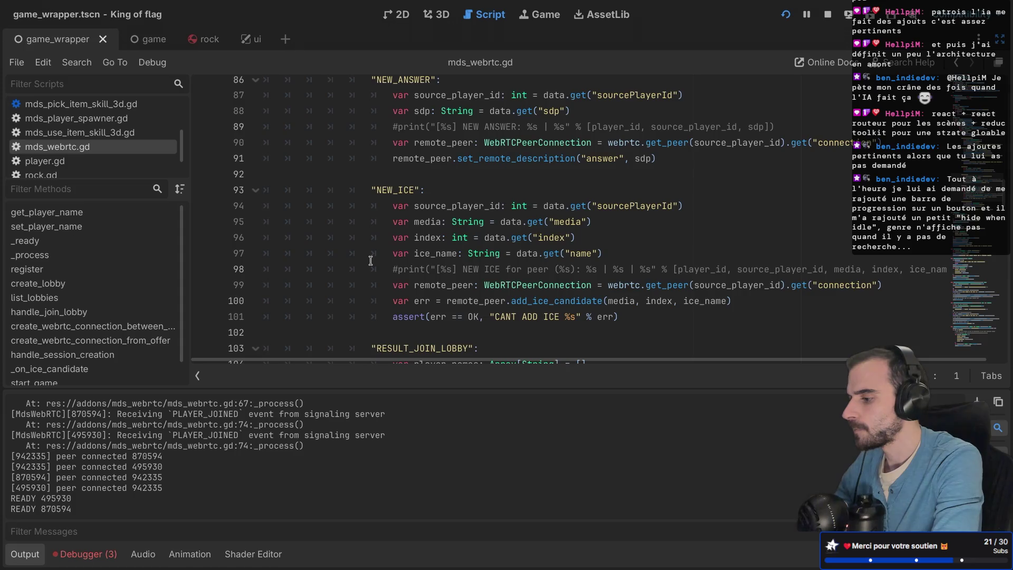
scroll(370, 261, "down", 5)
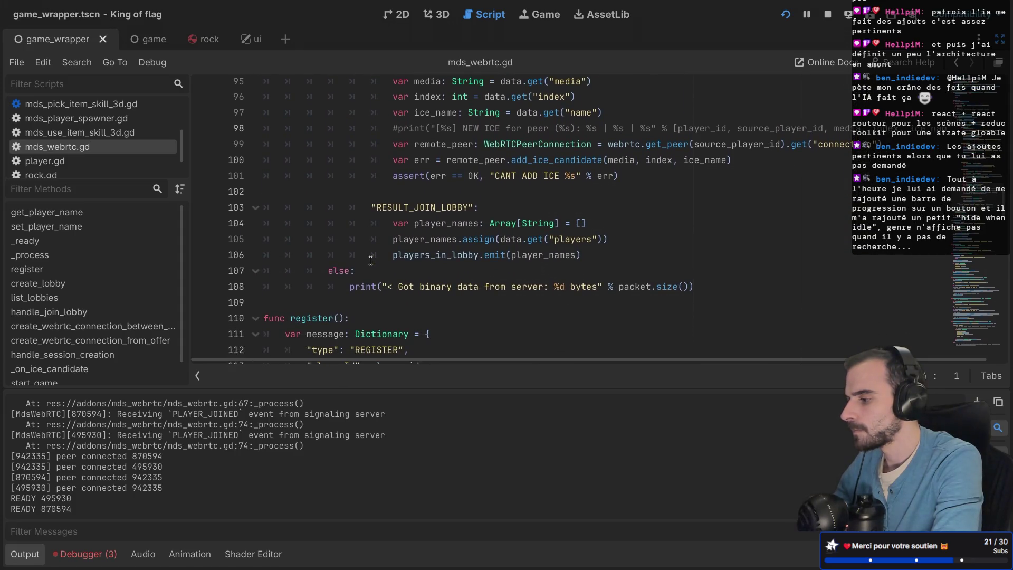
scroll(371, 261, "down", 7)
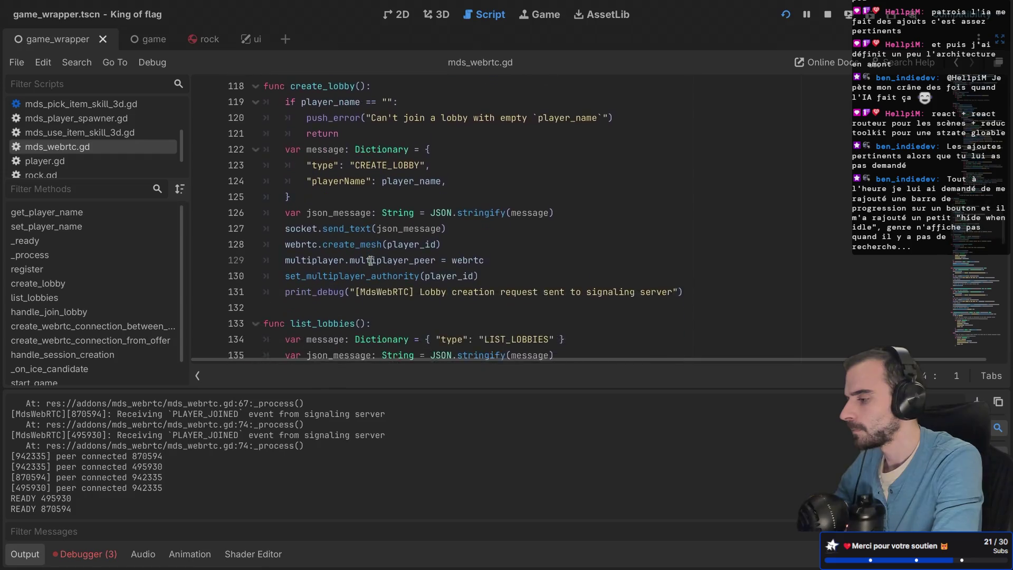
scroll(370, 261, "down", 8)
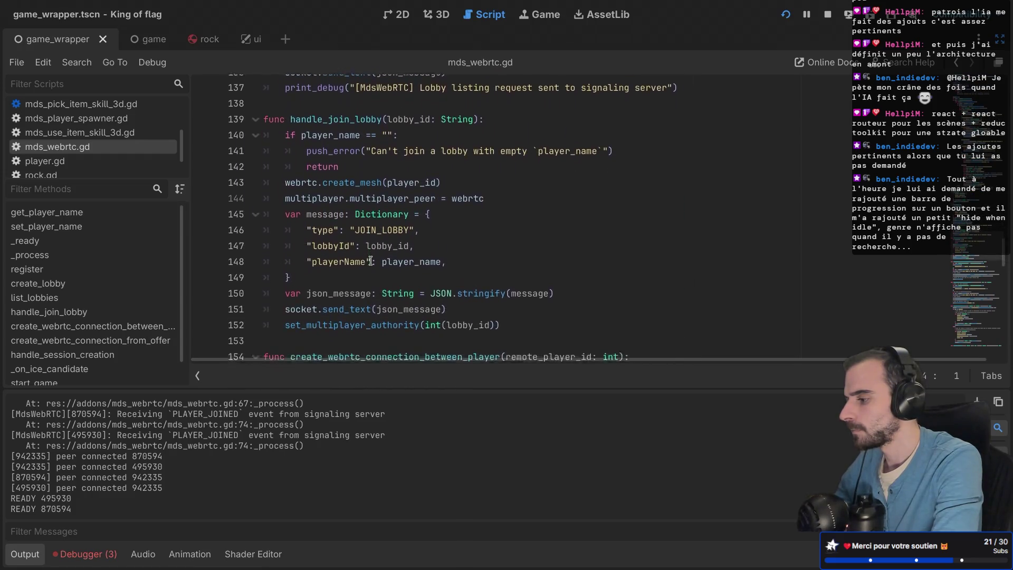
scroll(371, 261, "down", 5)
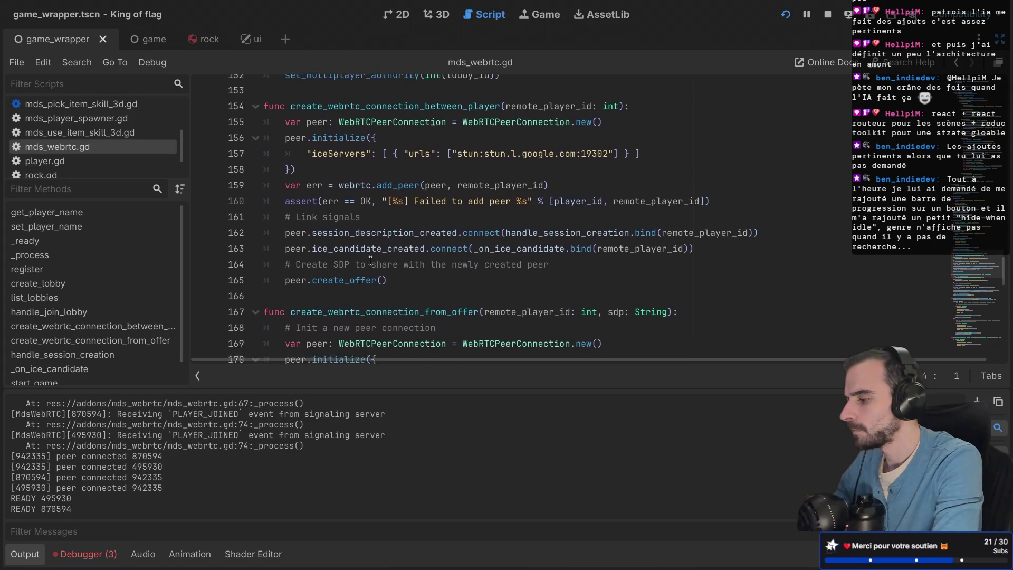
left_click(437, 175)
left_click(436, 208)
scroll(437, 210, "down", 1)
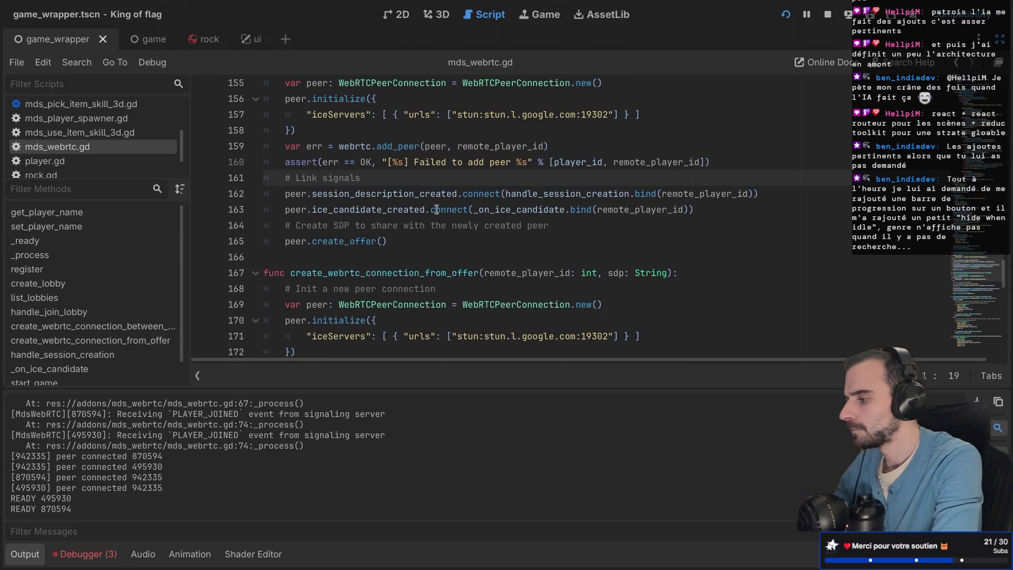
scroll(437, 210, "up", 1)
scroll(437, 210, "down", 5)
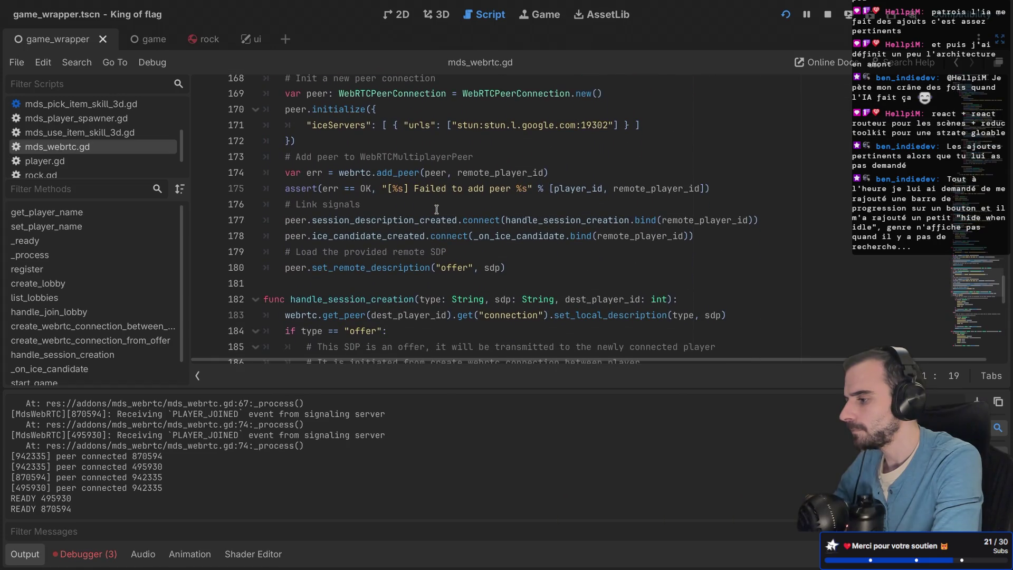
scroll(437, 210, "down", 2)
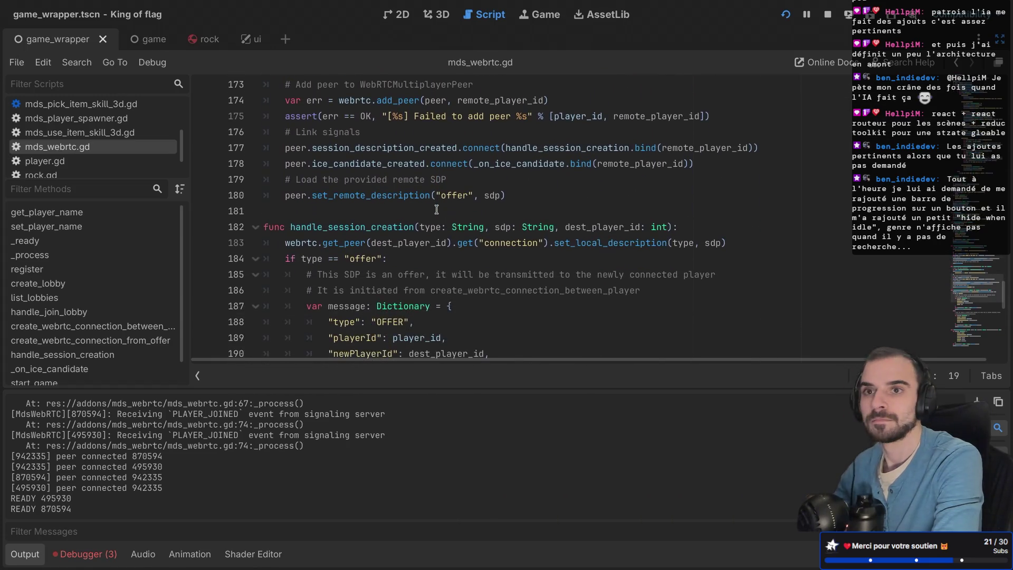
scroll(437, 210, "down", 4)
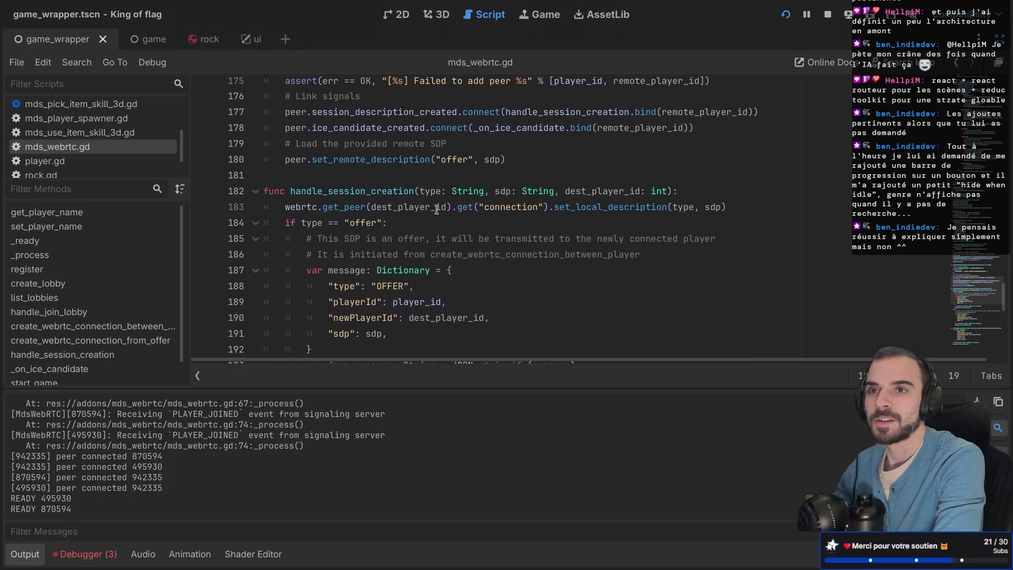
scroll(437, 210, "down", 2)
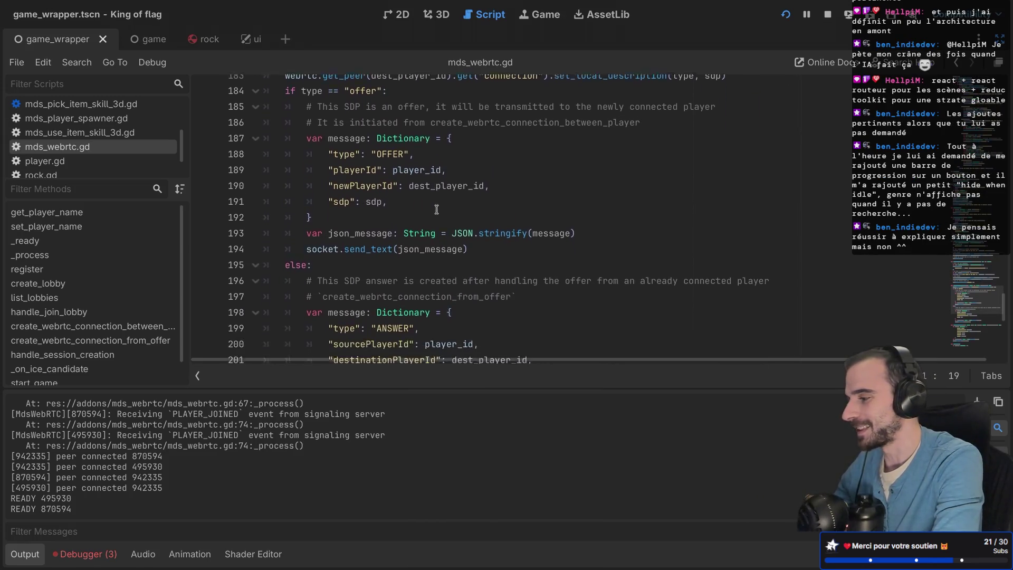
scroll(437, 210, "down", 1)
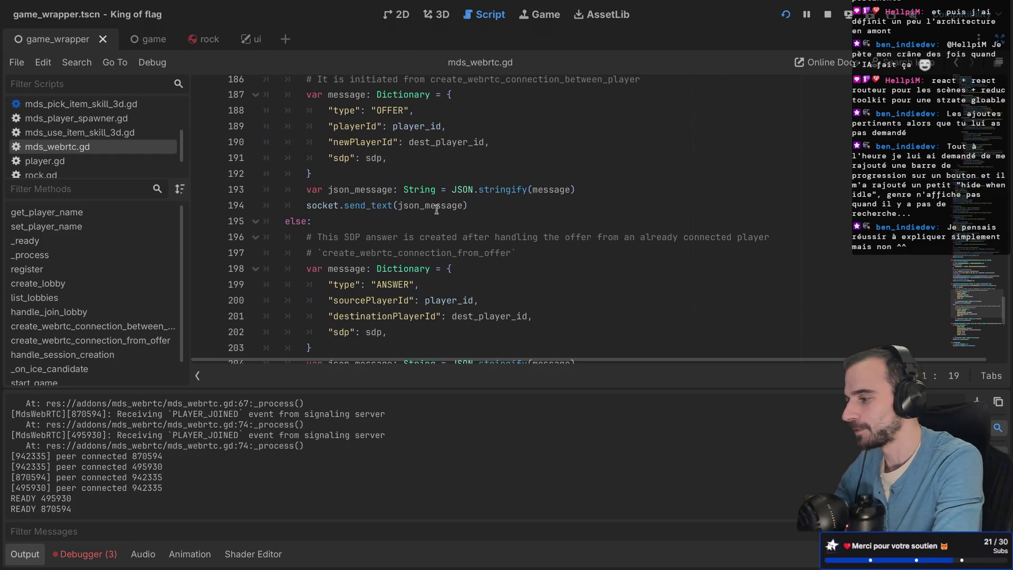
scroll(436, 210, "down", 9)
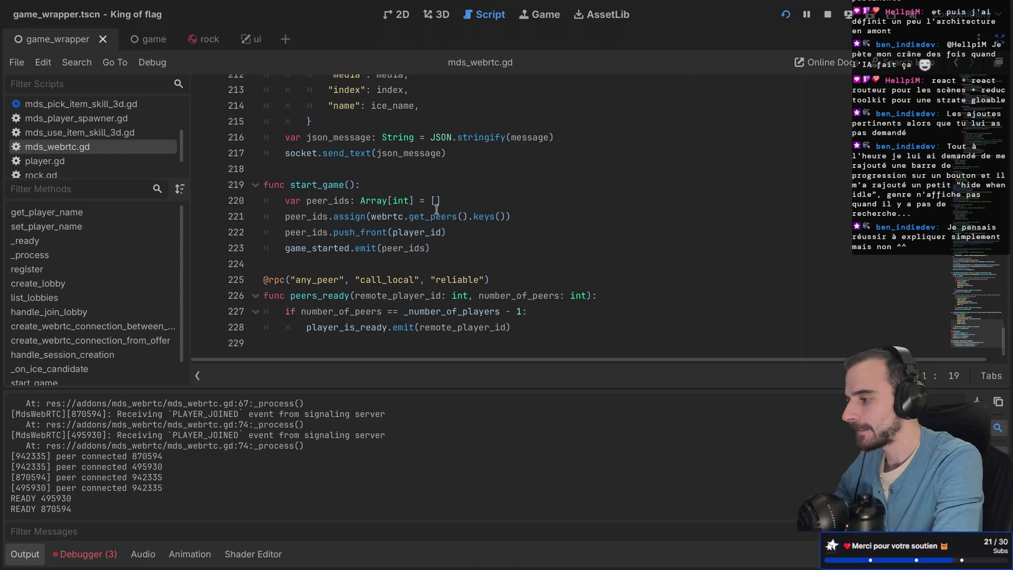
double_click(338, 200)
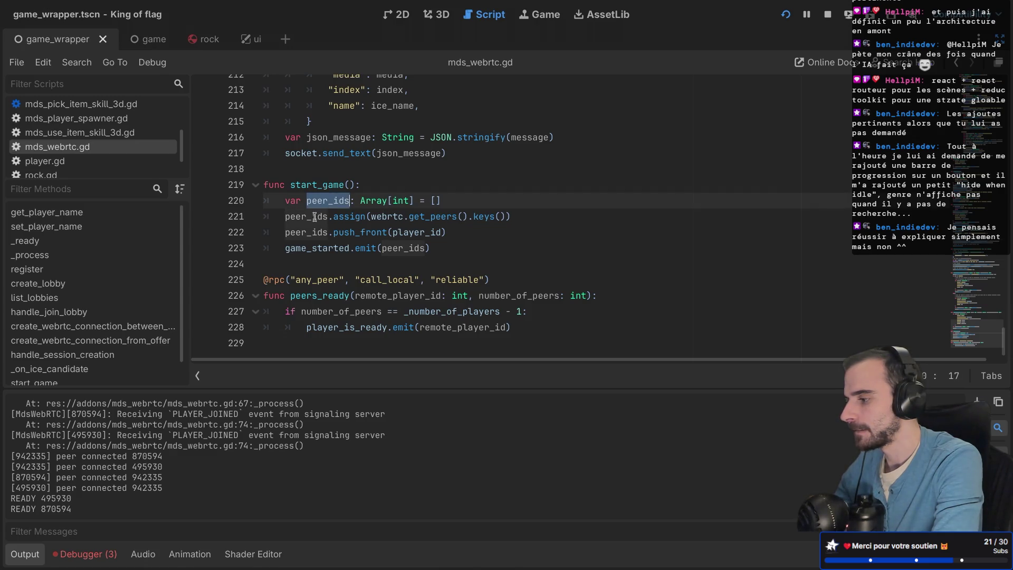
double_click(350, 217)
double_click(335, 297)
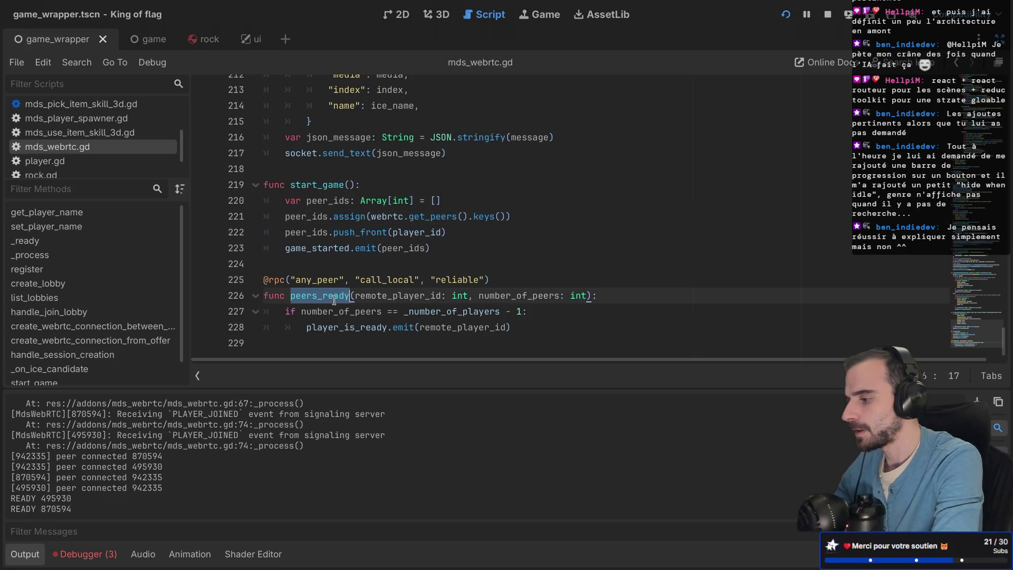
scroll(334, 299, "up", 20)
scroll(334, 299, "down", 6)
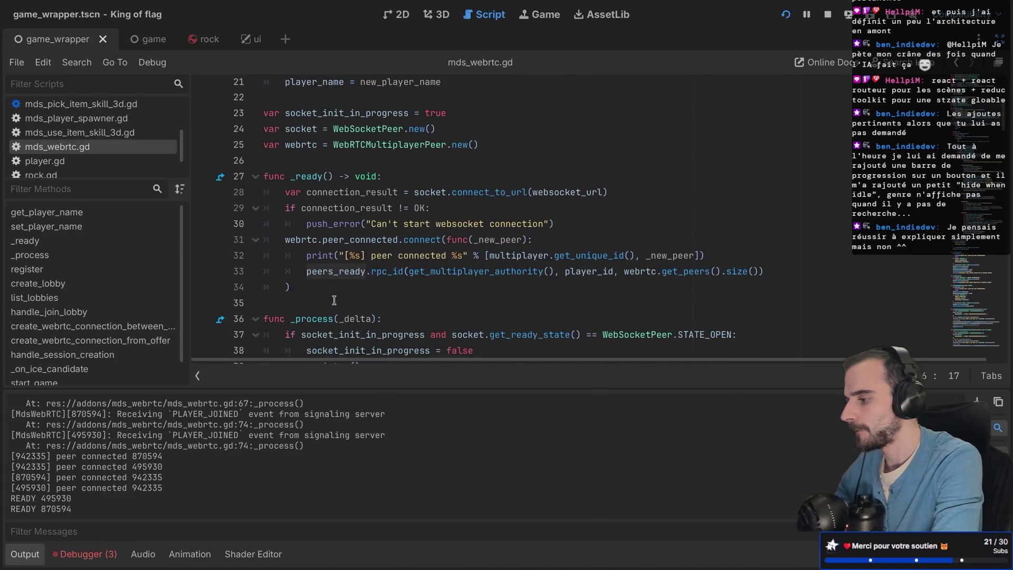
left_click(372, 240)
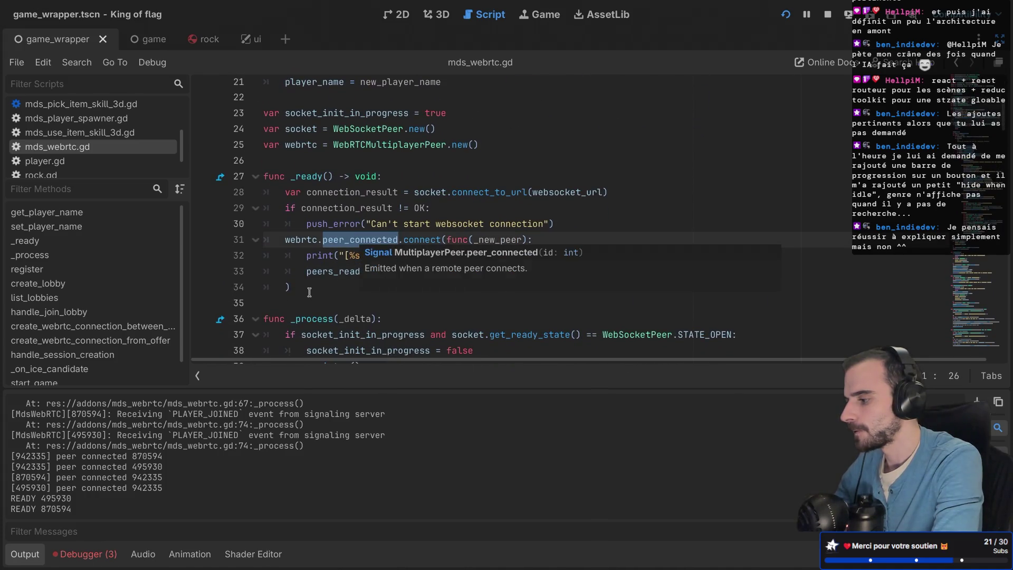
left_click(325, 290)
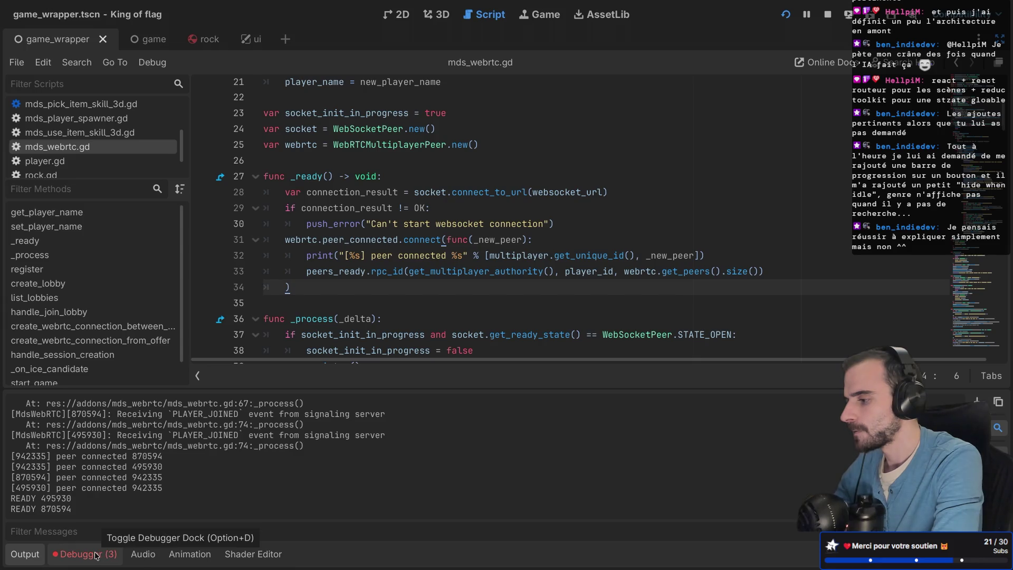
double_click(458, 269)
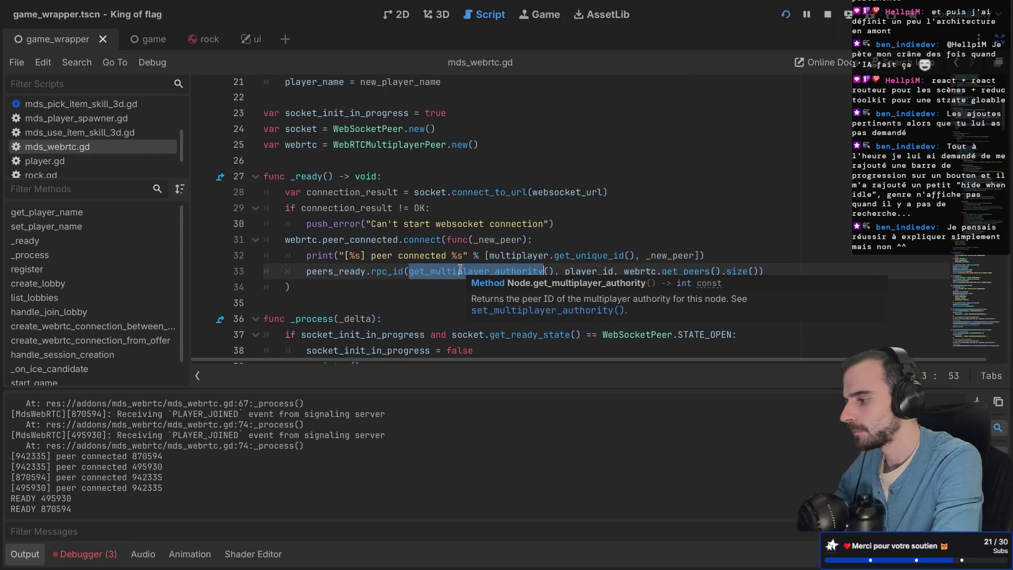
left_click(452, 256)
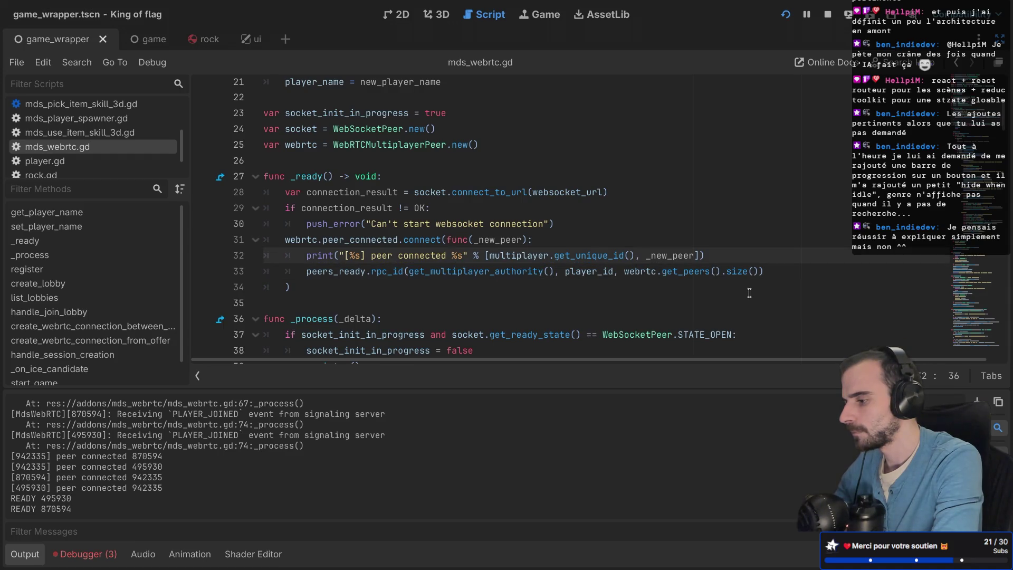
left_click(733, 256)
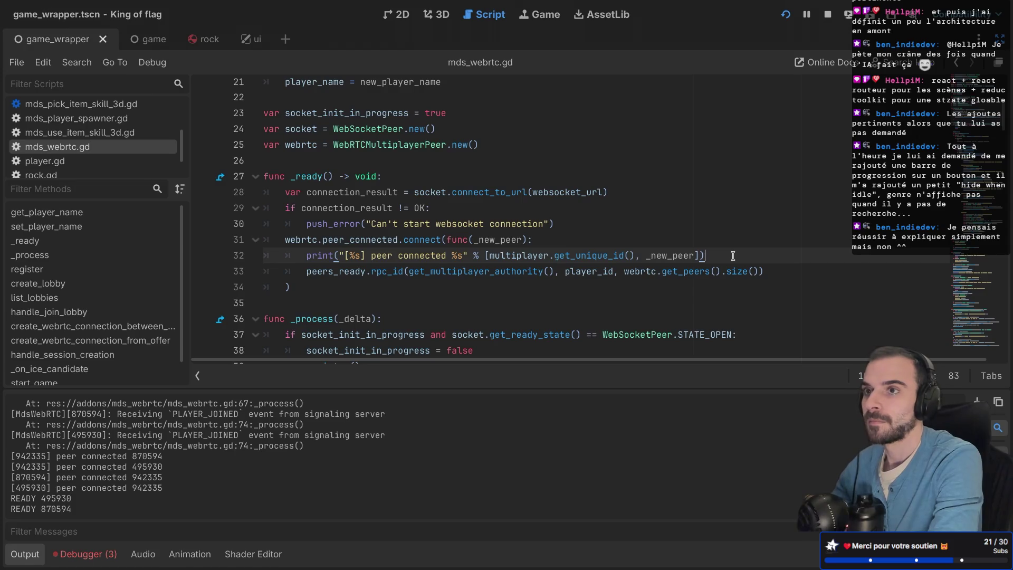
- Insert 'await get_tree().create_timer(3).timeout' on line 33, save mds_webrtc.gd, and relaunch the game
key("Return")
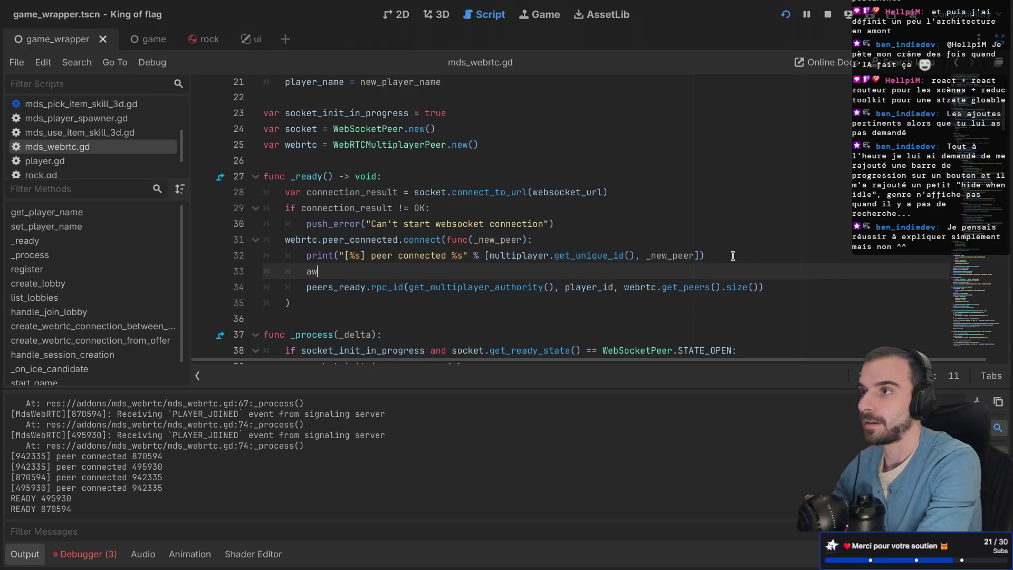
type("await get_tre")
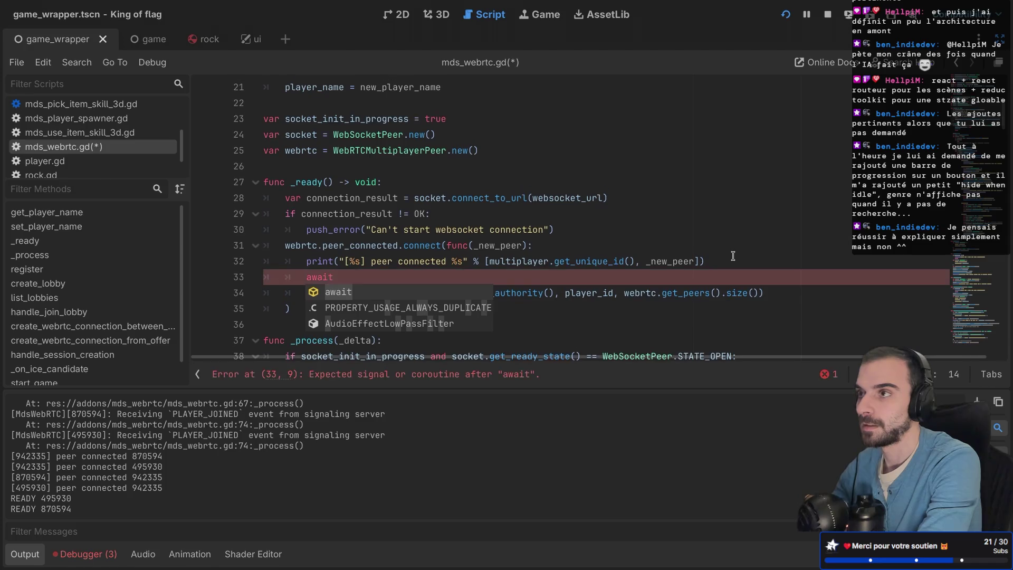
type("e")
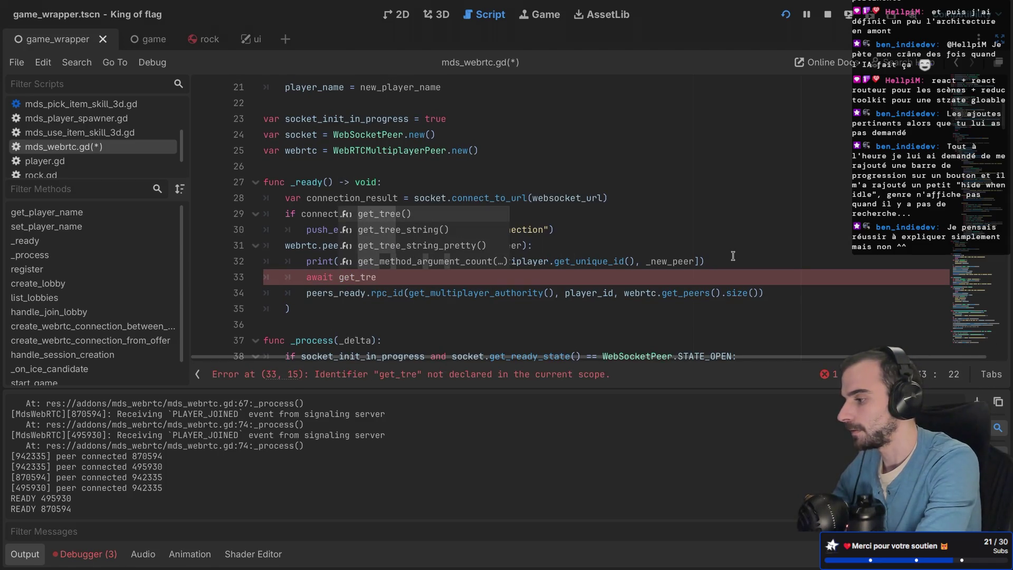
key("Return")
type(".")
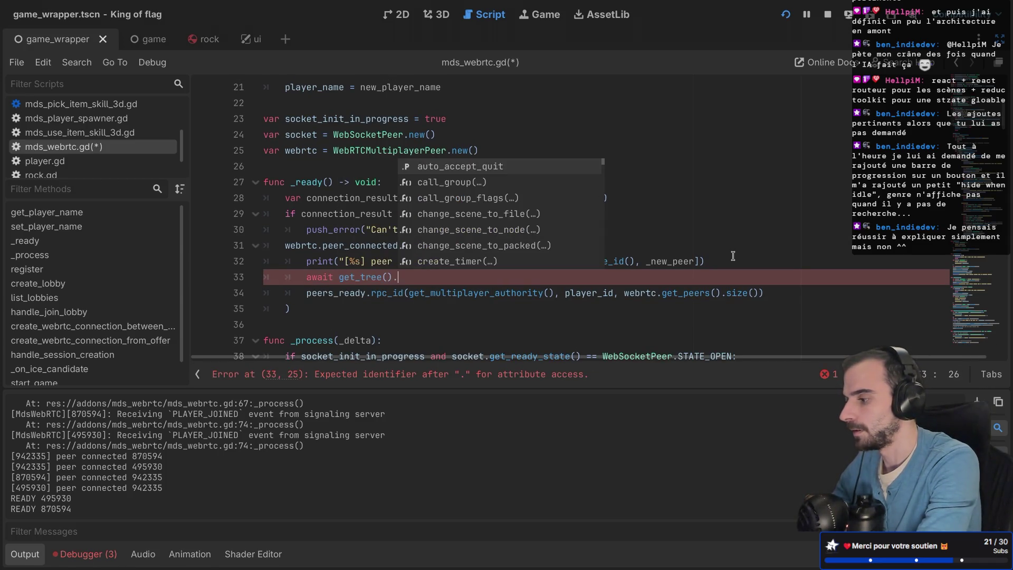
type("creat")
key("Return")
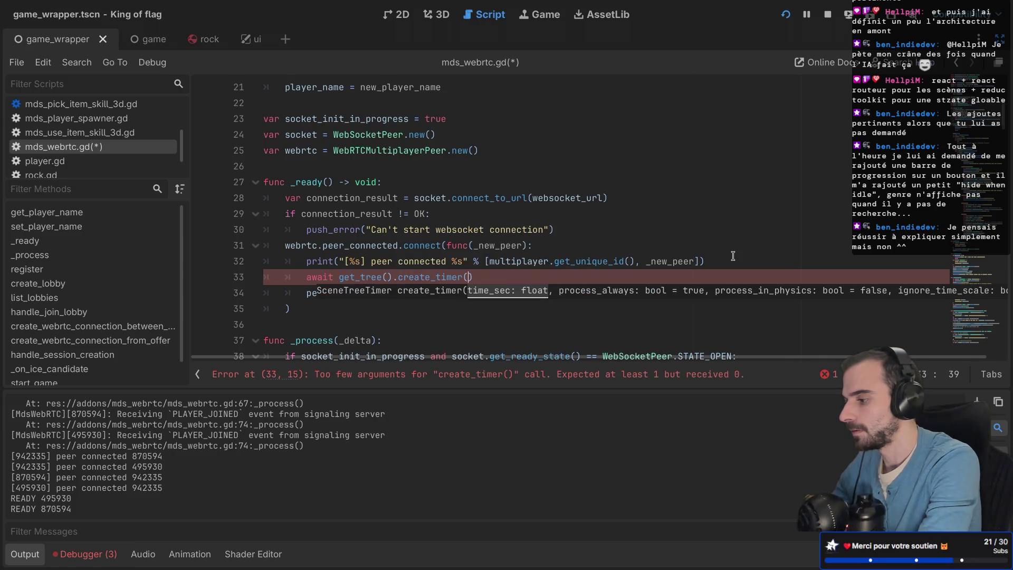
type("100).")
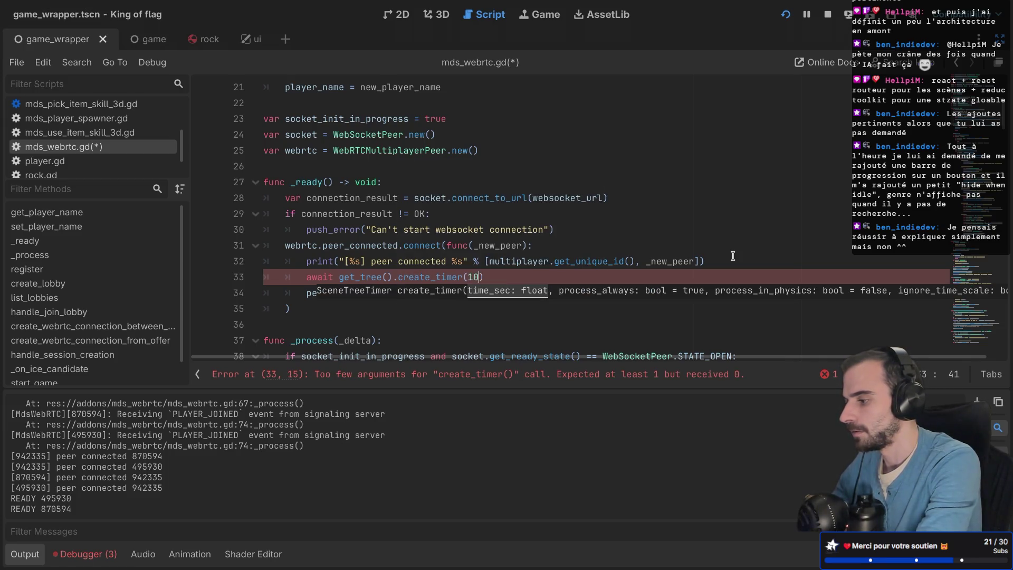
key("BackSpace")
key("BackSpace")
key("BackSpace")
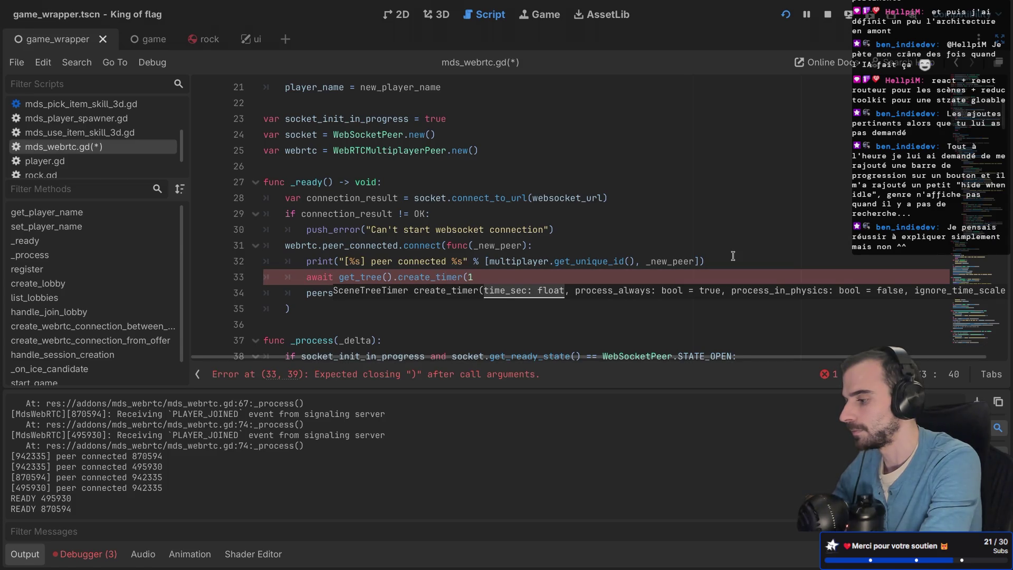
type(").")
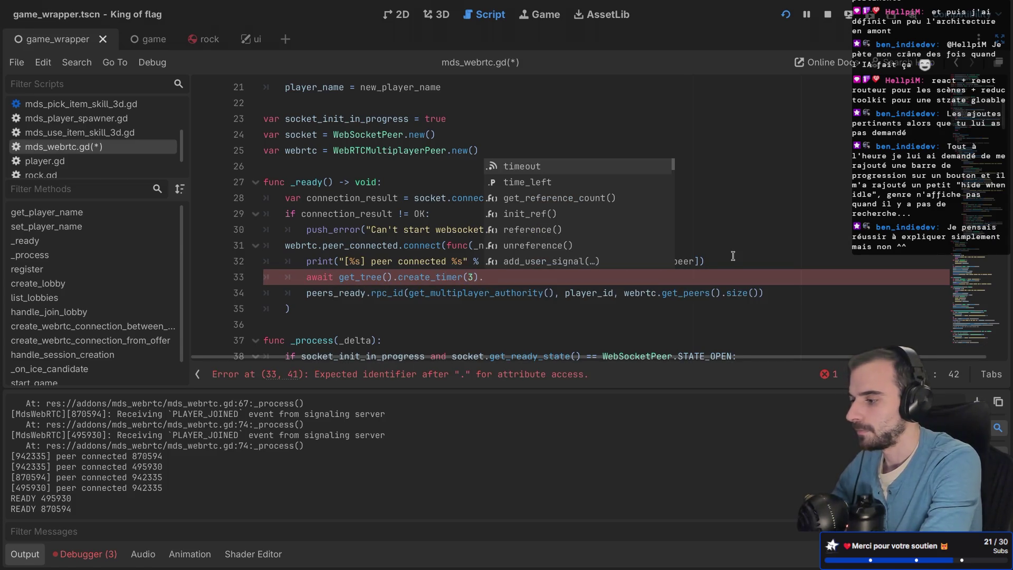
key("Return")
key("ctrl+s")
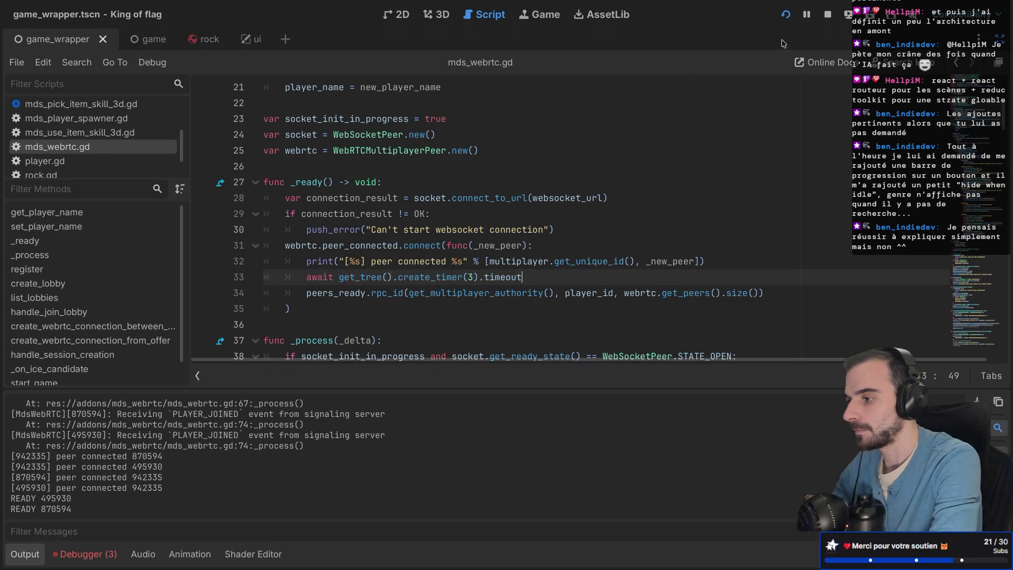
left_click(789, 21)
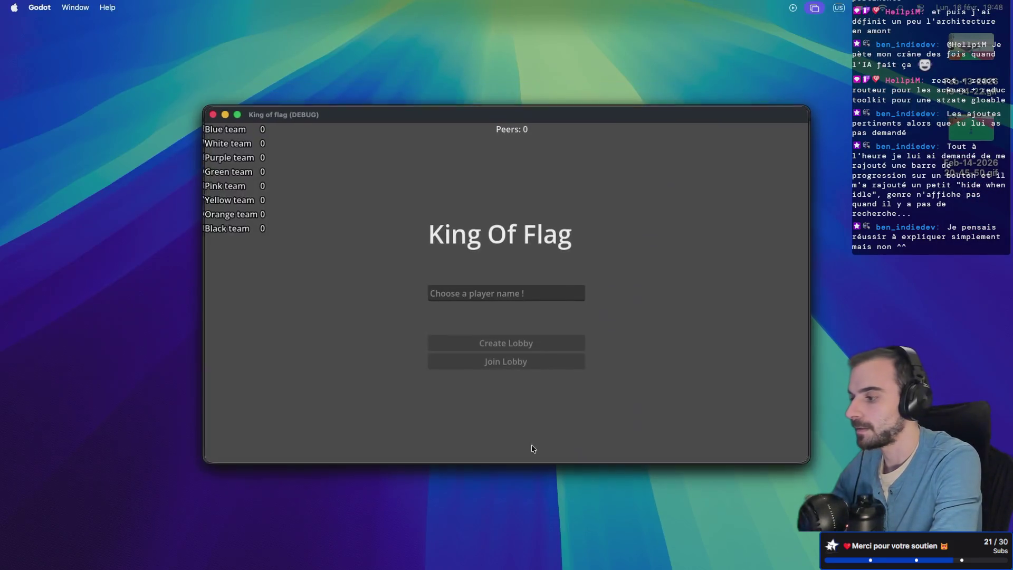
- Create a lobby as player 1 in the first game window
left_click(495, 293)
type("1")
left_click(505, 343)
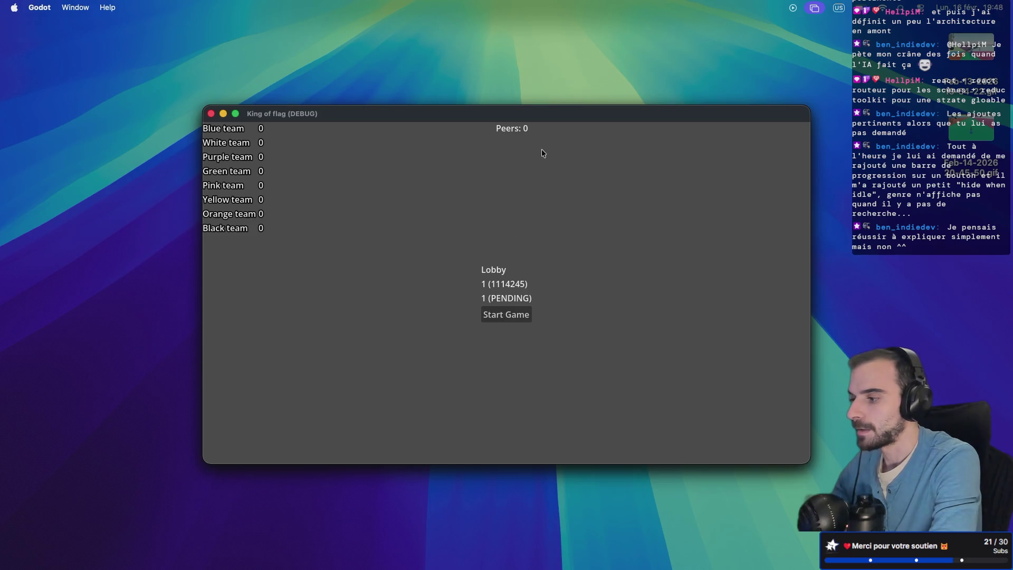
left_click_drag(503, 115, 667, 183)
- Join that lobby as player 2 from the second game window
left_click(527, 137)
left_click(480, 293)
type("2")
left_click(458, 363)
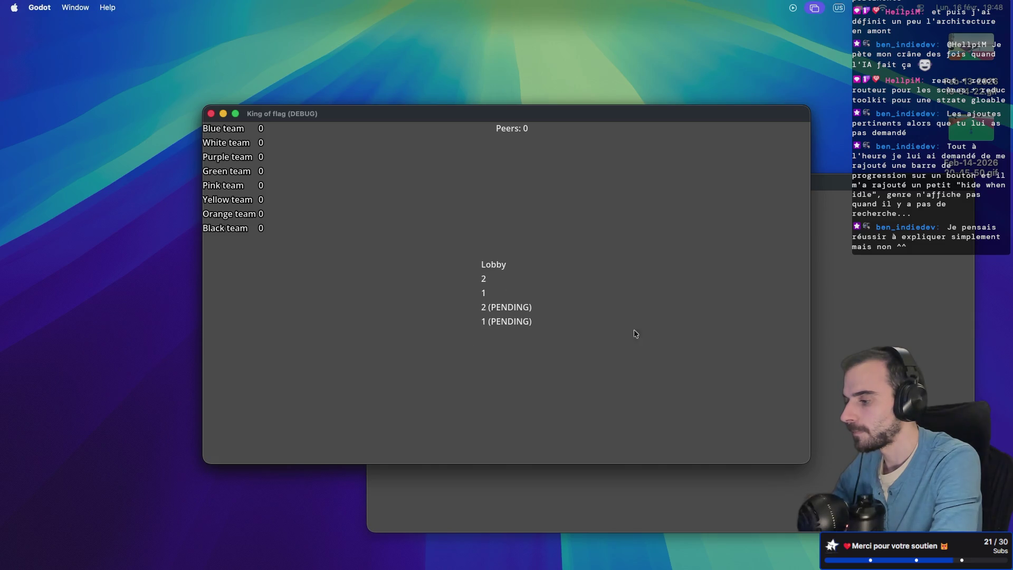
- Check the output log for both peers' READY lines and review both lobby windows
left_click(862, 305)
key("super+Tab")
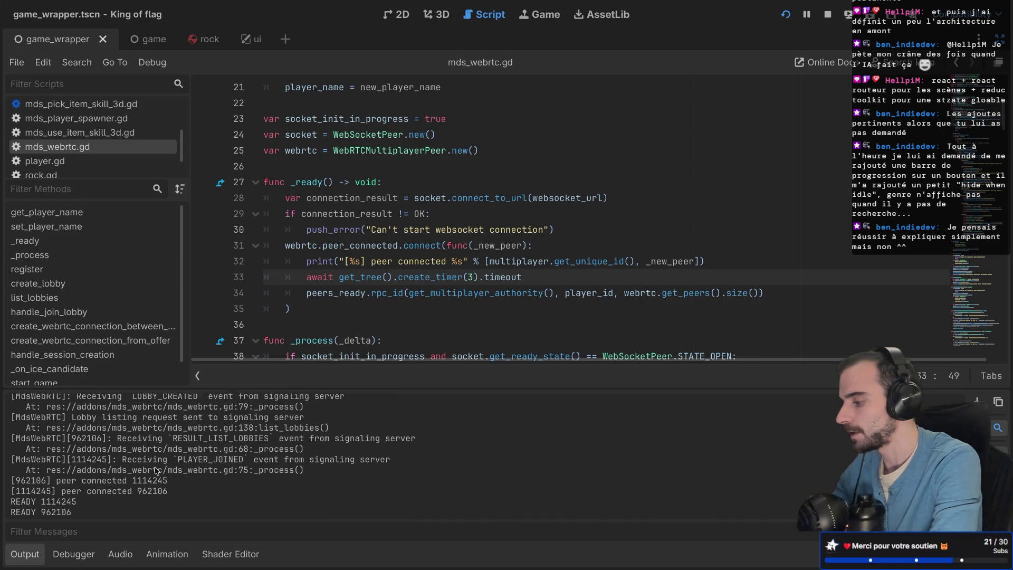
key("ctrl+Left")
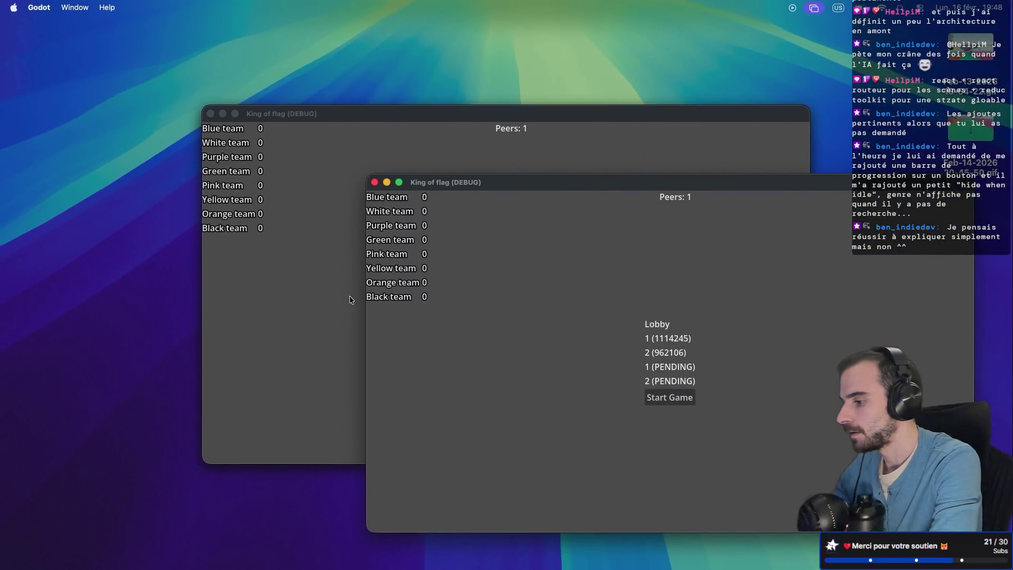
left_click(343, 299)
key("super+grave")
key("ctrl+Right")
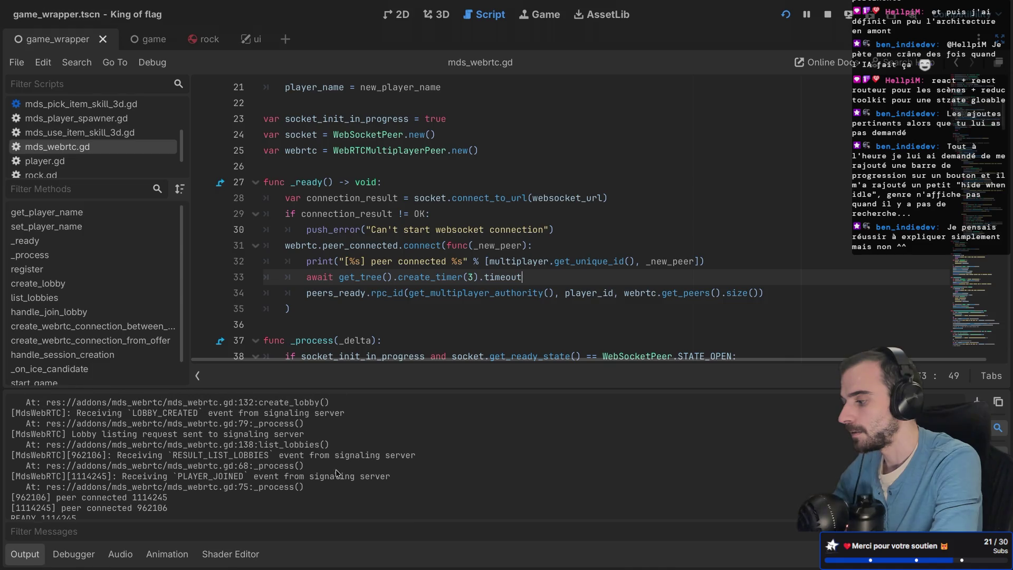
left_click(436, 300)
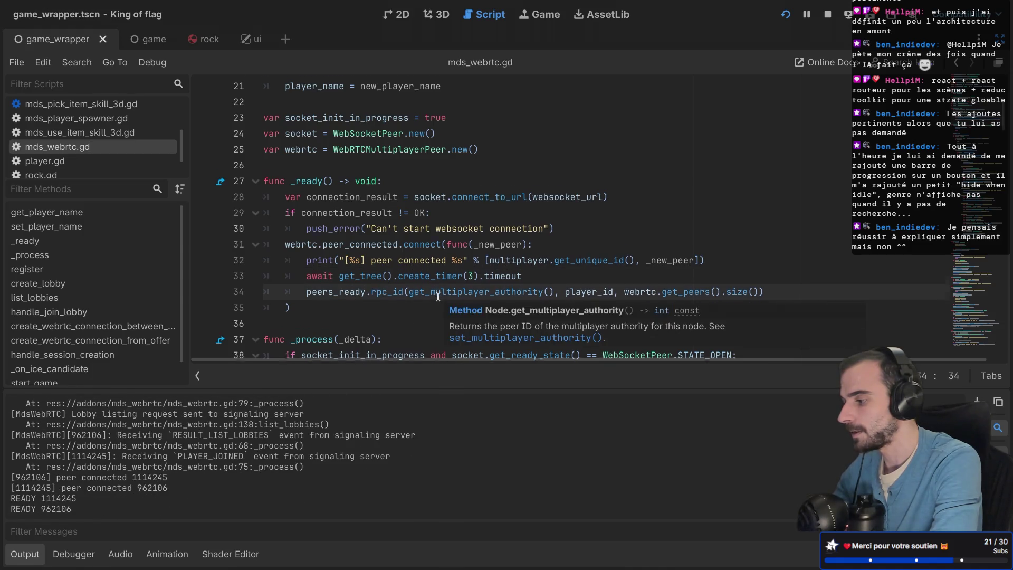
scroll(438, 298, "down", 2)
scroll(438, 296, "down", 10)
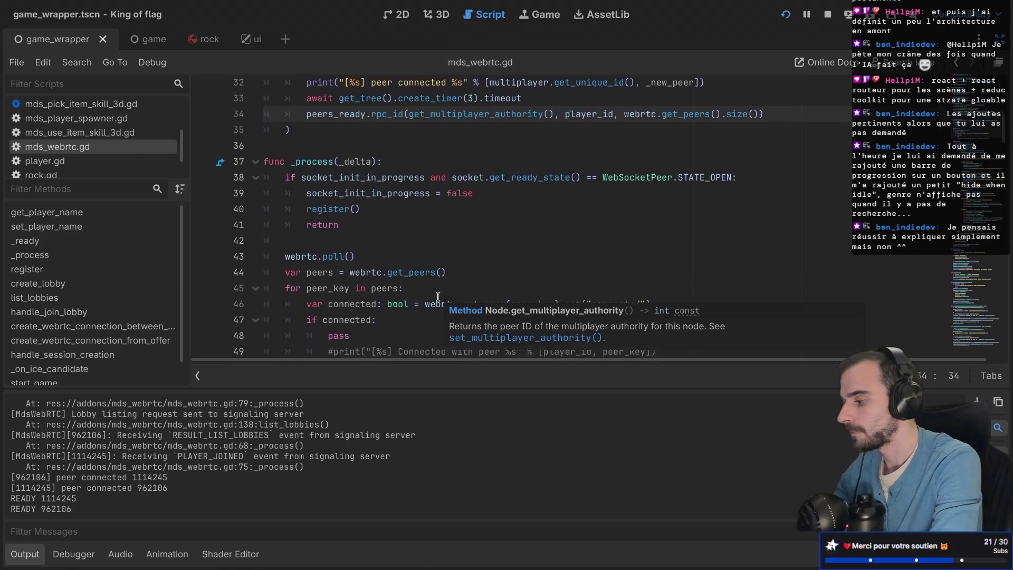
scroll(437, 296, "down", 3)
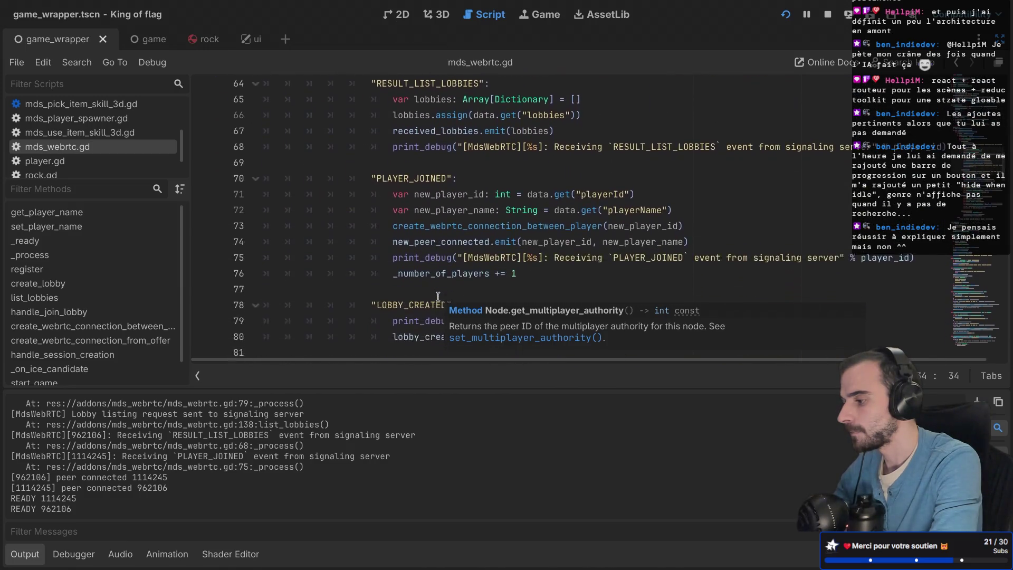
double_click(453, 245)
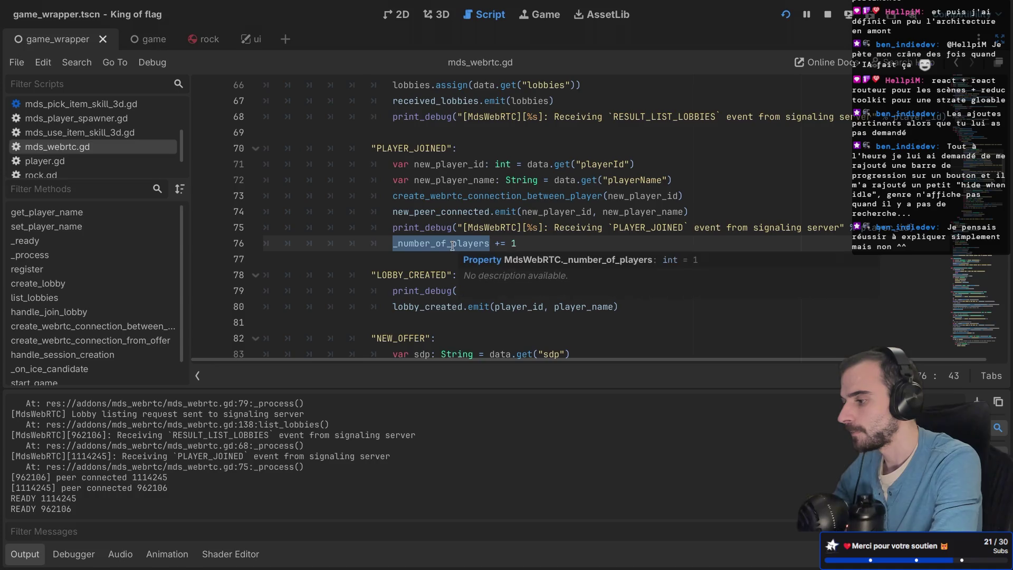
scroll(411, 249, "down", 1)
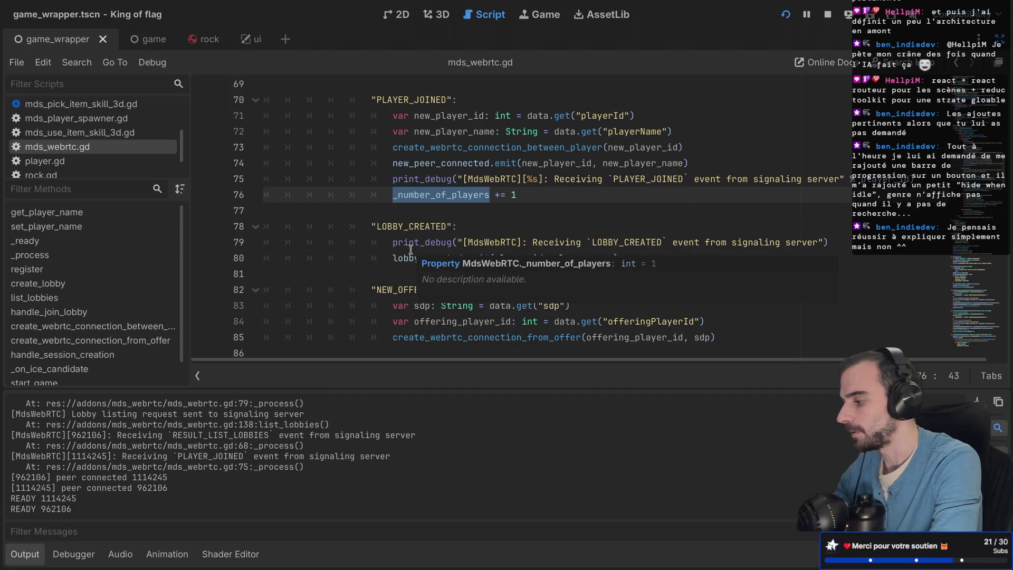
left_click(784, 16)
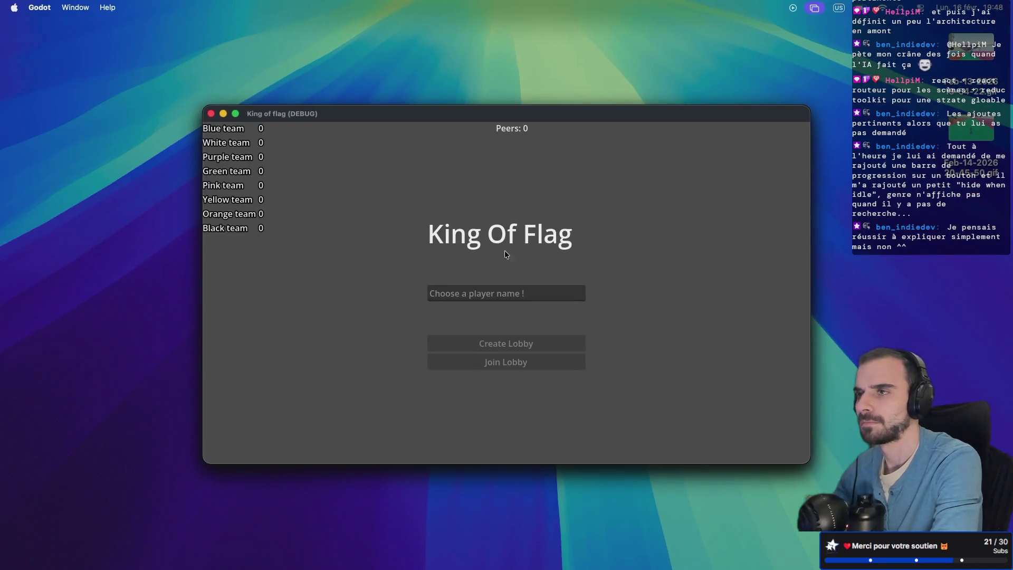
- Create a lobby as player 1 in the first game window
left_click(505, 293)
type("1")
left_click(506, 343)
left_click_drag(512, 116, 693, 217)
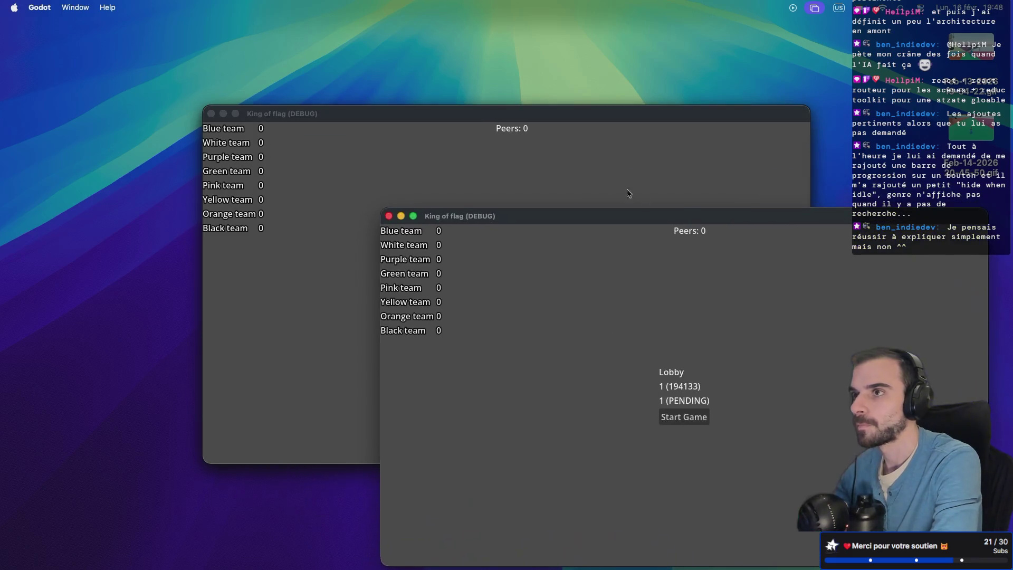
- Join lobby 1 as player 2 from the second game instance
left_click(501, 242)
left_click(464, 293)
type("2")
left_click(472, 361)
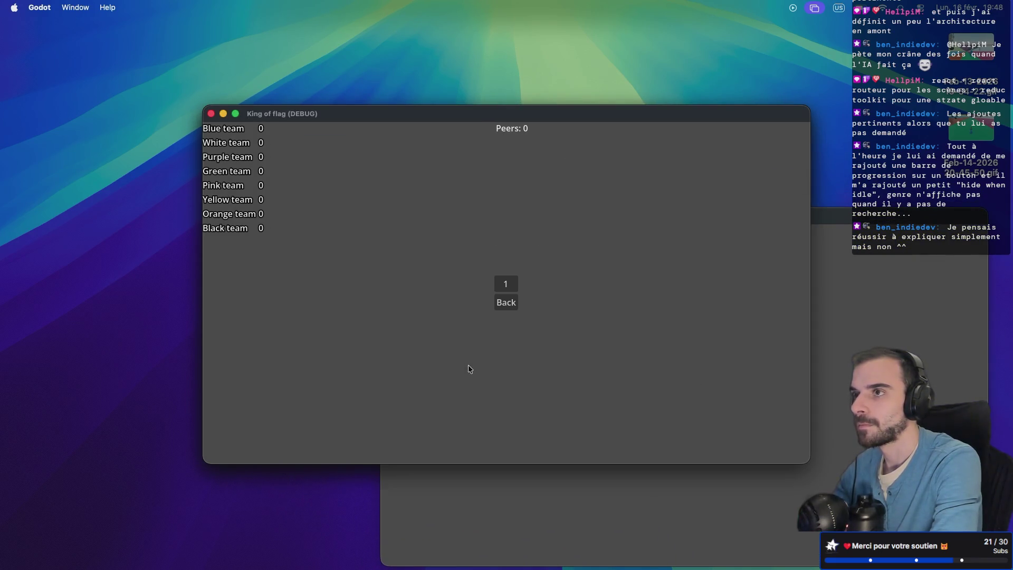
left_click(891, 331)
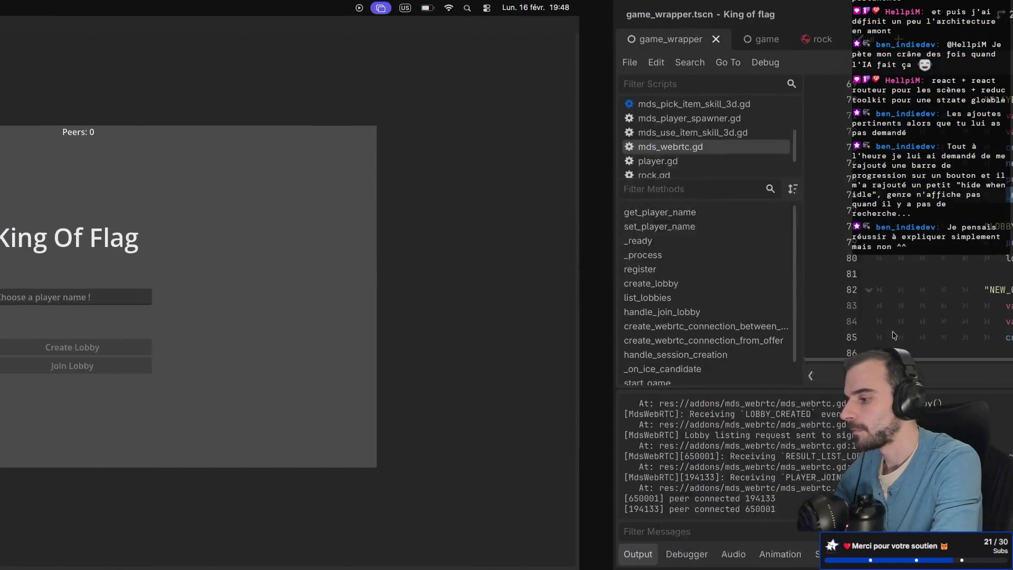
scroll(573, 243, "up", 7)
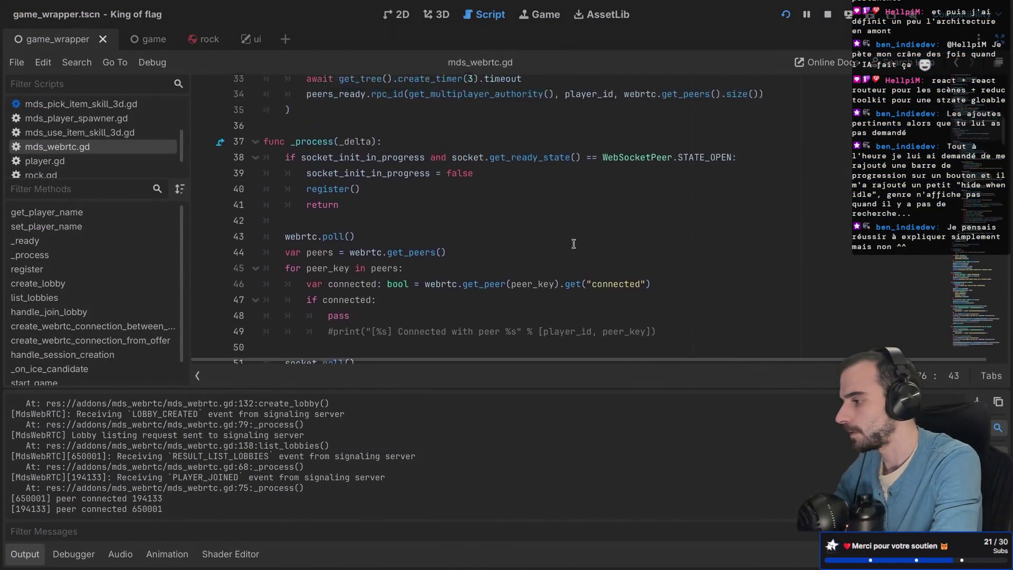
scroll(573, 244, "down", 4)
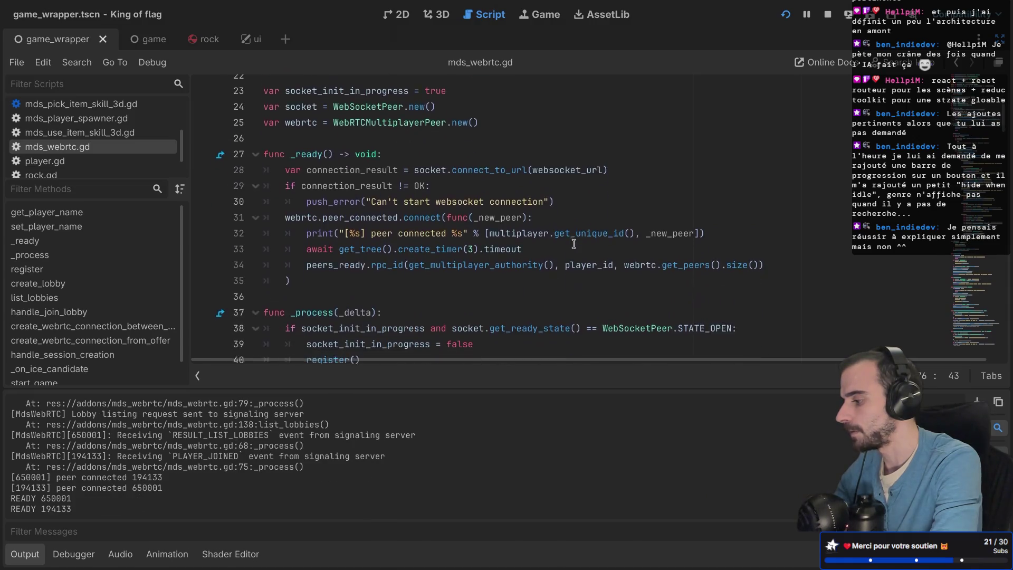
scroll(573, 244, "down", 3)
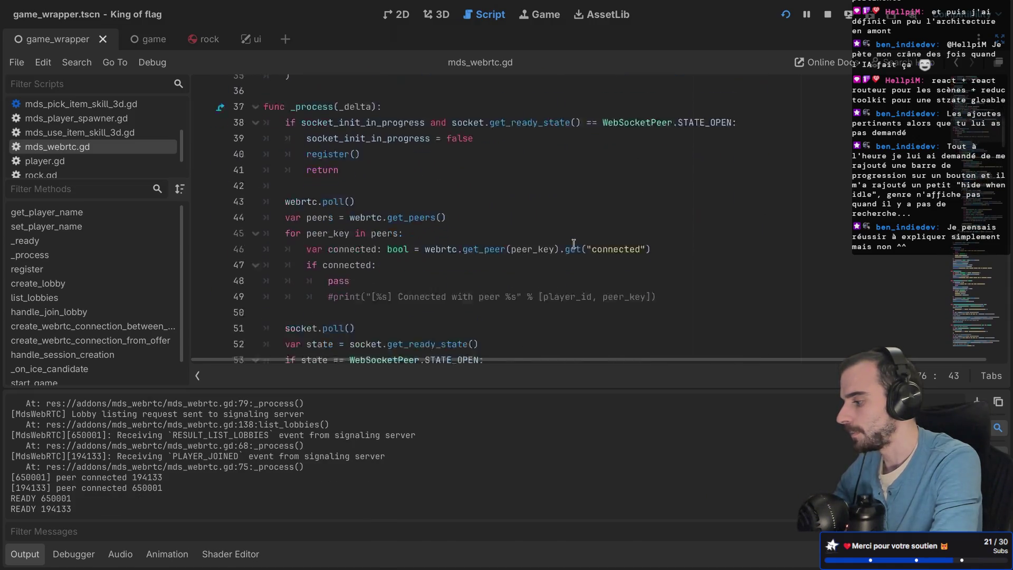
- Join lobby 1 as toto from the third game instance
key("ctrl+Left")
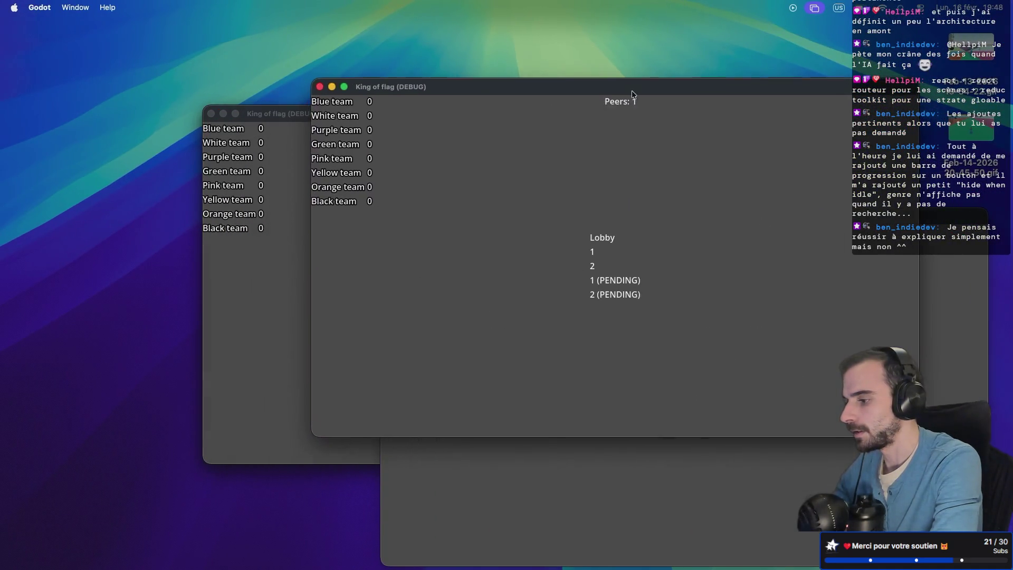
left_click(550, 478)
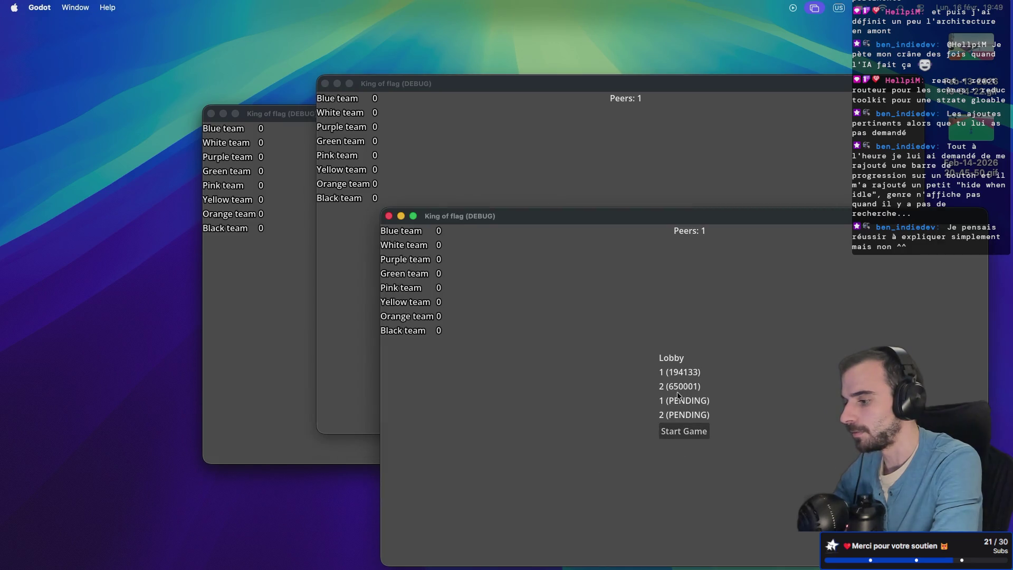
left_click(282, 300)
left_click(450, 293)
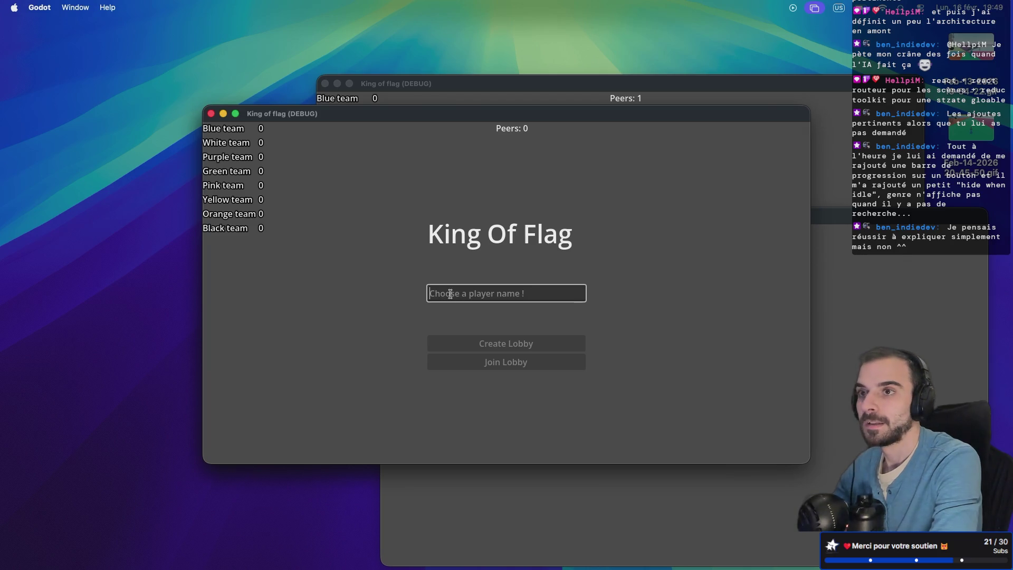
type("toto")
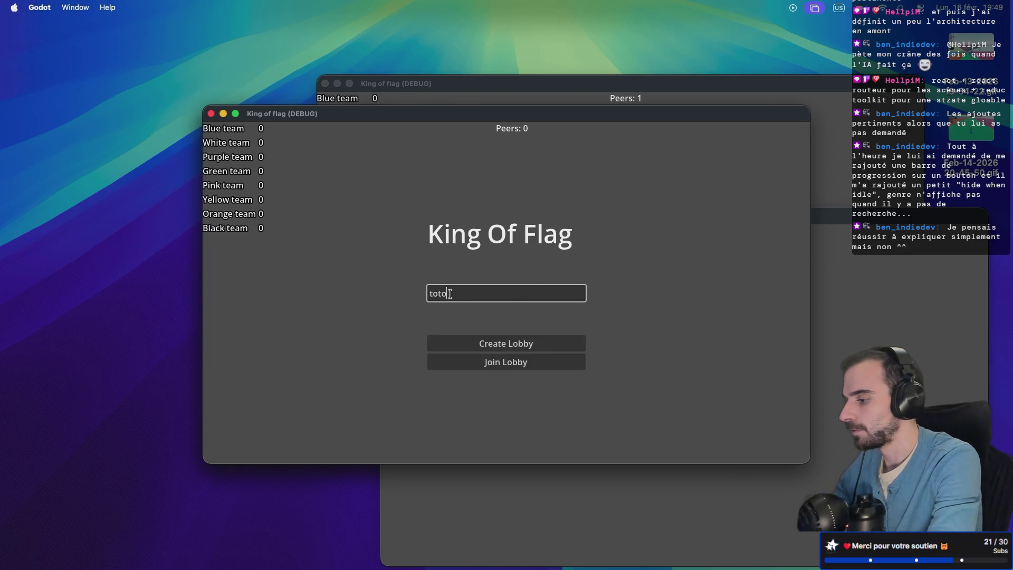
left_click(462, 359)
left_click(511, 287)
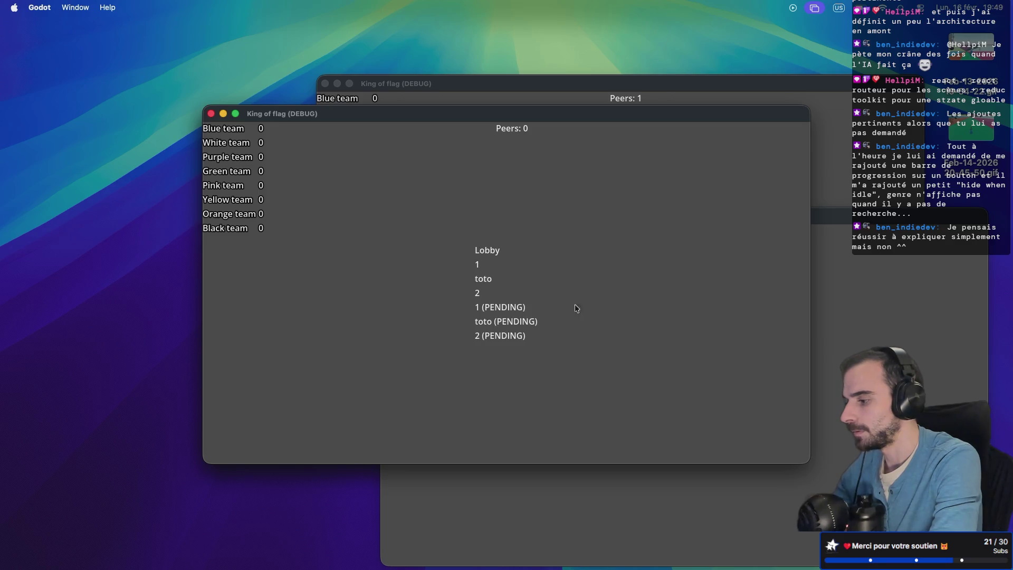
key("ctrl+Right")
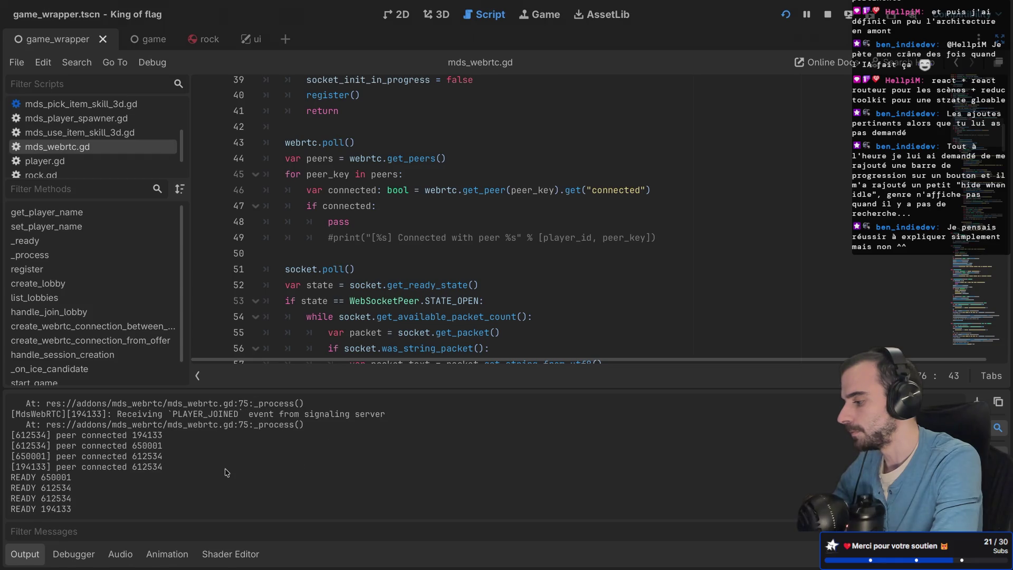
- Inspect peer ids 612534 and 194133 in the output log's READY lines
double_click(57, 477)
double_click(57, 487)
double_click(59, 498)
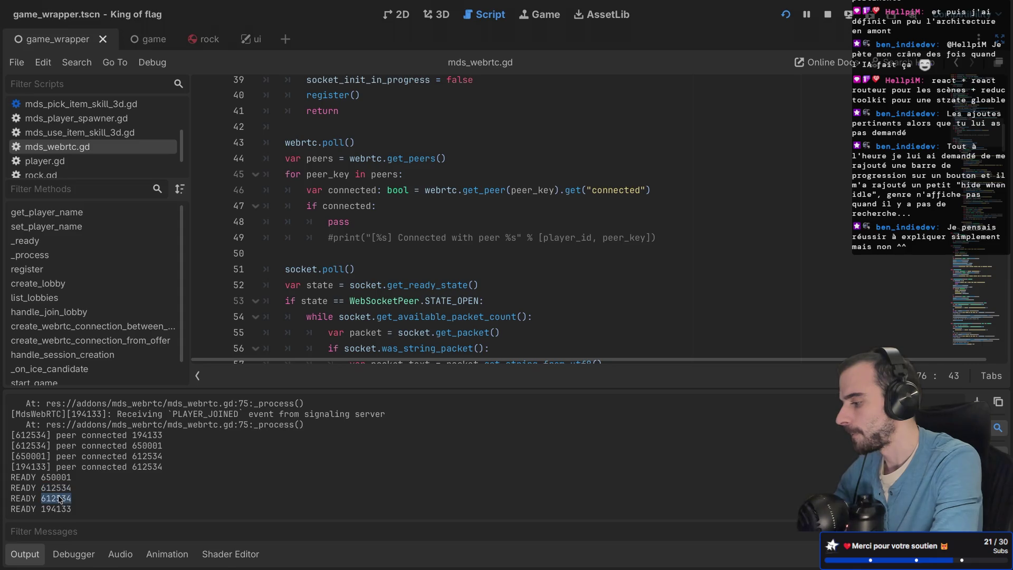
double_click(57, 509)
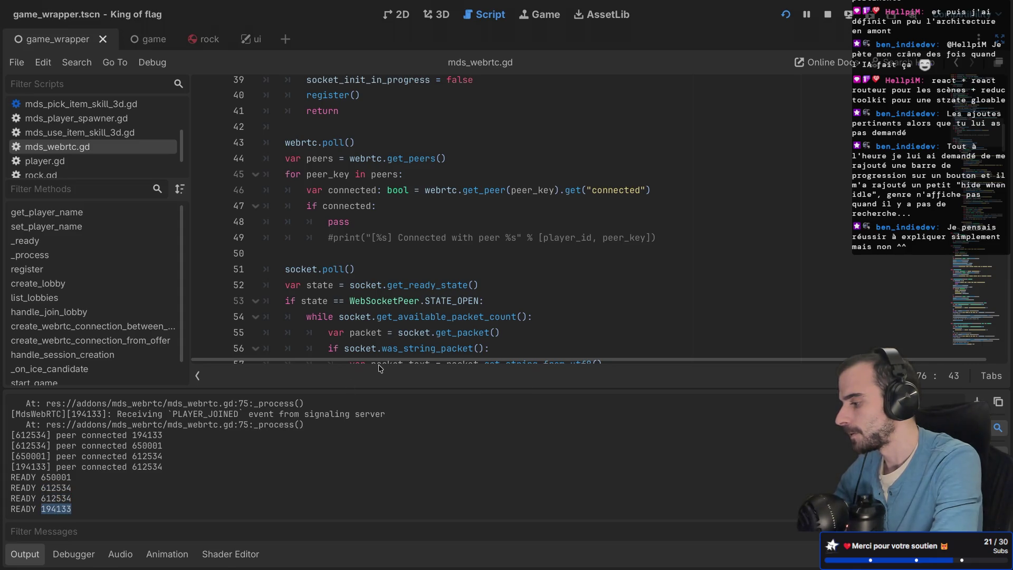
key("ctrl+Left")
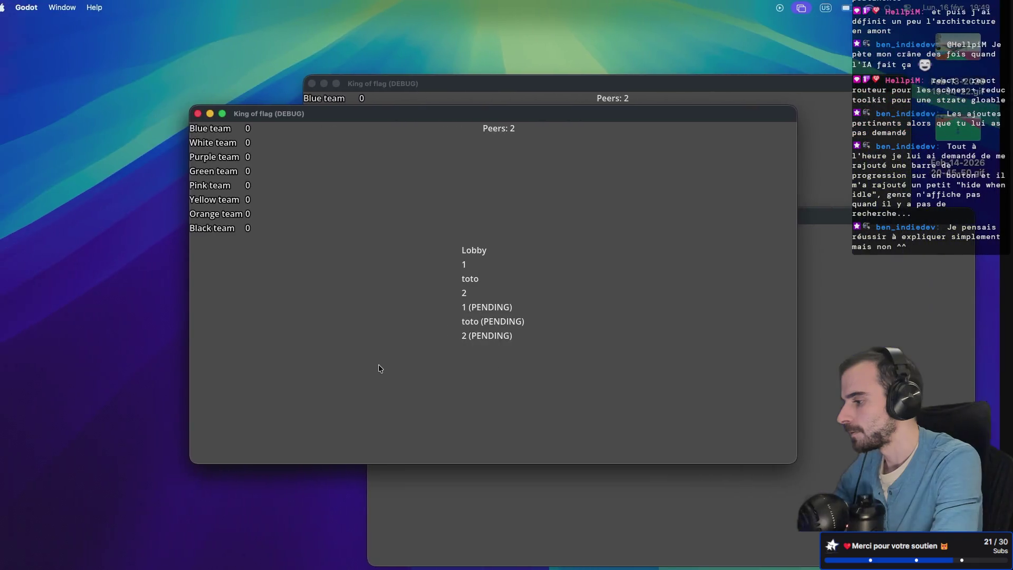
key("ctrl+Right")
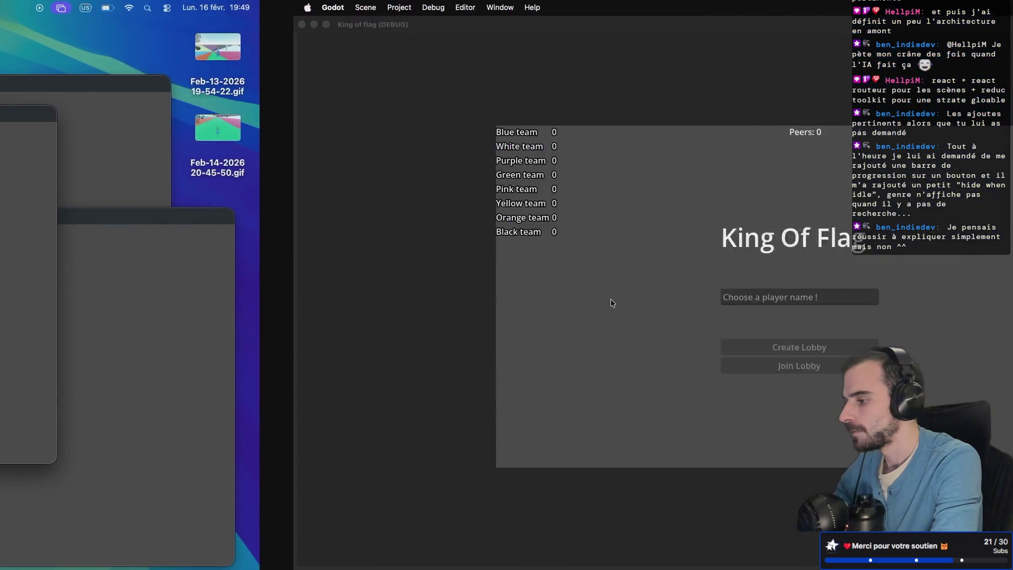
key("ctrl+Left")
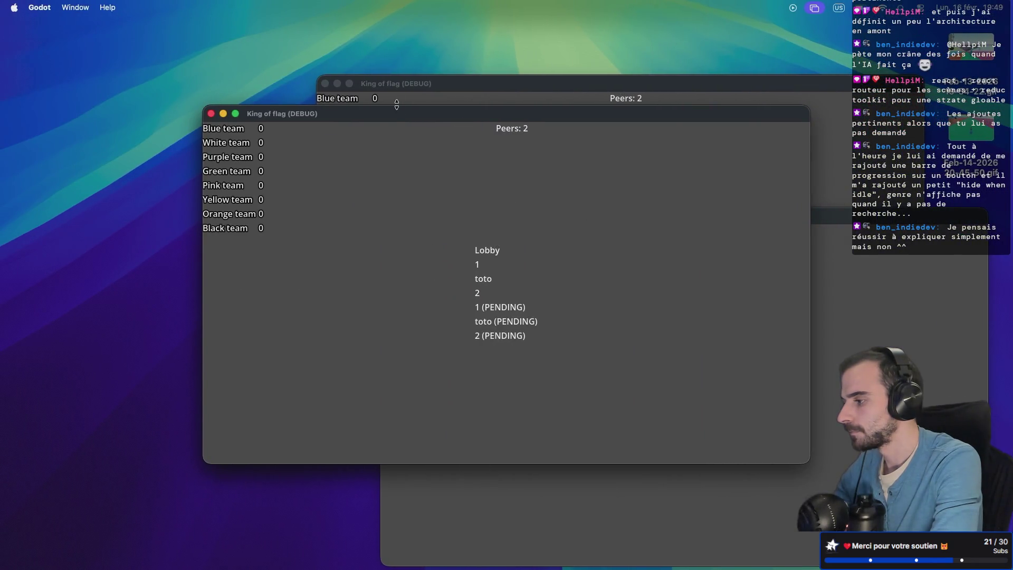
- Join the lobby as tutu from another game instance, then return to the output log
left_click_drag(503, 85, 295, 49)
left_click(278, 421)
left_click(452, 296)
type("tutu")
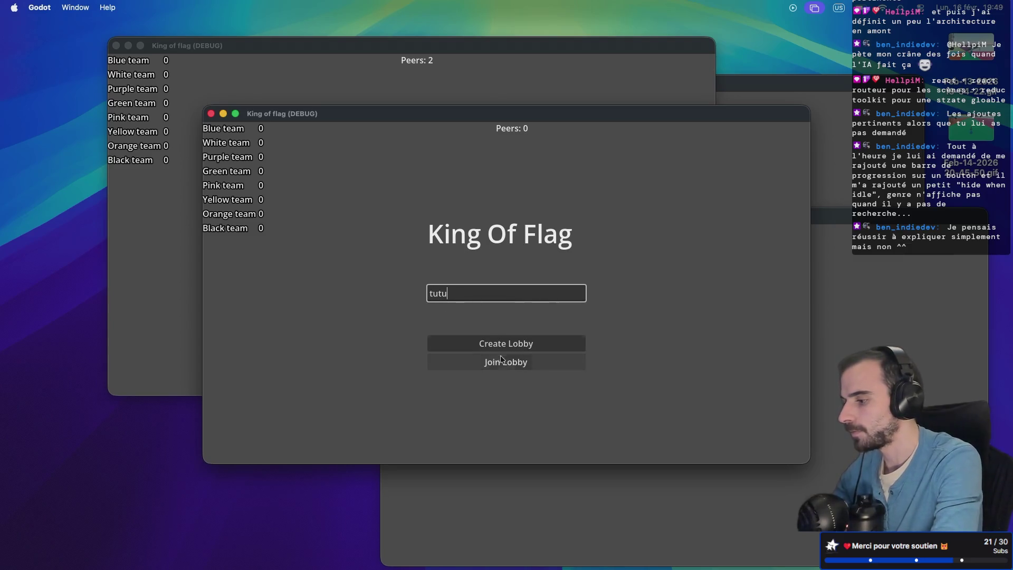
left_click(501, 359)
key("ctrl+Right")
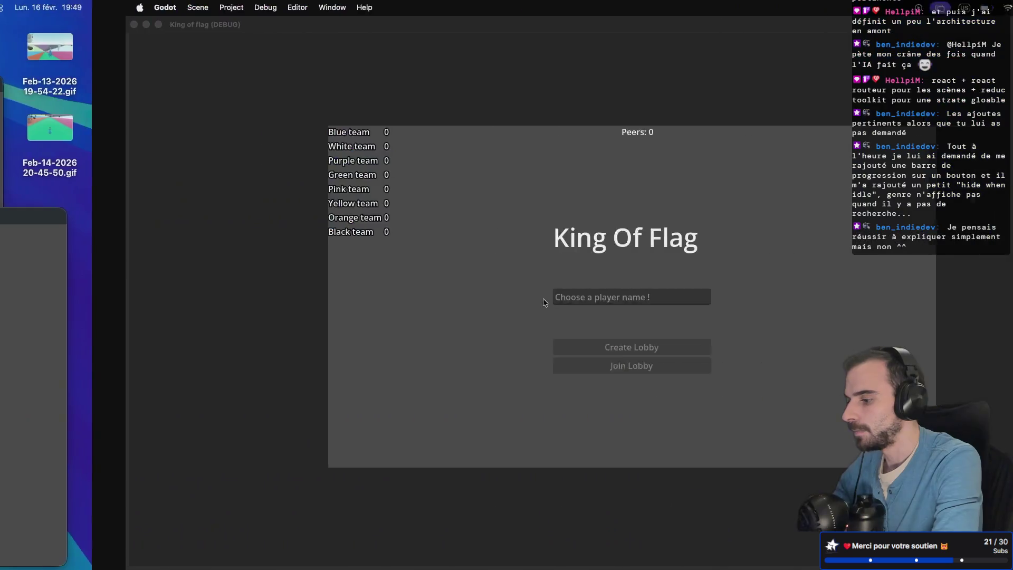
key("ctrl+Right")
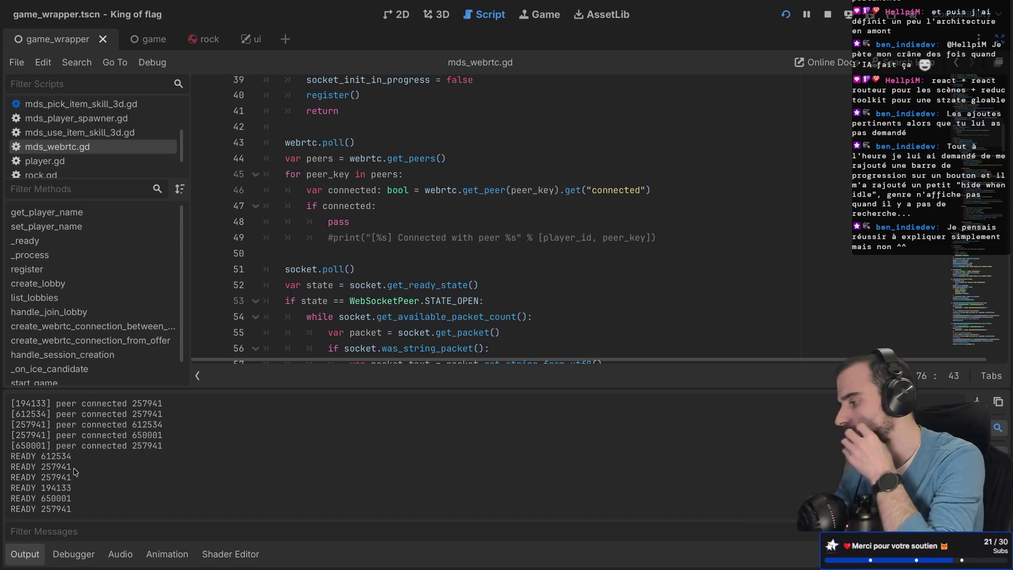
scroll(392, 290, "down", 2)
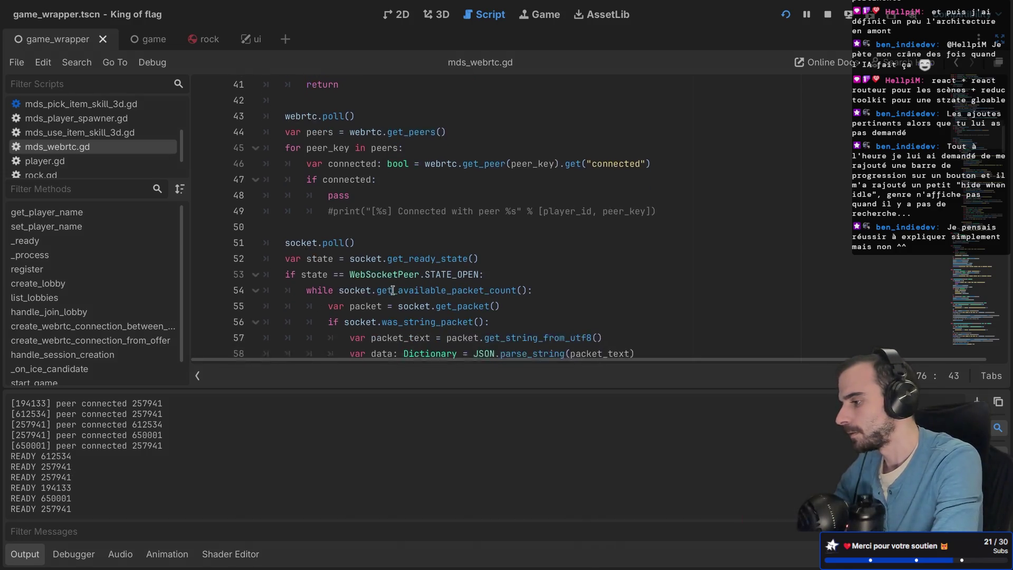
scroll(393, 290, "up", 4)
scroll(392, 290, "up", 10)
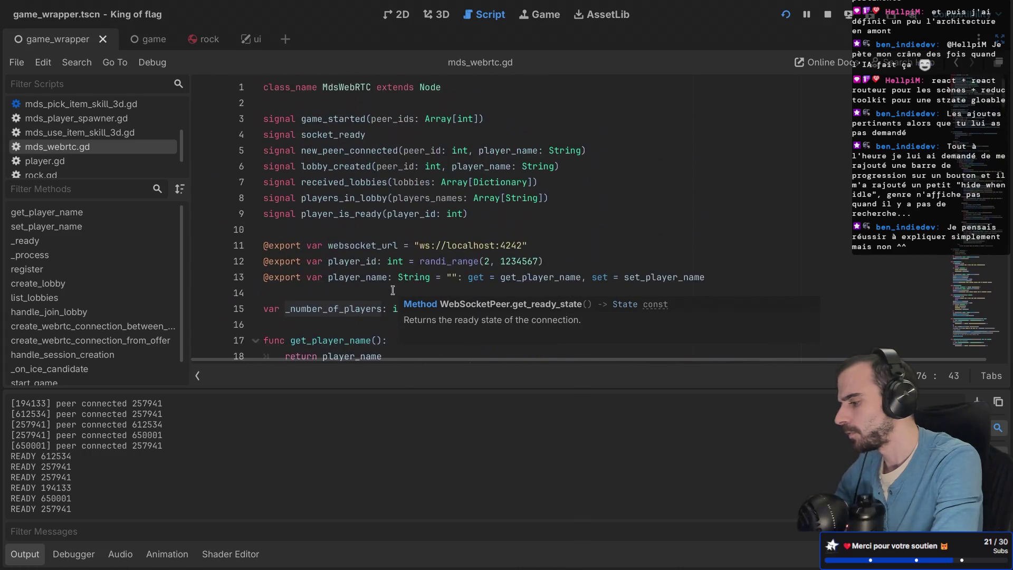
scroll(392, 290, "down", 7)
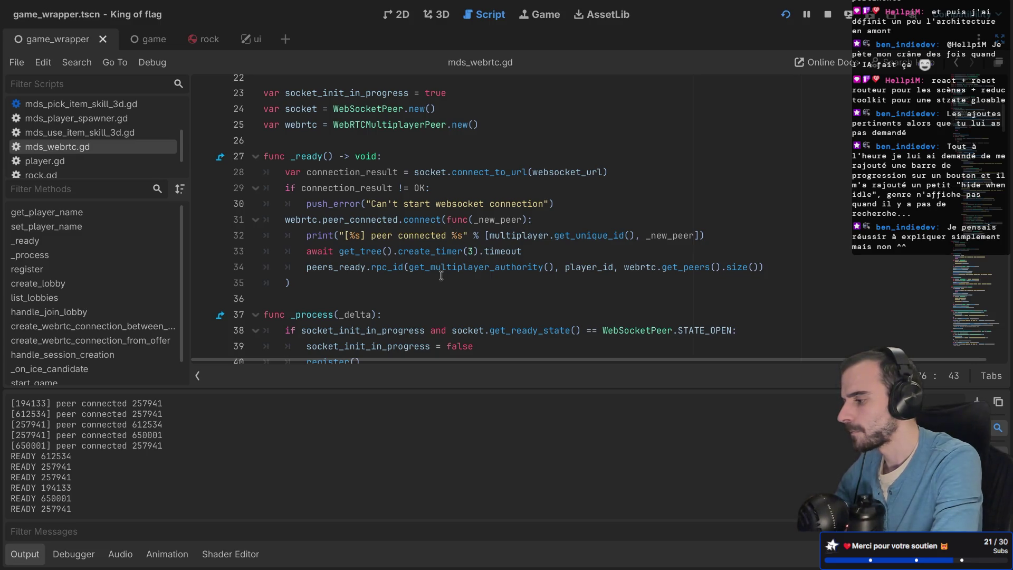
left_click_drag(374, 254, 606, 235)
left_click(464, 251)
double_click(390, 267)
left_click(427, 251)
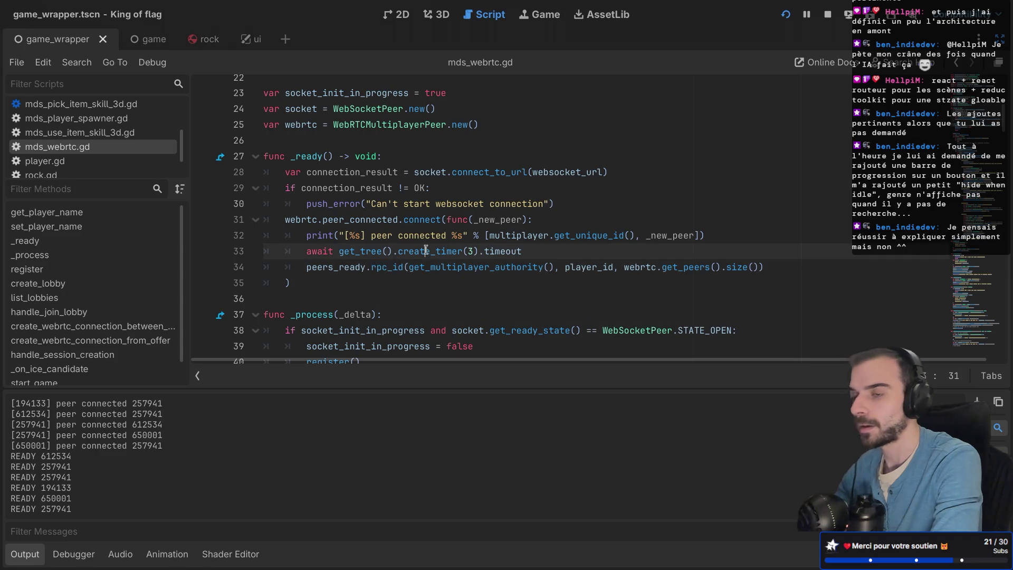
scroll(427, 251, "down", 20)
left_click(369, 217)
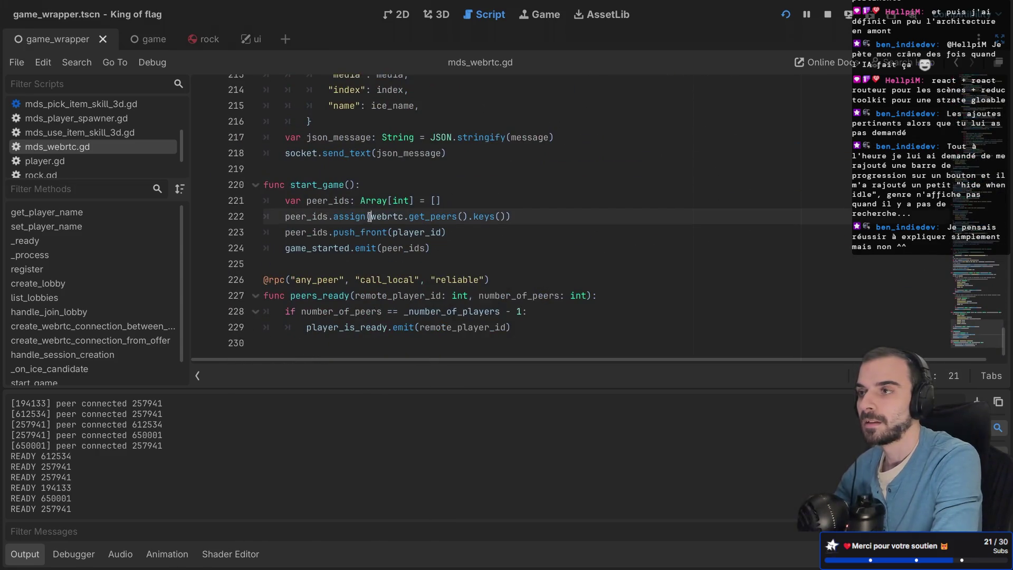
left_click(323, 280)
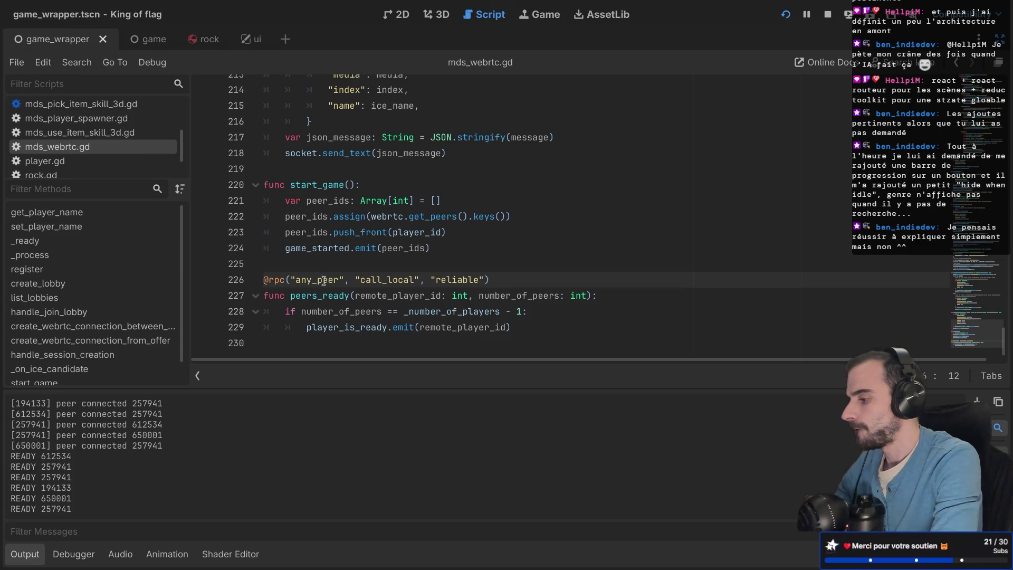
left_click_drag(356, 280, 410, 280)
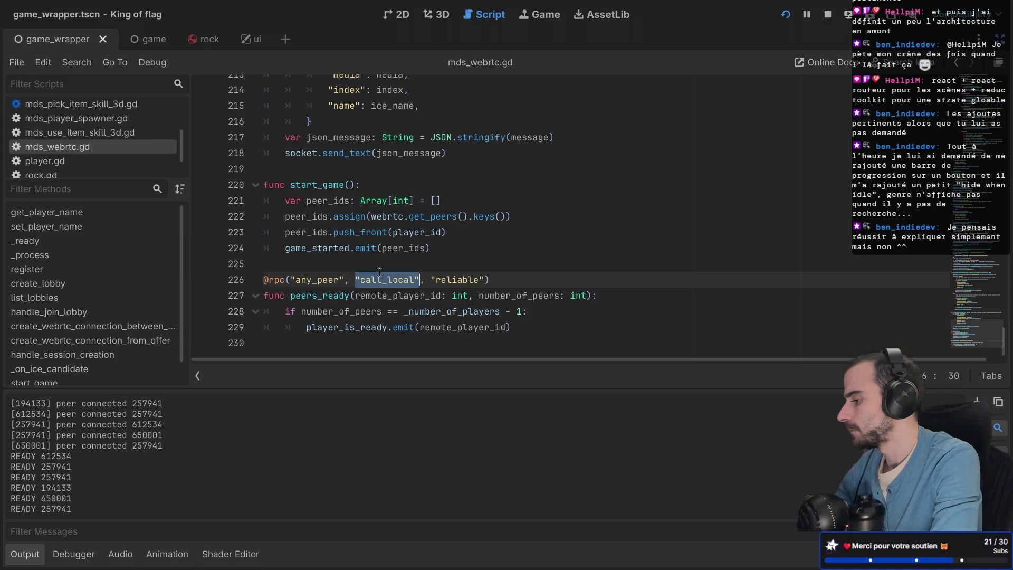
scroll(379, 272, "up", 20)
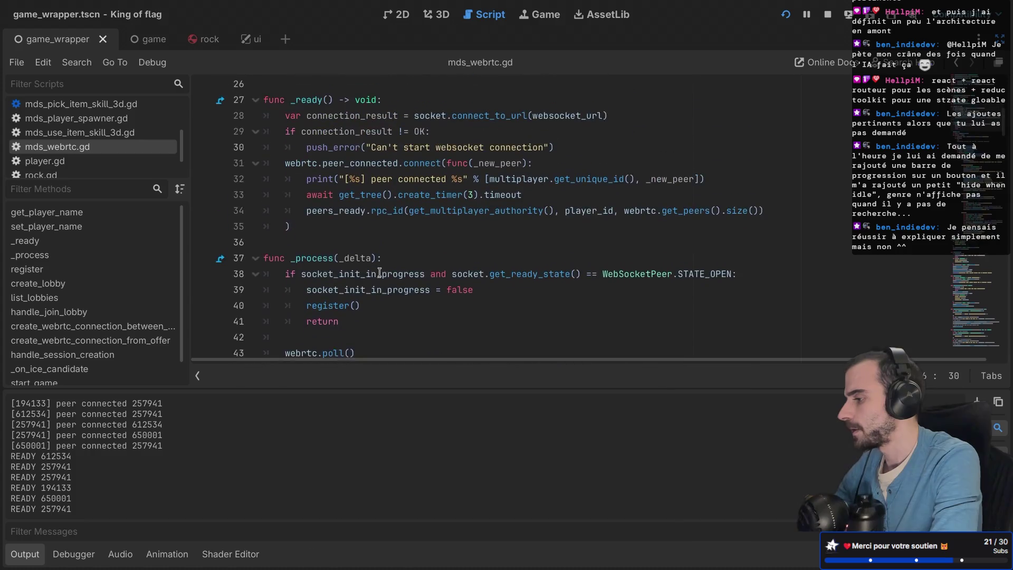
- Extend line 32's print with 'current auth %s' and get_multiplayer_authority(), save, and rerun the game
double_click(396, 214)
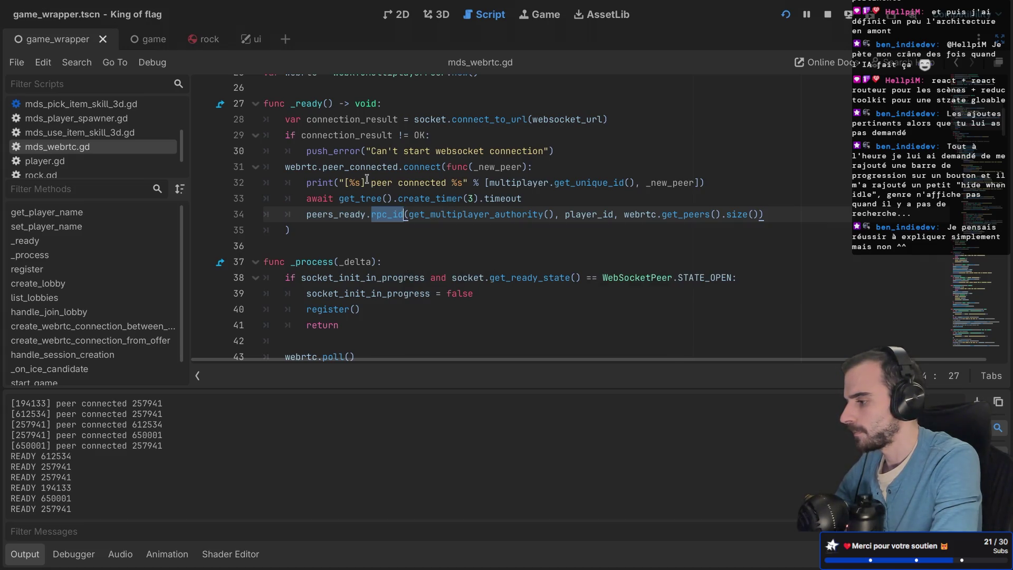
left_click(367, 182)
type("current auth ")
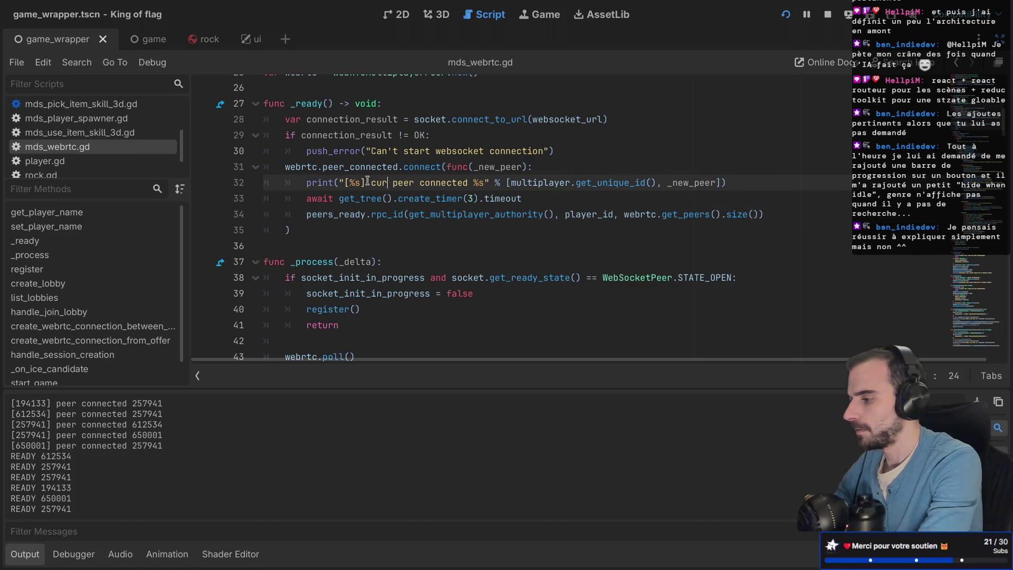
type("%s")
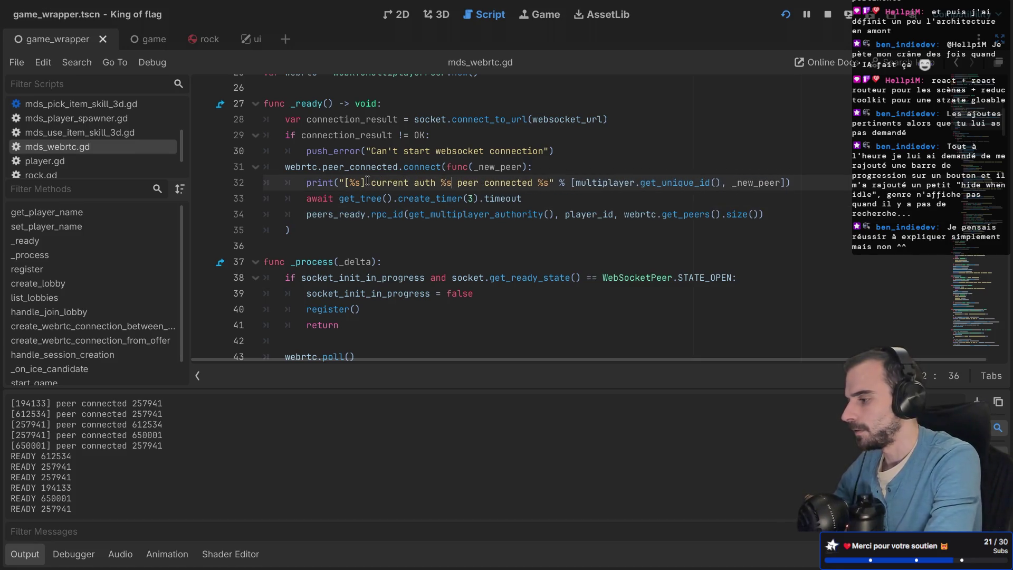
left_click(722, 182)
type(", get_multiplayer_author")
key("Return")
key("ctrl+s")
left_click(785, 14)
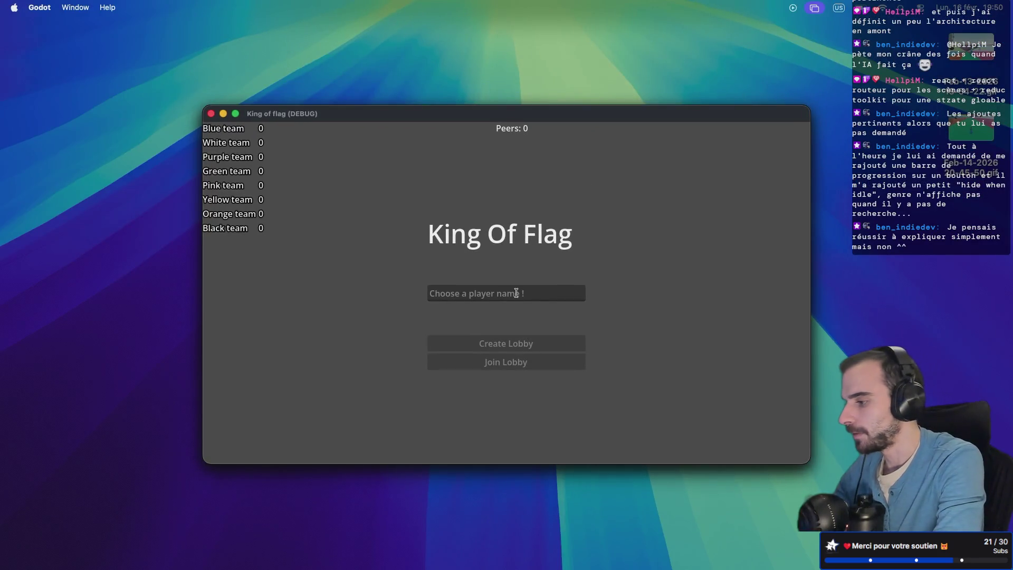
- Create a lobby with player name 'c' in the first game window
left_click(516, 293)
type("c")
left_click(505, 343)
left_click_drag(499, 119, 617, 197)
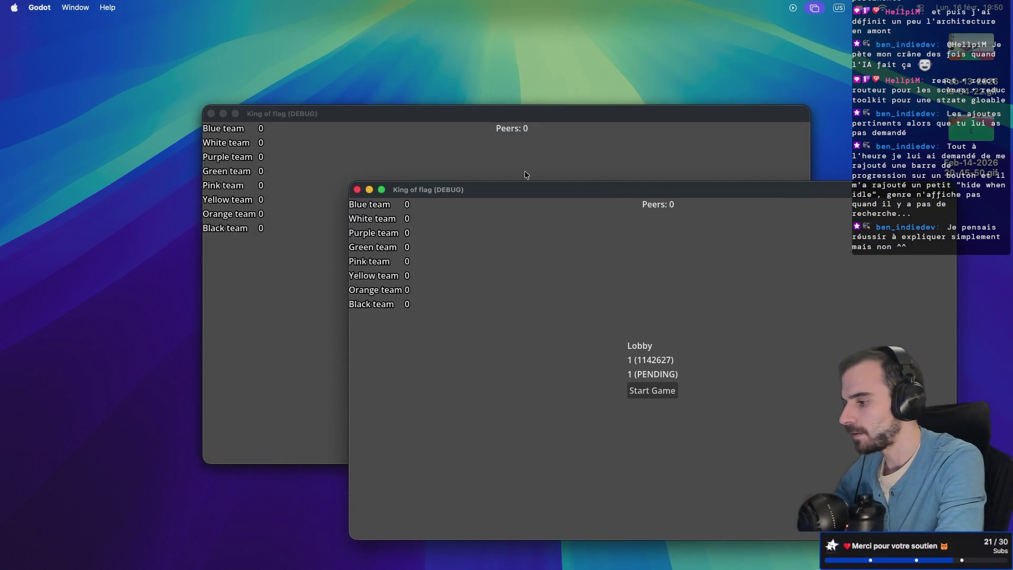
- Enter name 'd' in the second instance and open its lobby list
left_click(475, 293)
type("d")
left_click(480, 362)
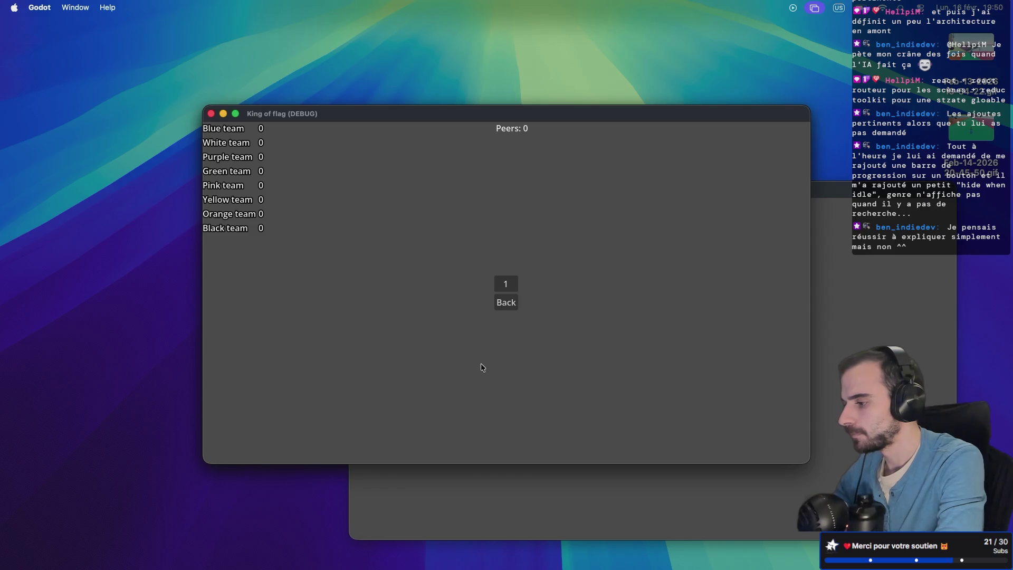
key("super+Tab")
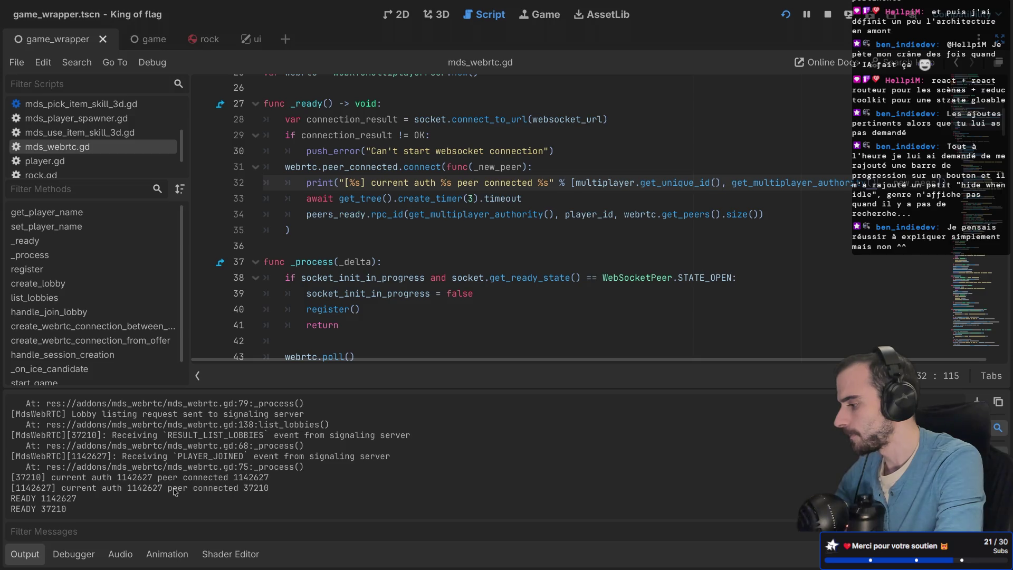
- Join lobby 1 with name 1 from the third game instance
key("ctrl+Right")
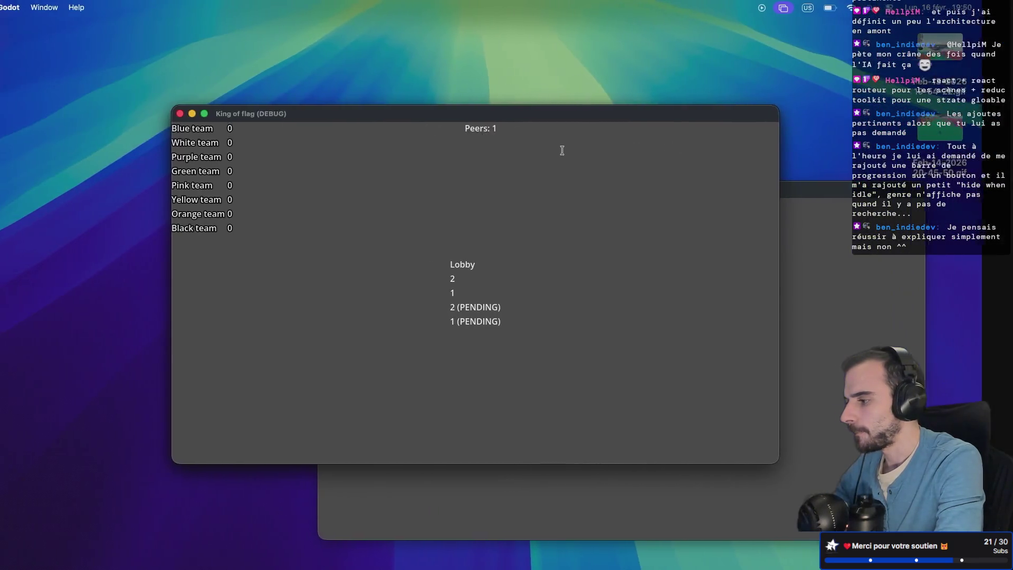
mouse_move(536, 111)
left_mouse_down()
mouse_move(644, 93)
mouse_move(657, 74)
left_mouse_up()
left_click(244, 294)
left_click(436, 293)
type("1")
left_click(473, 362)
left_click(506, 285)
key("ctrl+Left")
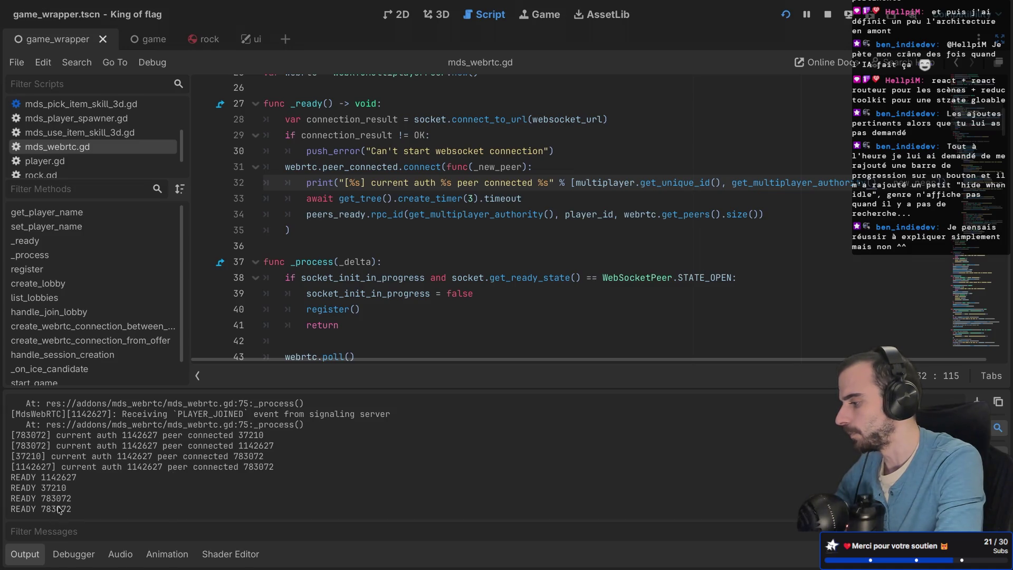
- Check the log's current auth 1142627 and READY entries, then review the lobby windows
scroll(105, 491, "up", 10)
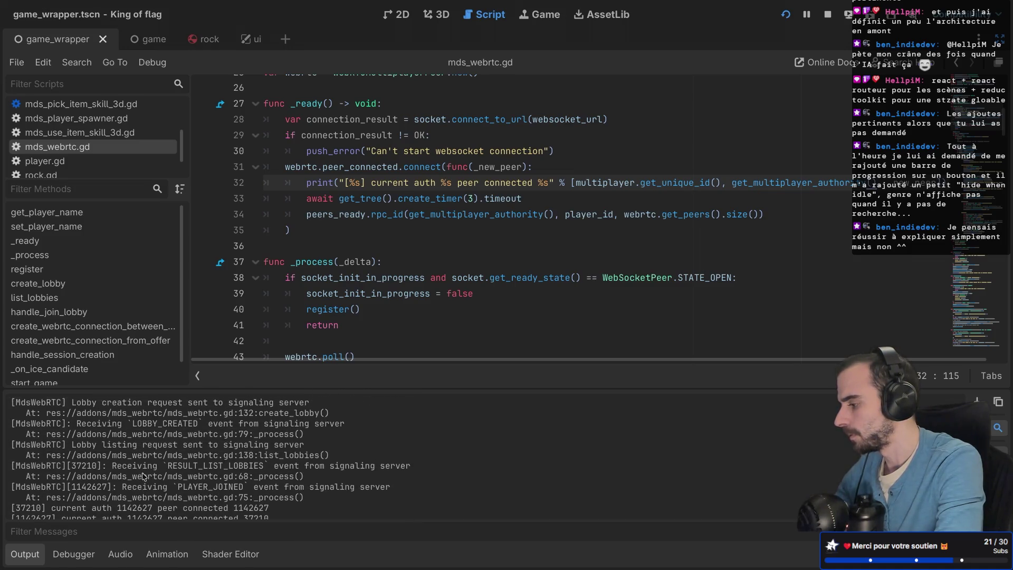
scroll(143, 476, "down", 2)
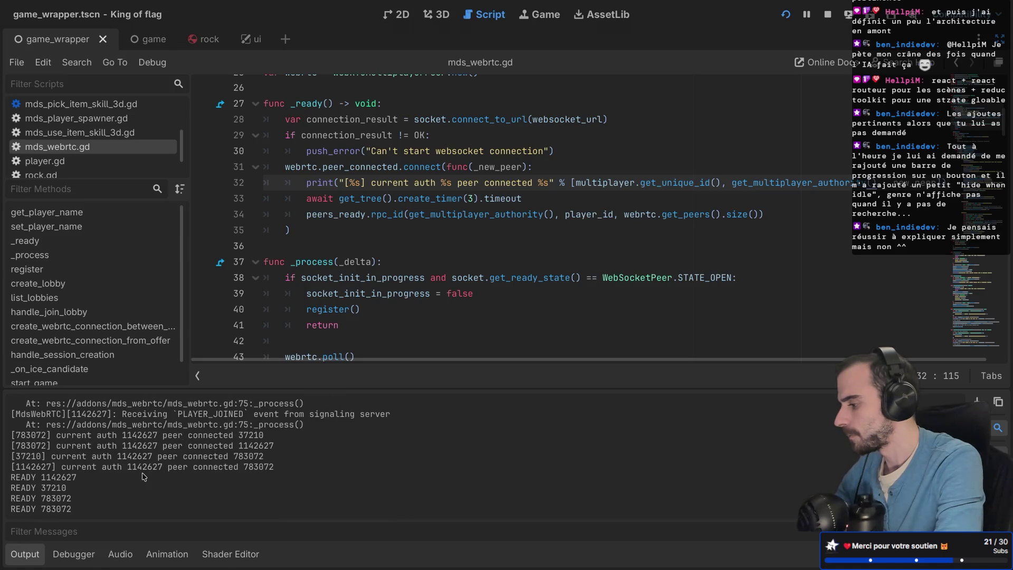
key("ctrl+Left")
key("ctrl+Left")
left_click(721, 463)
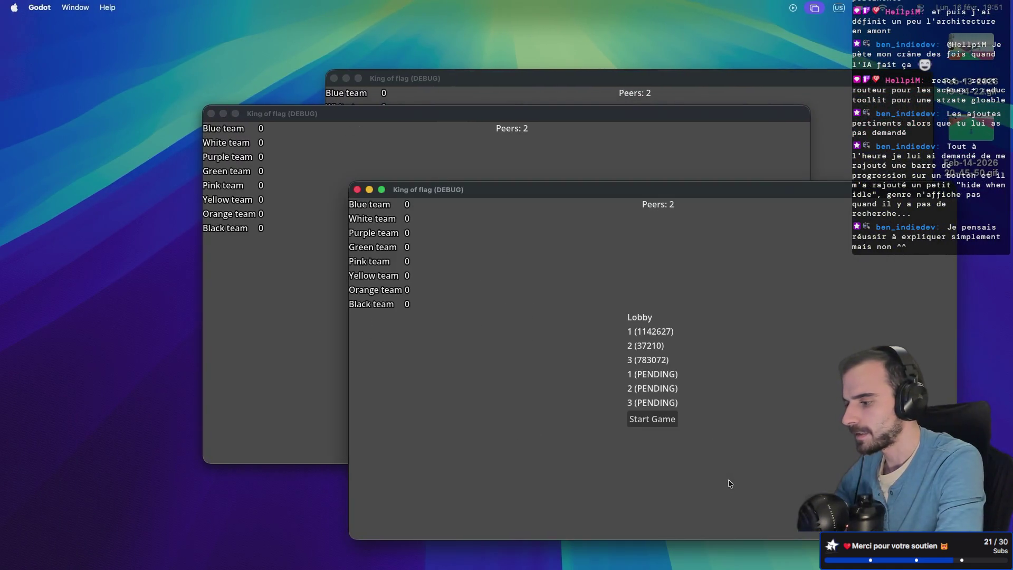
left_click(304, 359)
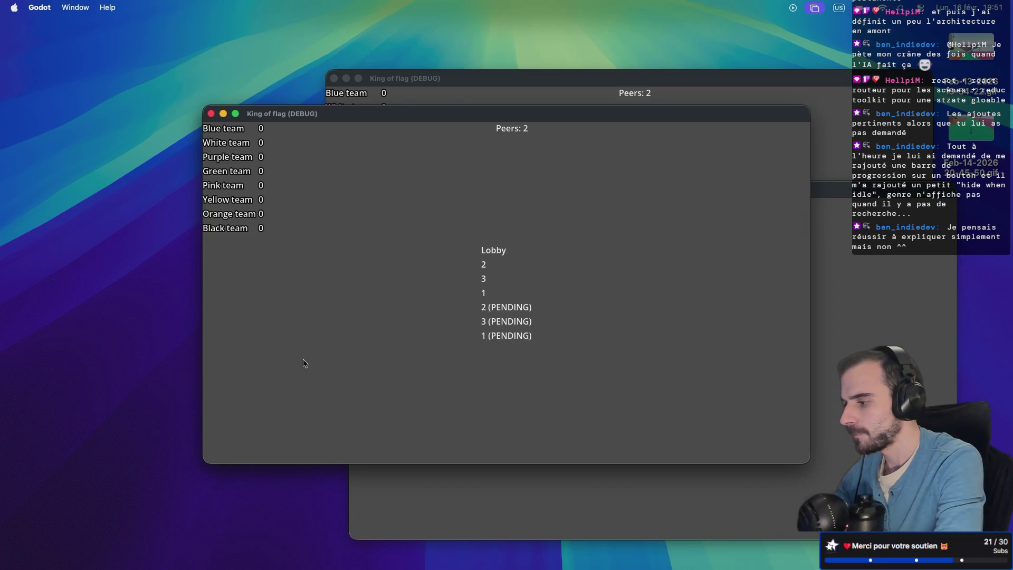
key("ctrl+Right")
key("ctrl+Right")
- Scroll to peers_ready and examine its number_of_peers check
scroll(469, 281, "down", 20)
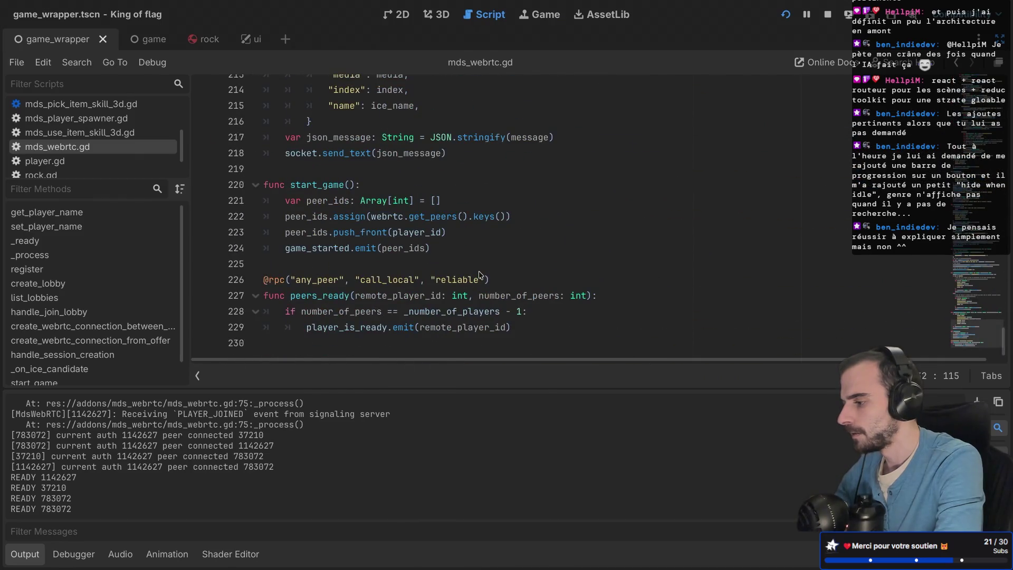
double_click(356, 311)
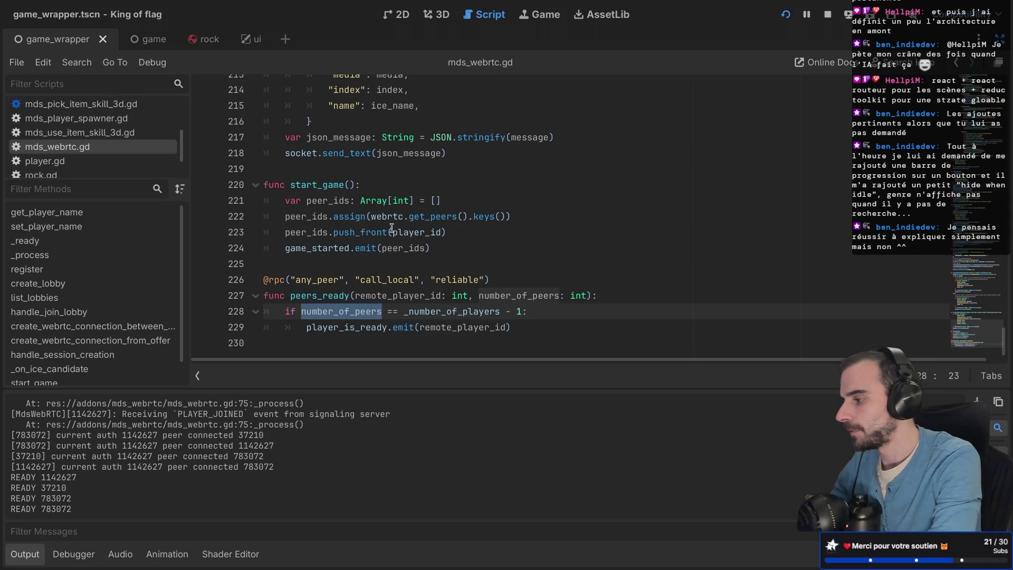
mouse_move(391, 228)
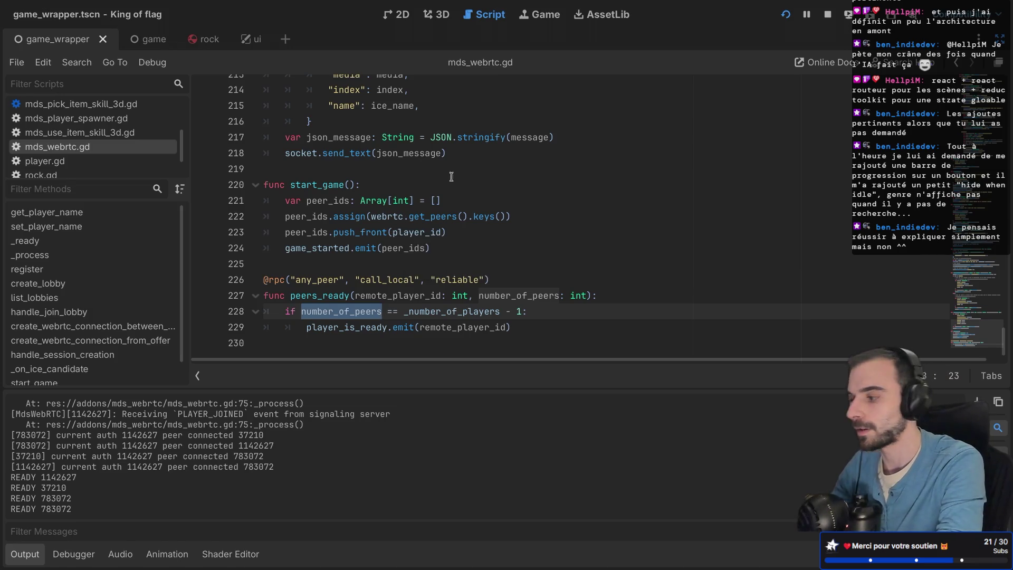
- Bring the running game windows into view and rearrange them
key("super+b")
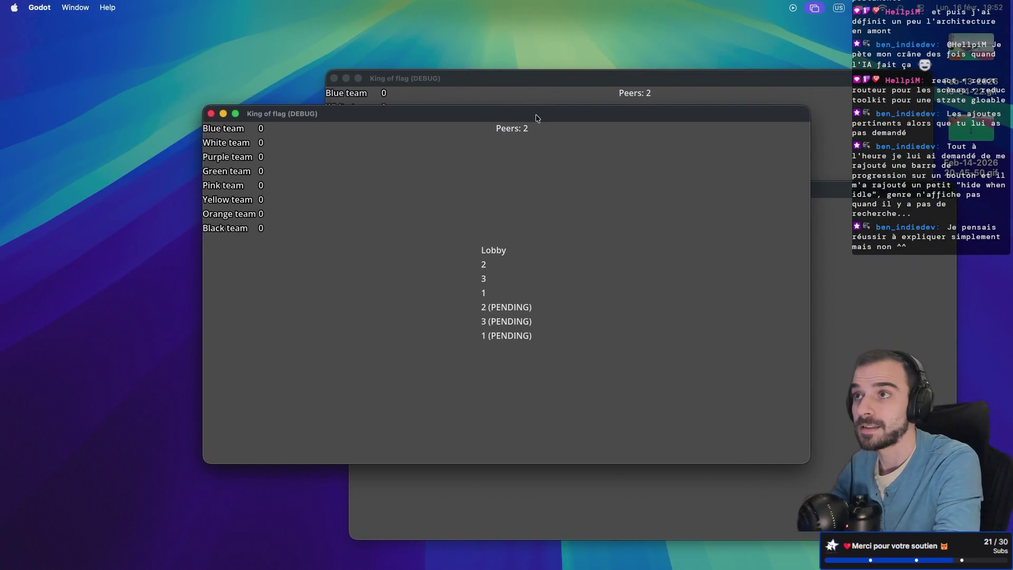
left_click_drag(535, 115, 395, 120)
left_click_drag(745, 192, 760, 216)
left_click(739, 154)
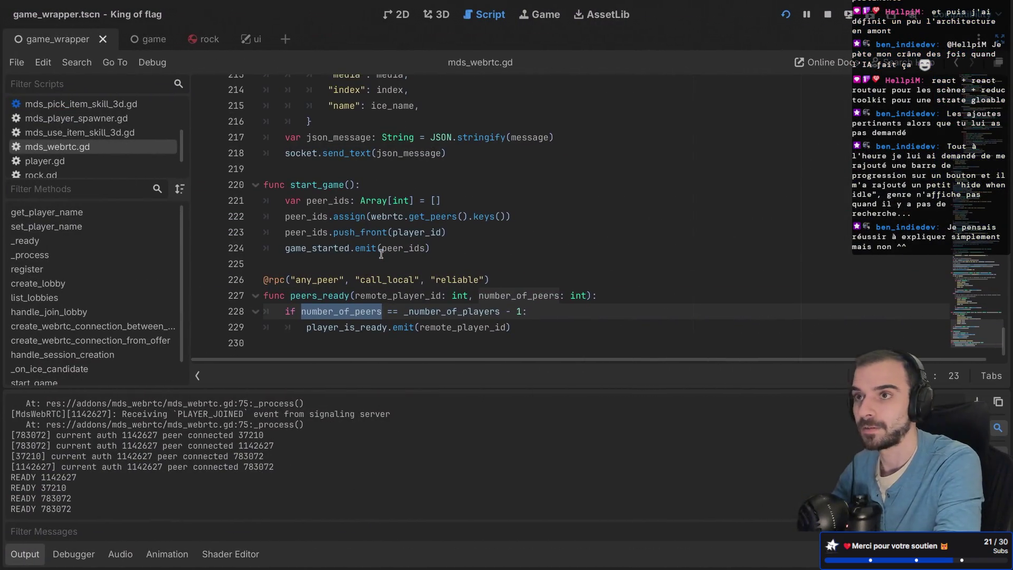
- Widen the script list and turn off distraction-free mode to restore the docks
scroll(381, 254, "up", 5)
scroll(381, 254, "down", 8)
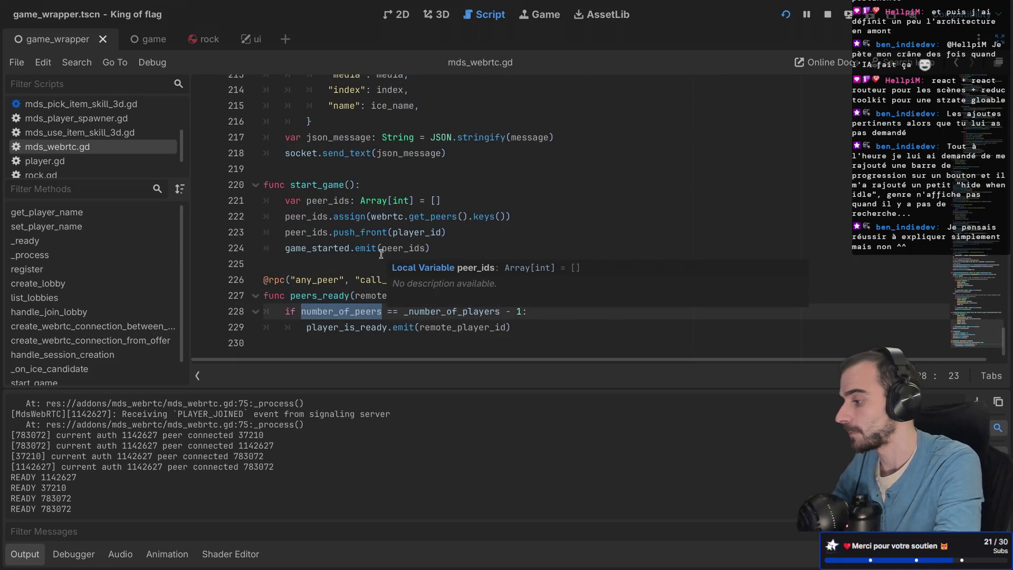
left_click_drag(190, 272, 221, 272)
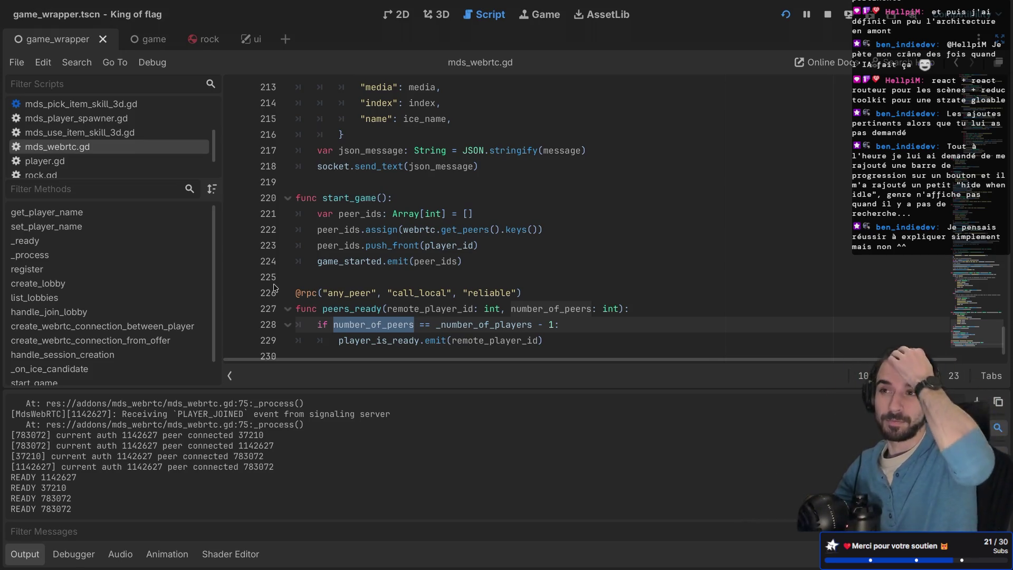
key("ctrl+shift+F11")
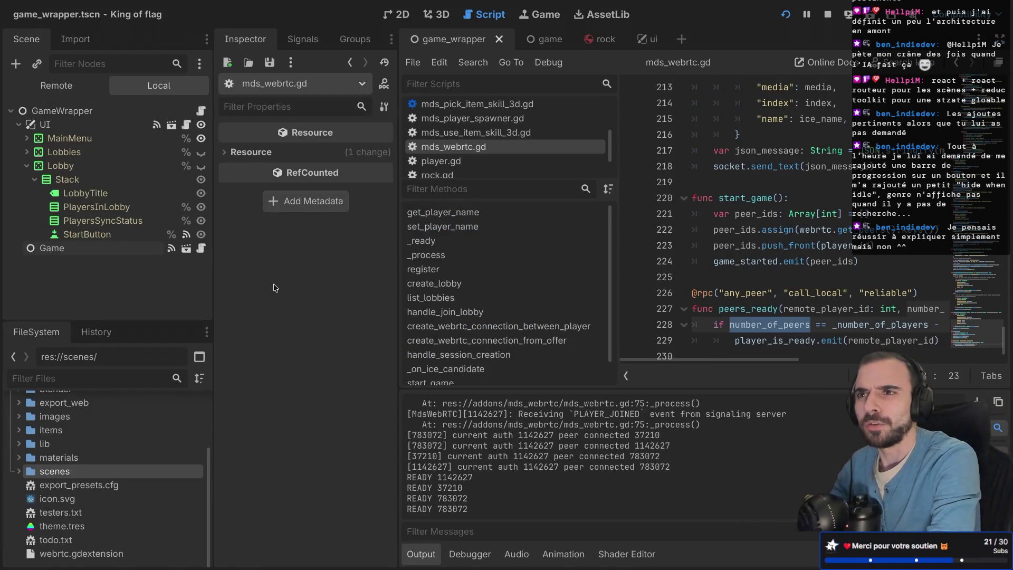
- Open ui.gd from the UI node in distraction-free mode and inspect the player id in the READY lines
left_click(33, 179)
left_click(187, 126)
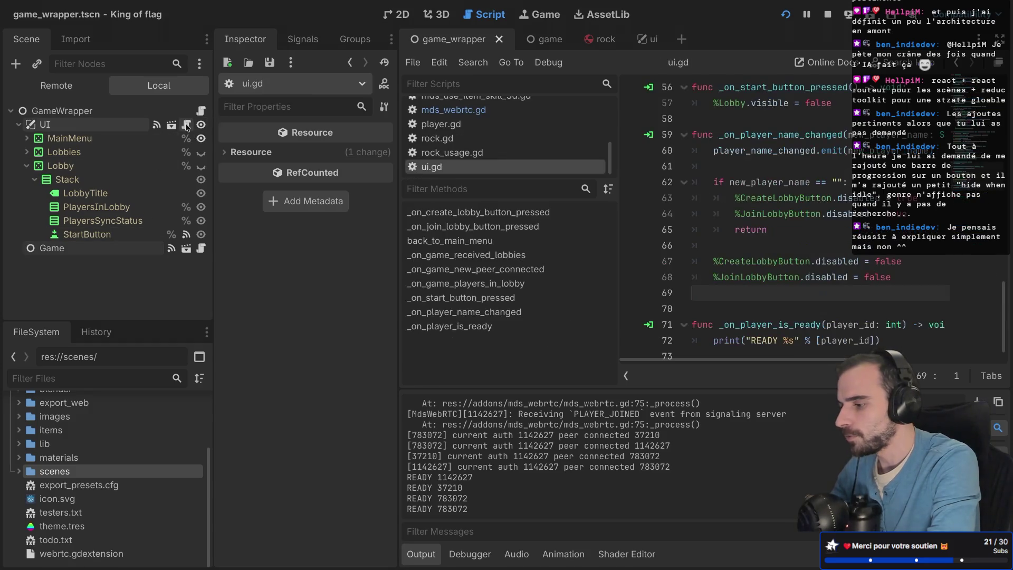
key("ctrl+shift+F11")
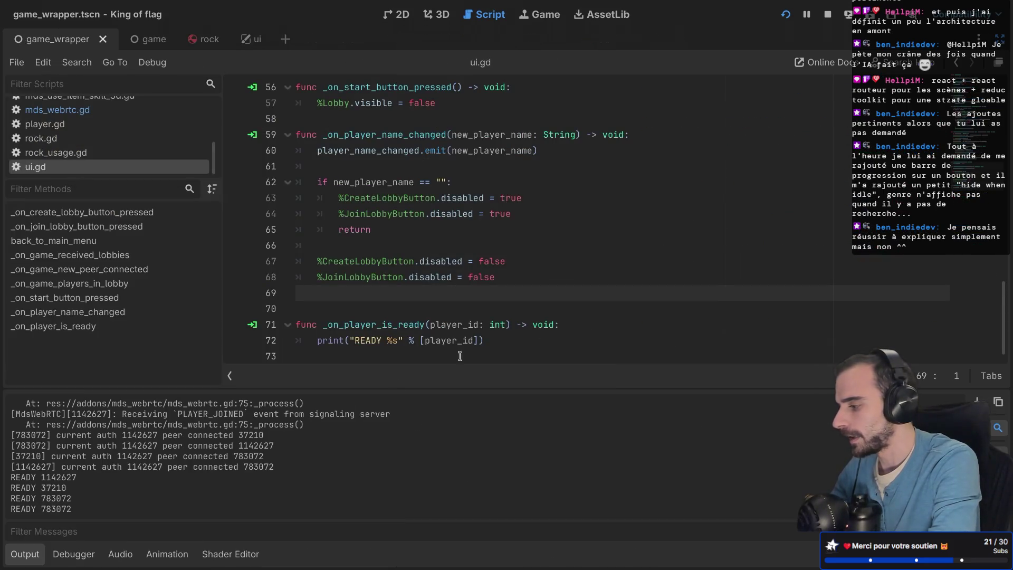
mouse_move(327, 346)
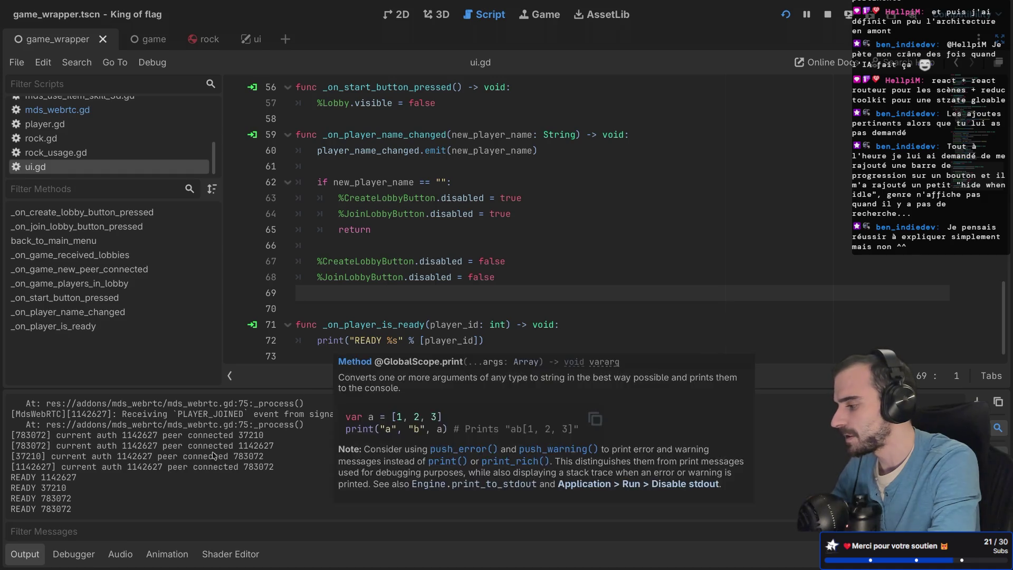
left_click_drag(37, 508, 80, 509)
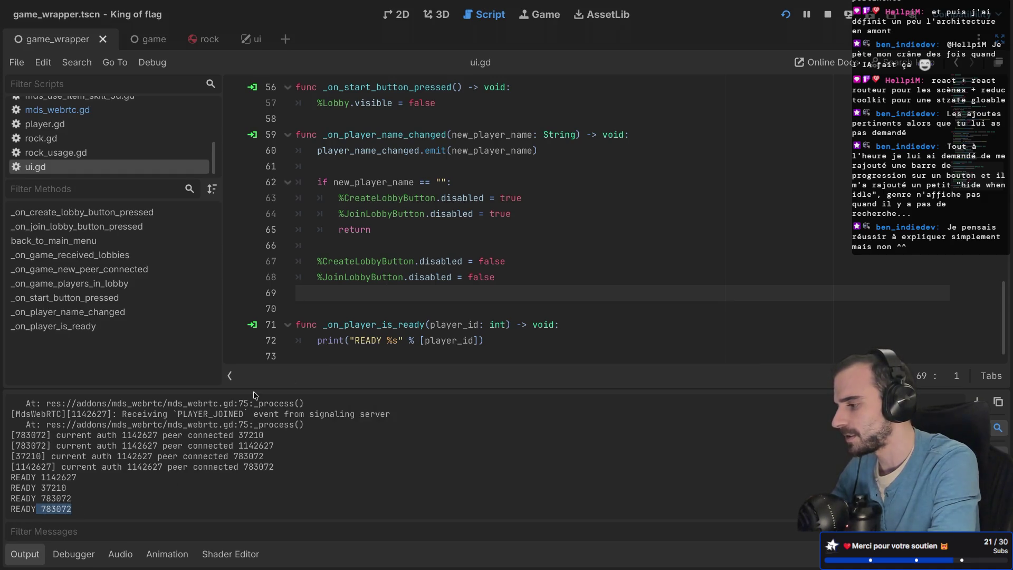
scroll(419, 285, "up", 1)
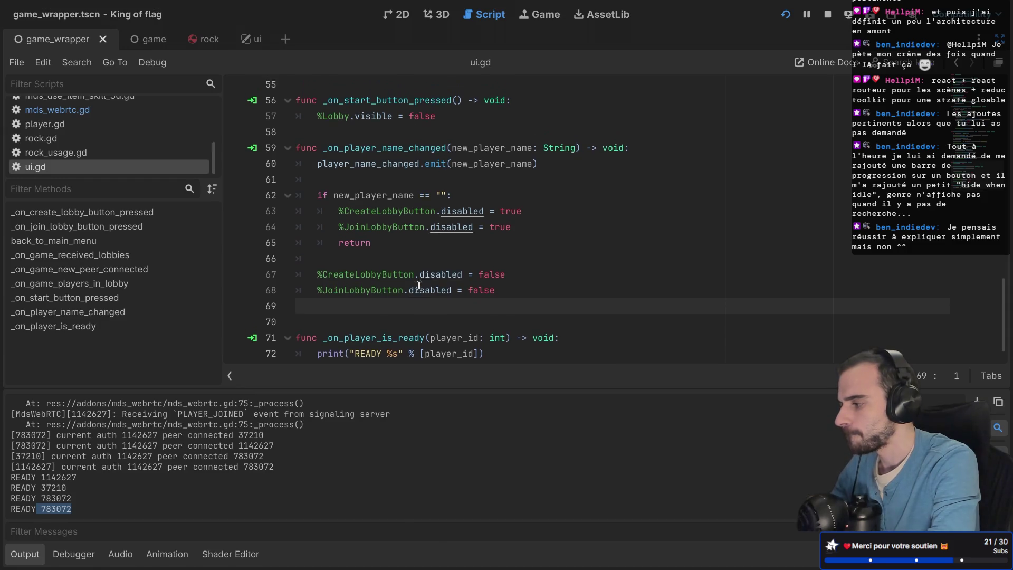
- Open ui.tscn in its own tab and place the caret after the READY print in _on_player_is_ready
key("ctrl+shift+F11")
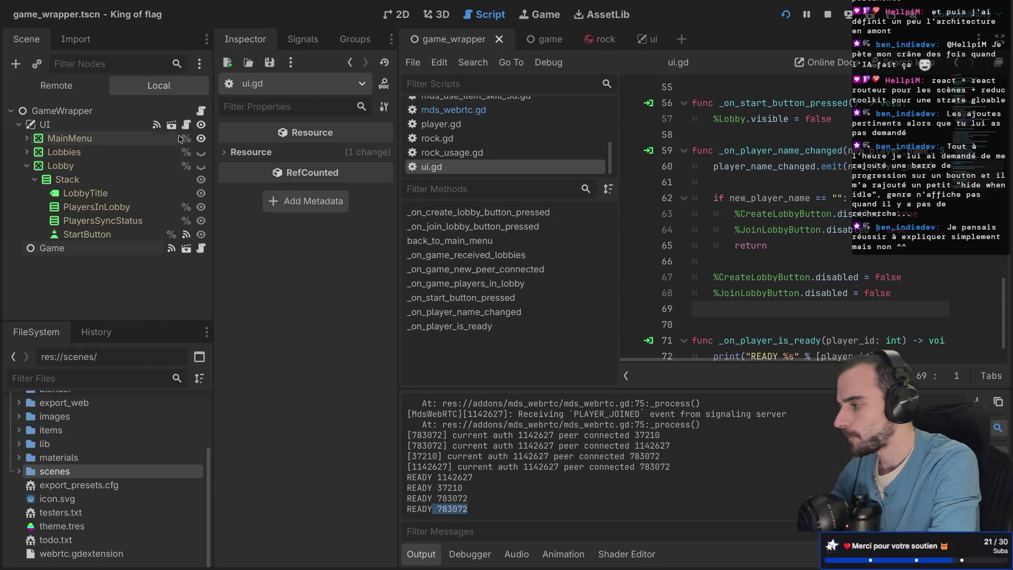
left_click(169, 126)
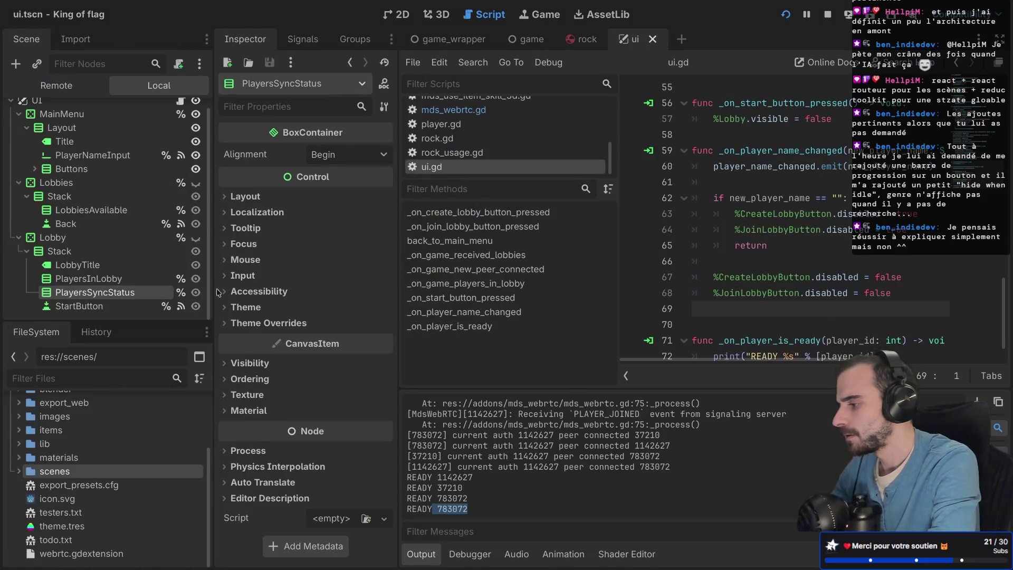
key("ctrl+shift+F11")
scroll(592, 275, "down", 1)
left_click(501, 345)
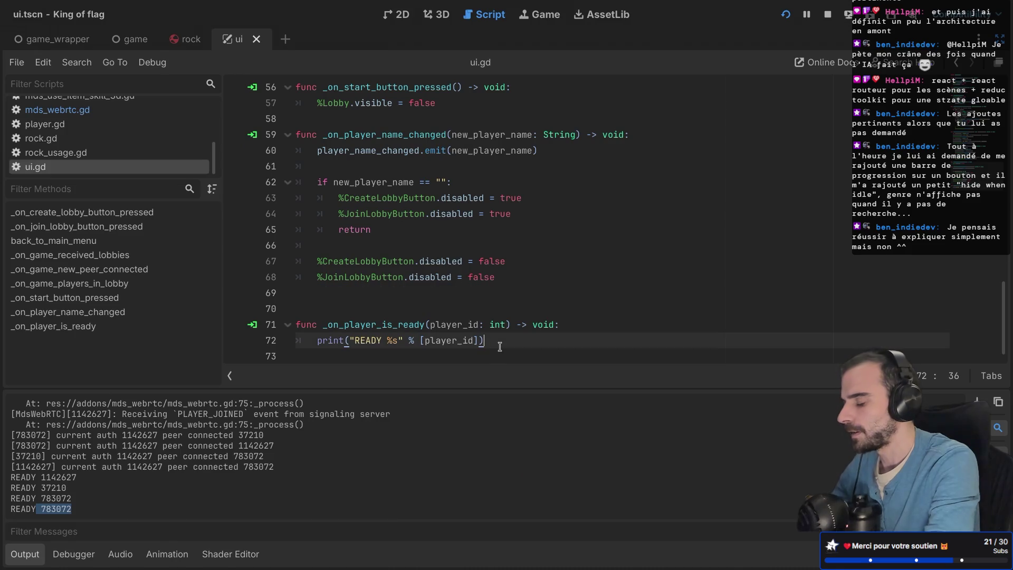
- Add a line that stores PlayersSyncStatus.get_node(str(player_id)) in var t: Label, and save it
key("ctrl+z")
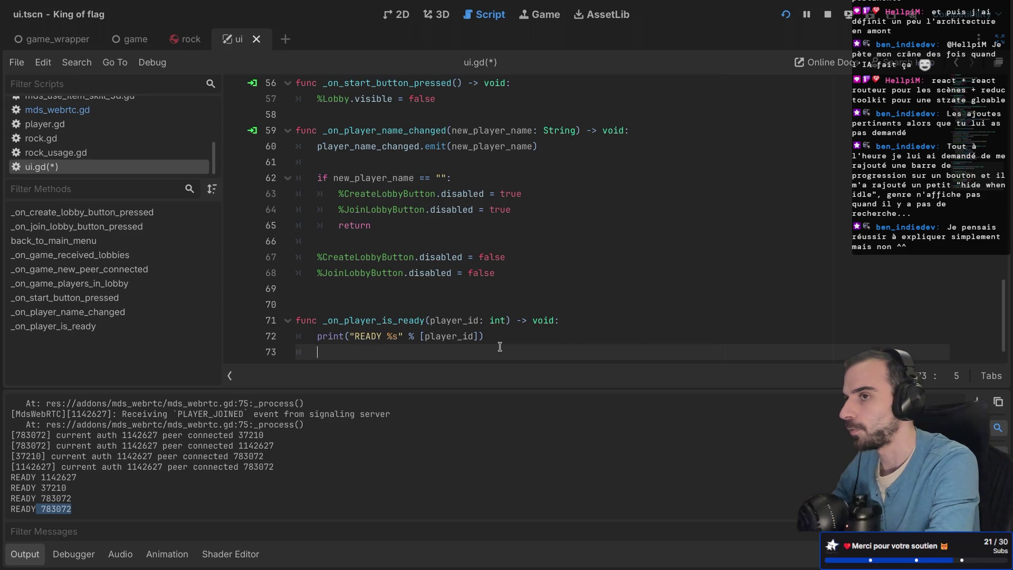
scroll(475, 287, "up", 5)
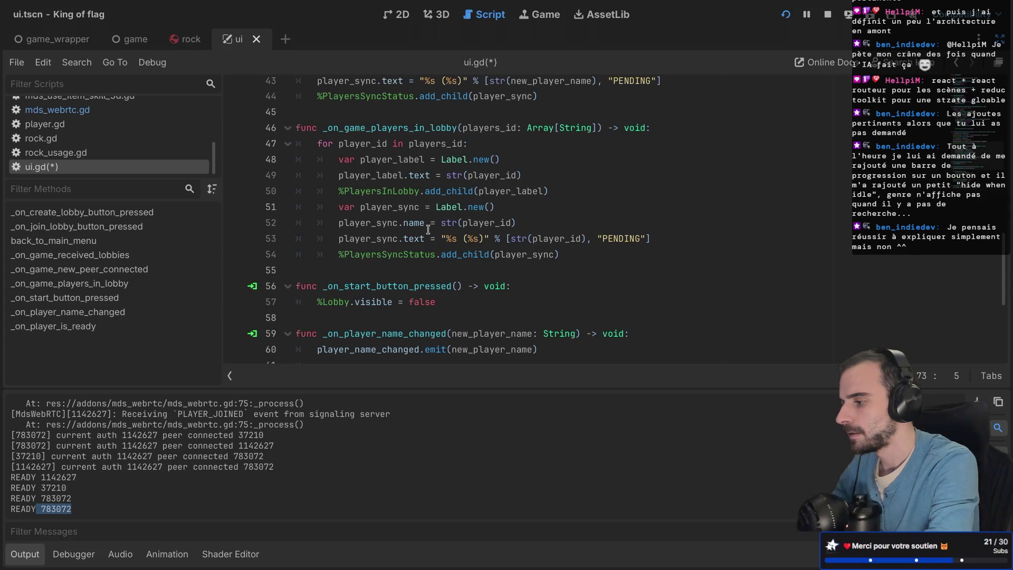
scroll(430, 231, "down", 5)
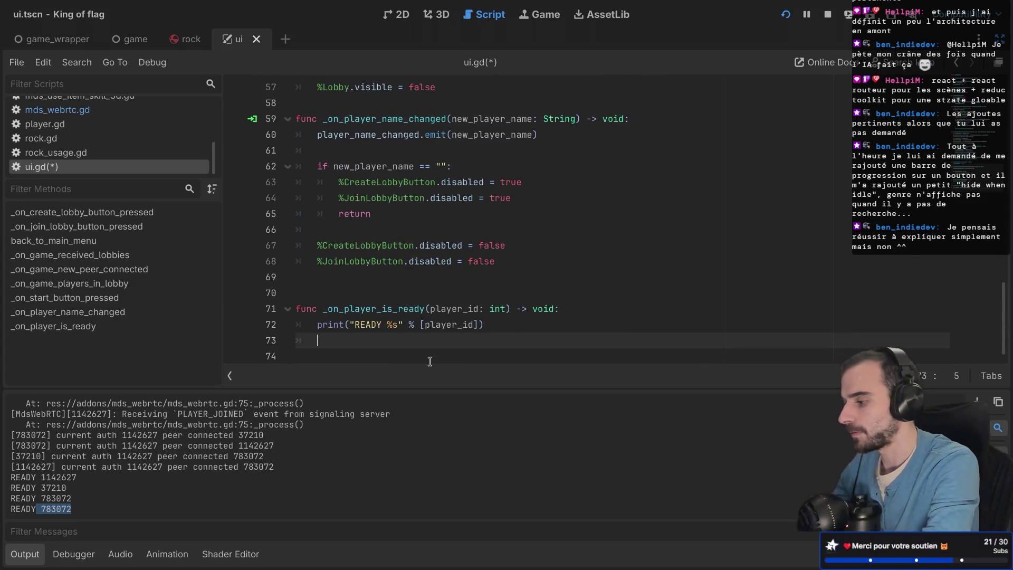
type("lay")
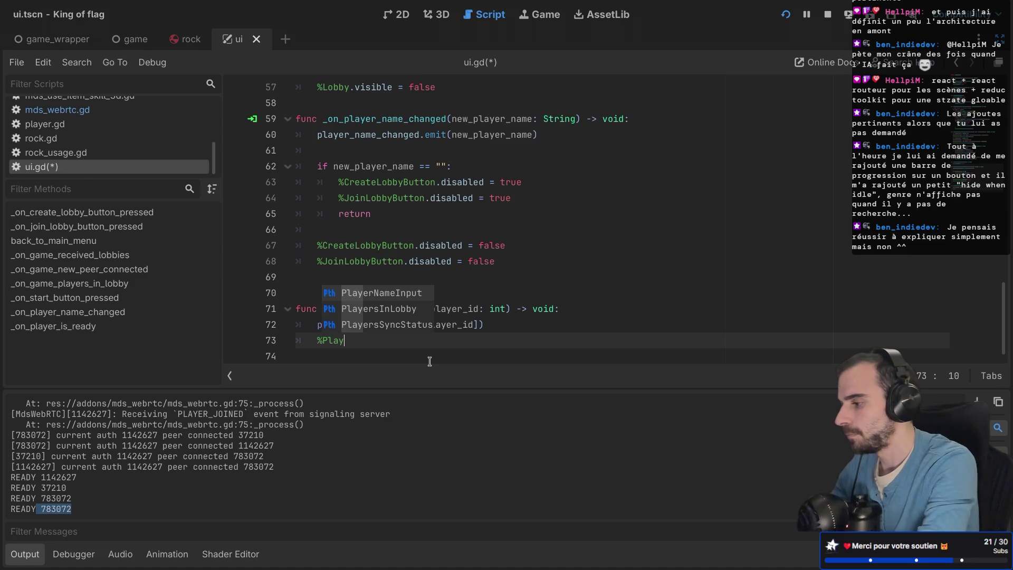
key("Down")
key("Down")
key("Return")
type(".get")
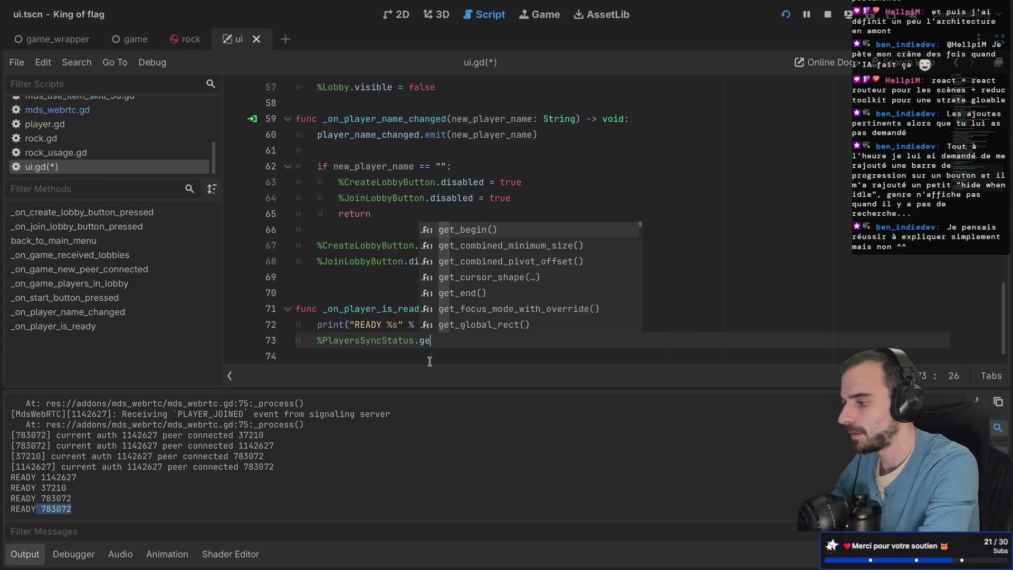
type("_no")
key("Return")
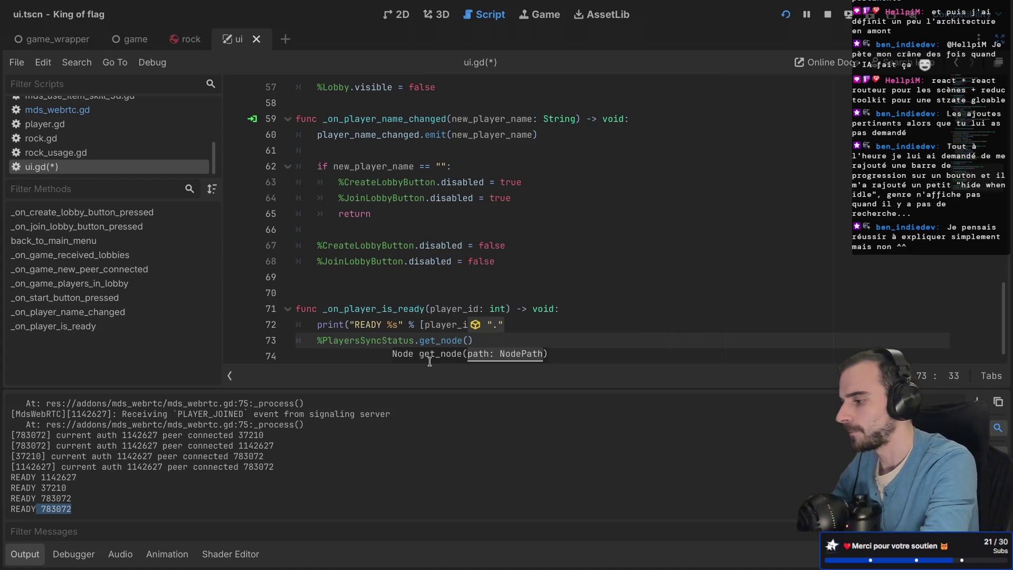
type("str")
key("Return")
type("player_id")
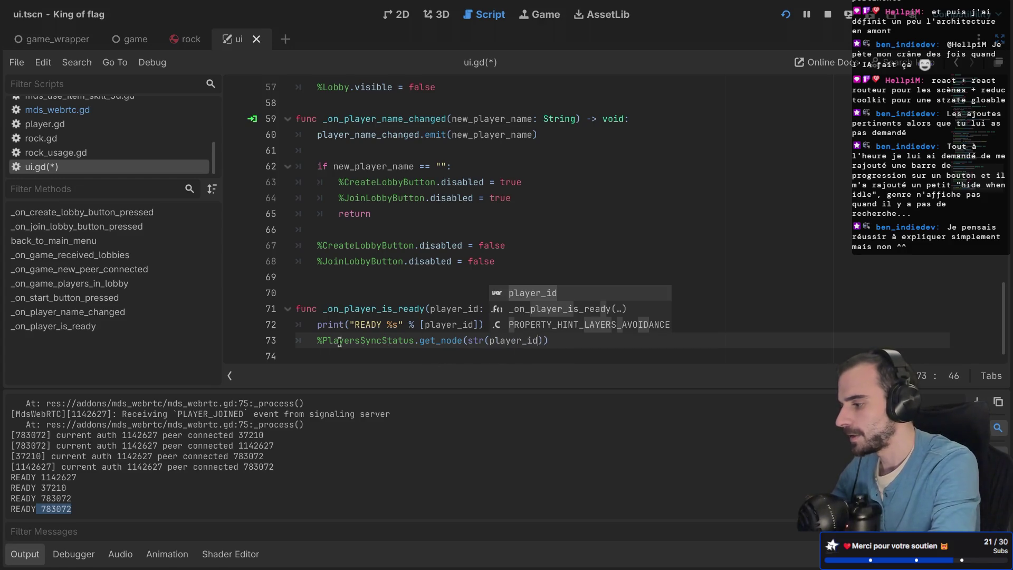
left_click(315, 340)
type("var ")
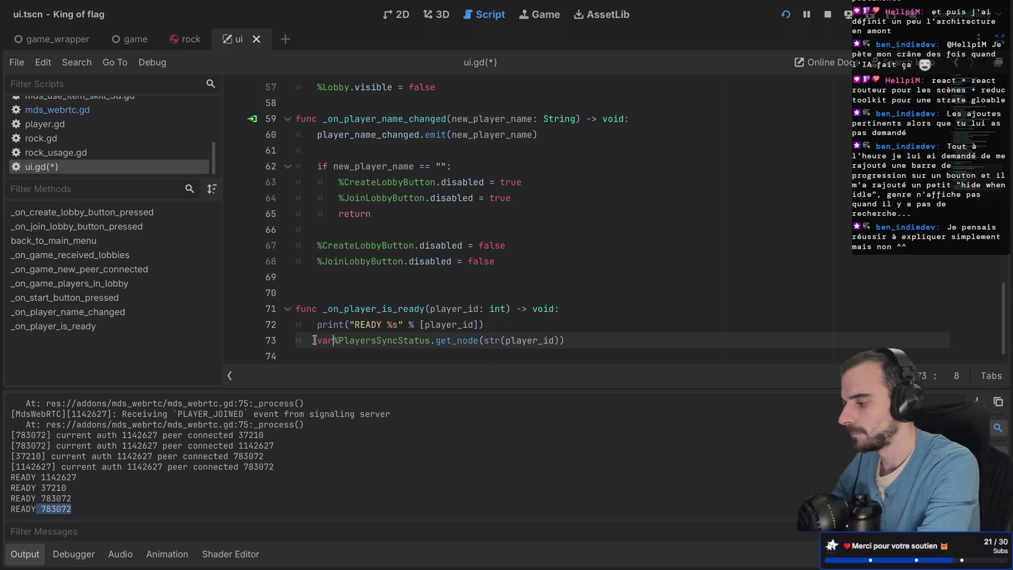
type("t: =")
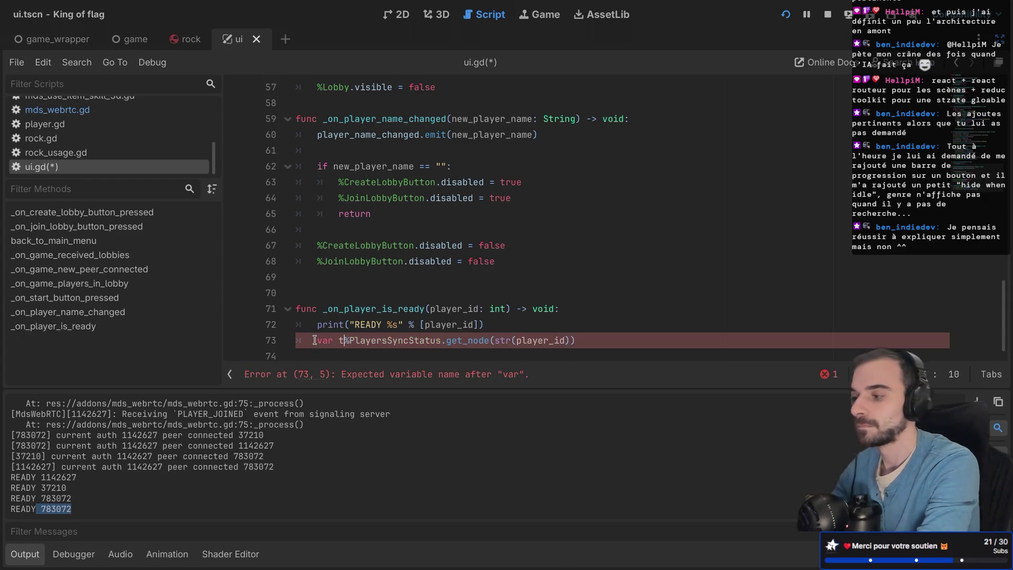
key("Left")
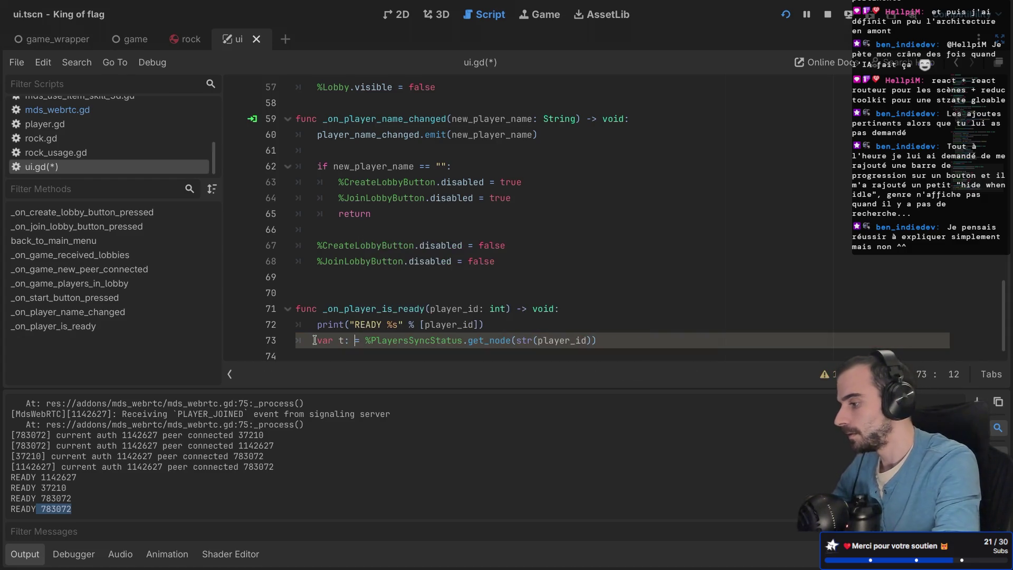
type("Label")
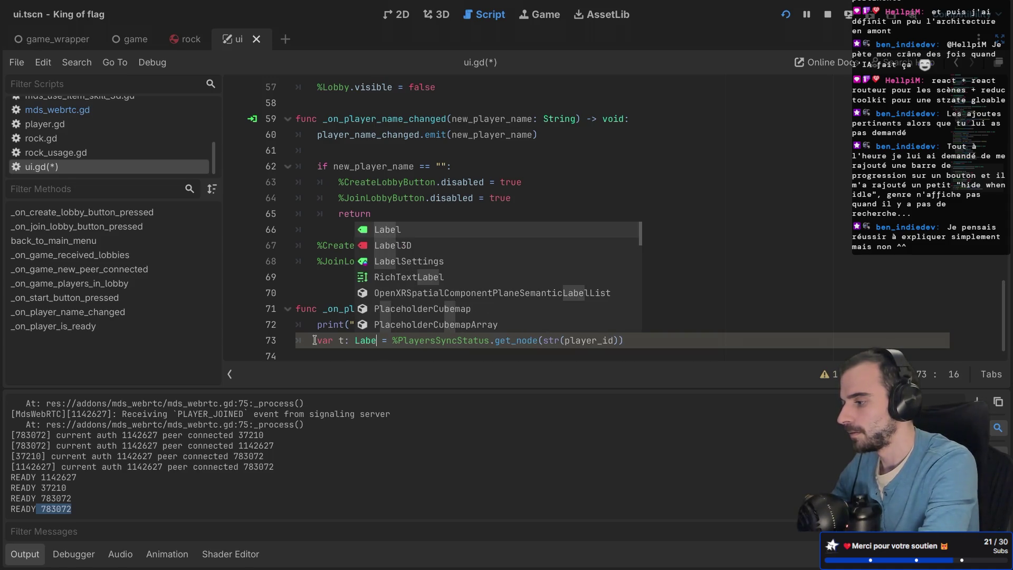
key("ctrl+s")
- Set t.text = "%s (OK)" % str(player_id) on line 74 and save ui.gd
key("Return")
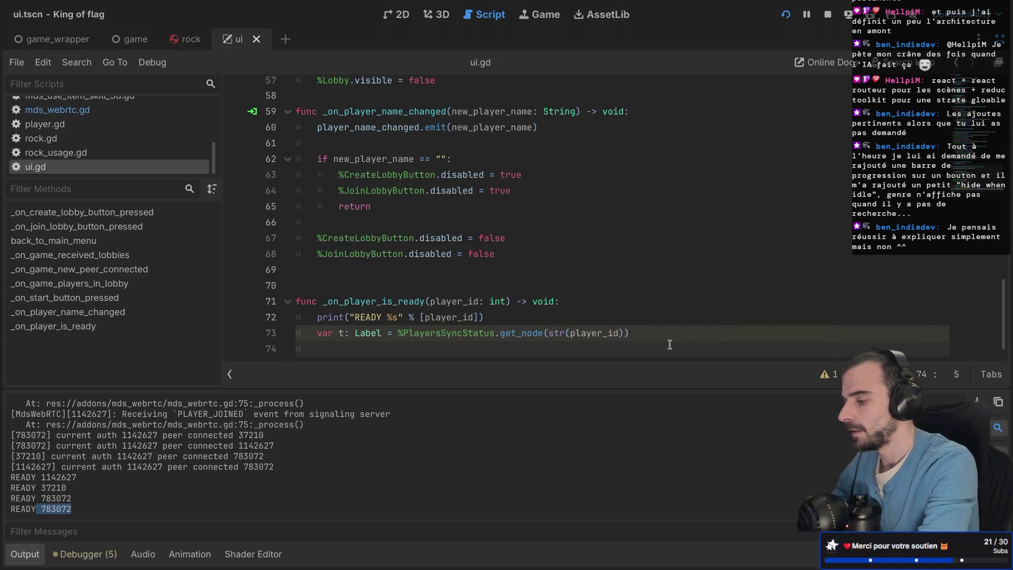
type("t.text = ")
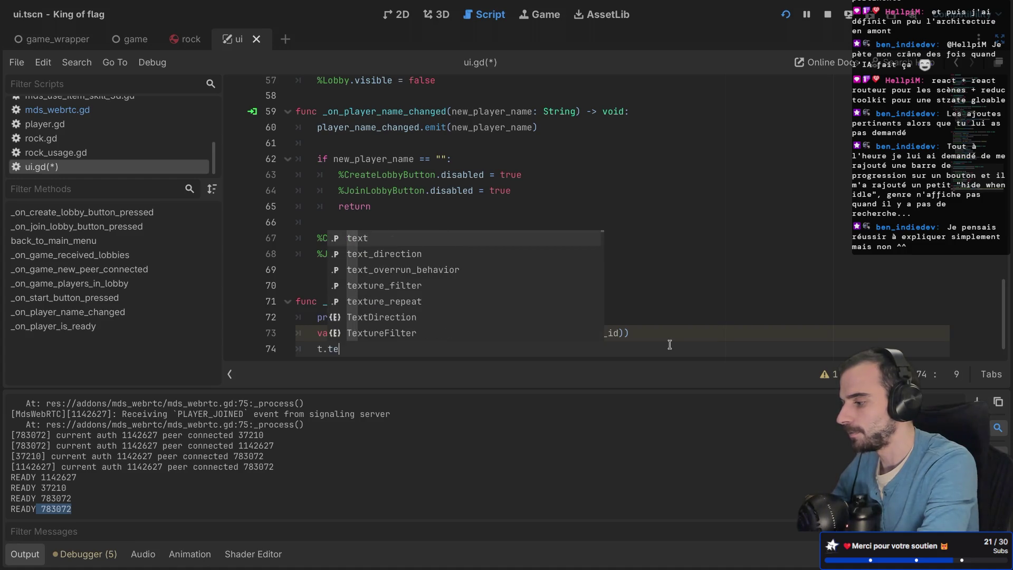
type("\"")
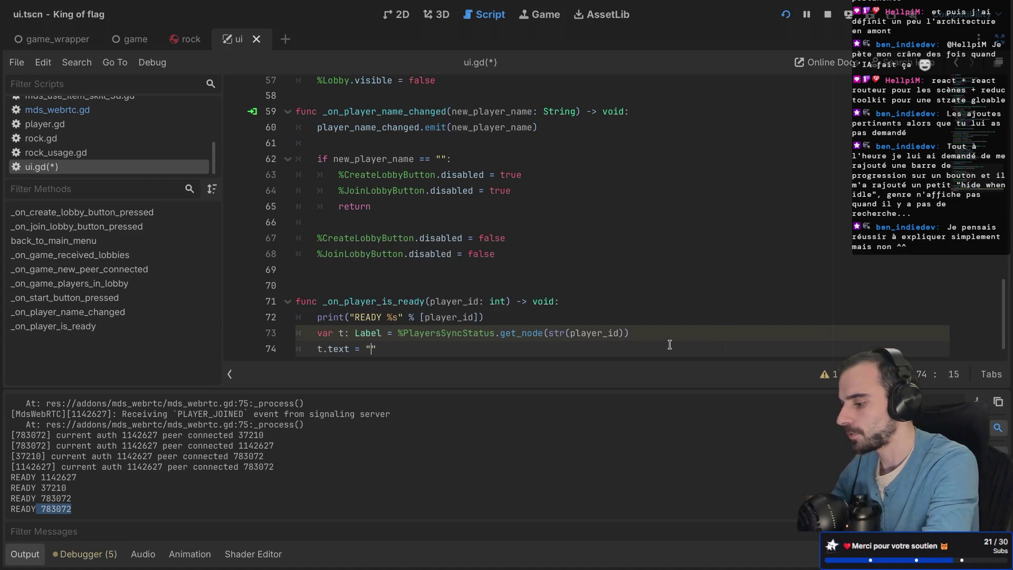
type("s")
type("()")
type("OK)\" %")
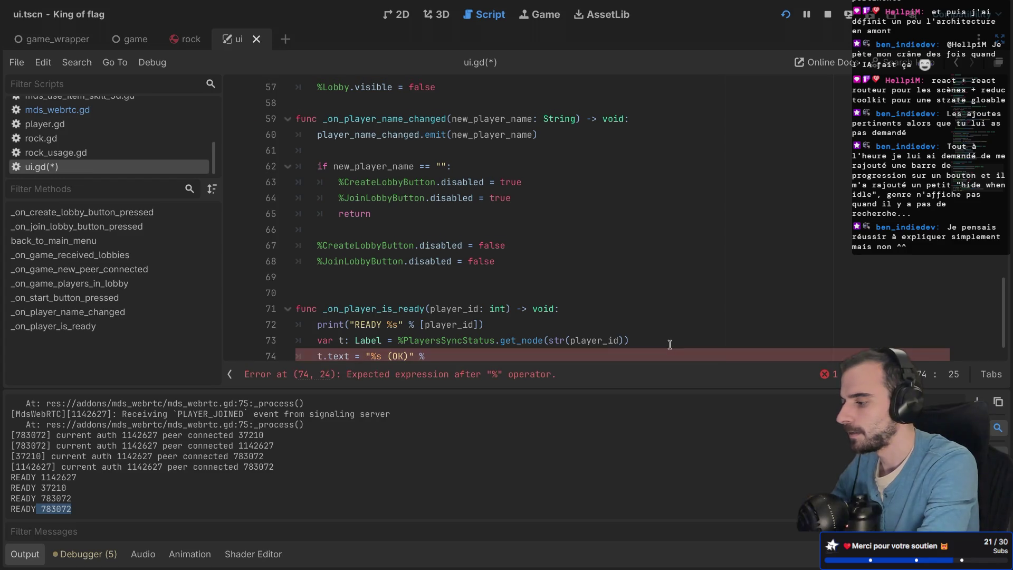
scroll(611, 307, "down", 1)
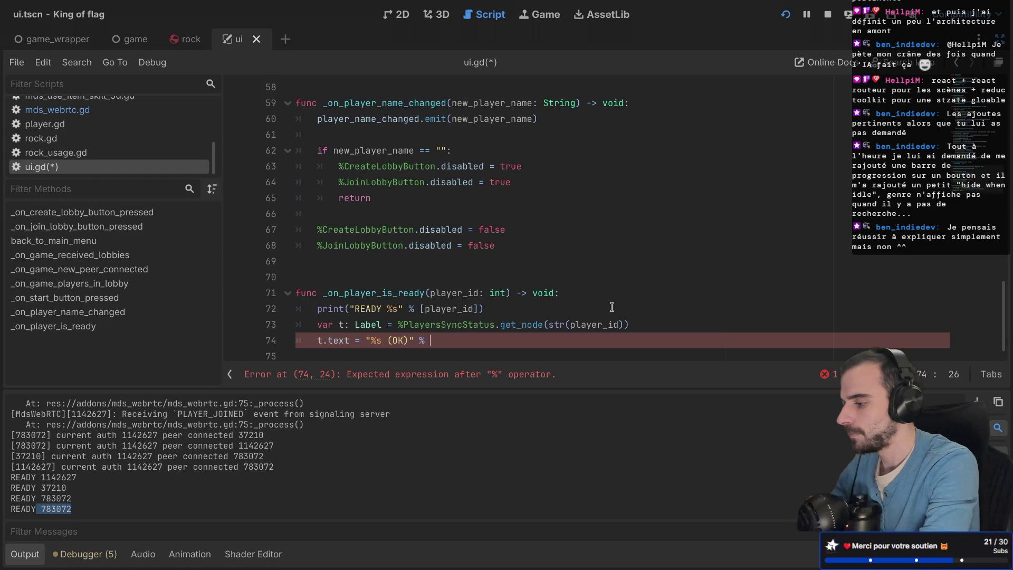
type("(player_id")
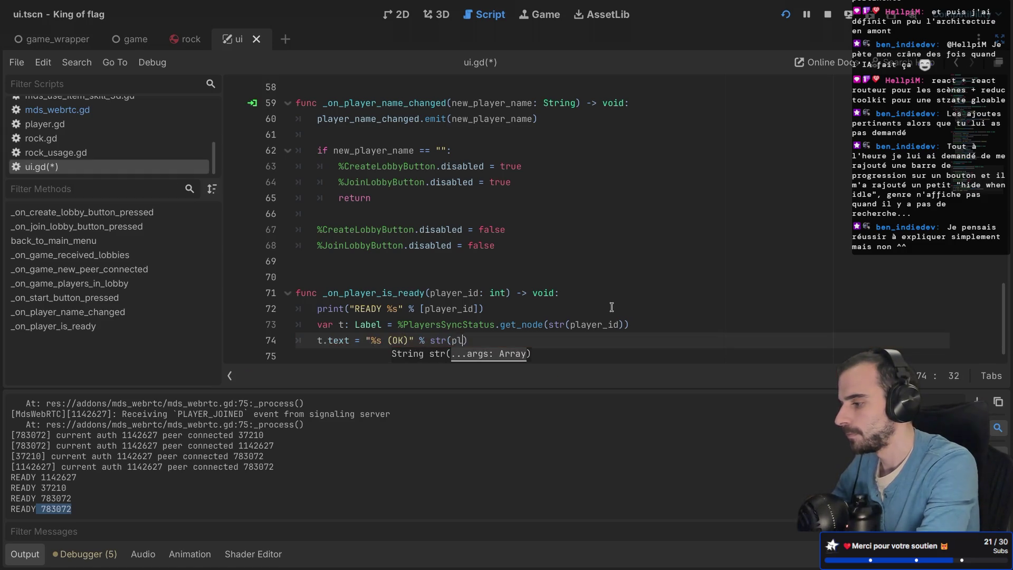
left_click(526, 260)
key("ctrl+s")
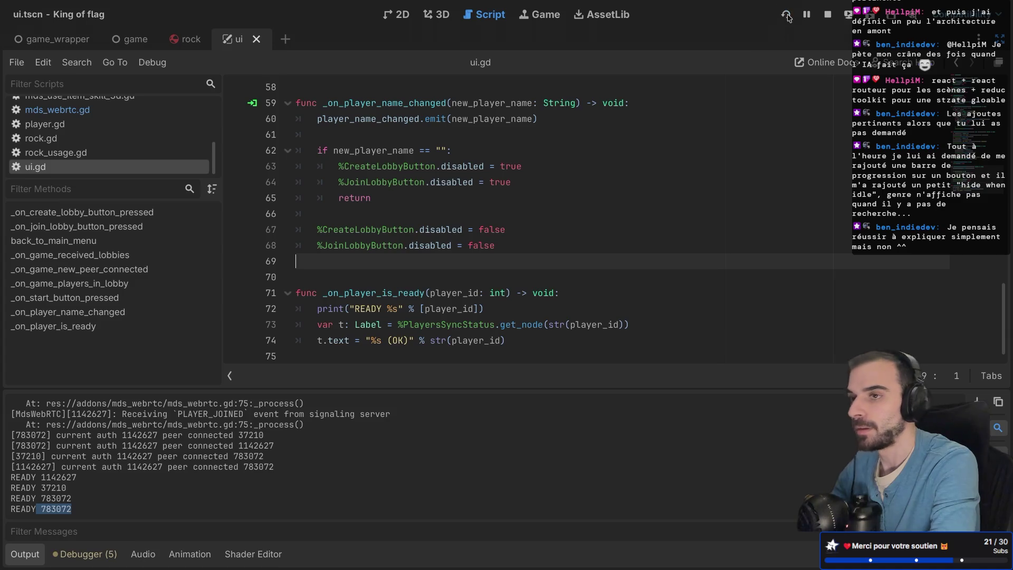
key("ctrl+Right")
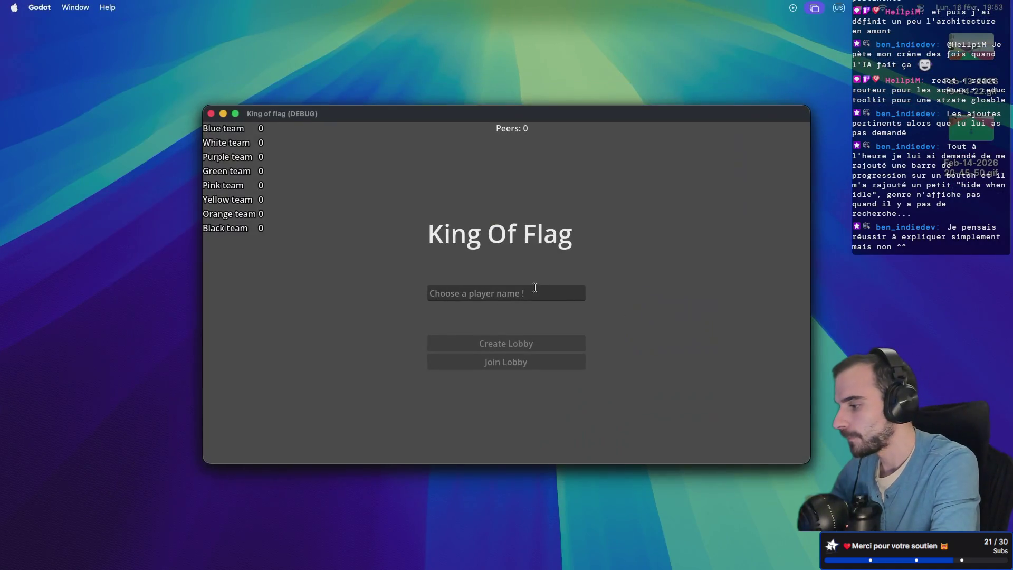
- Create a lobby as player 1, then join it as player 2 from the second window
left_click(524, 292)
type("1")
left_click(501, 346)
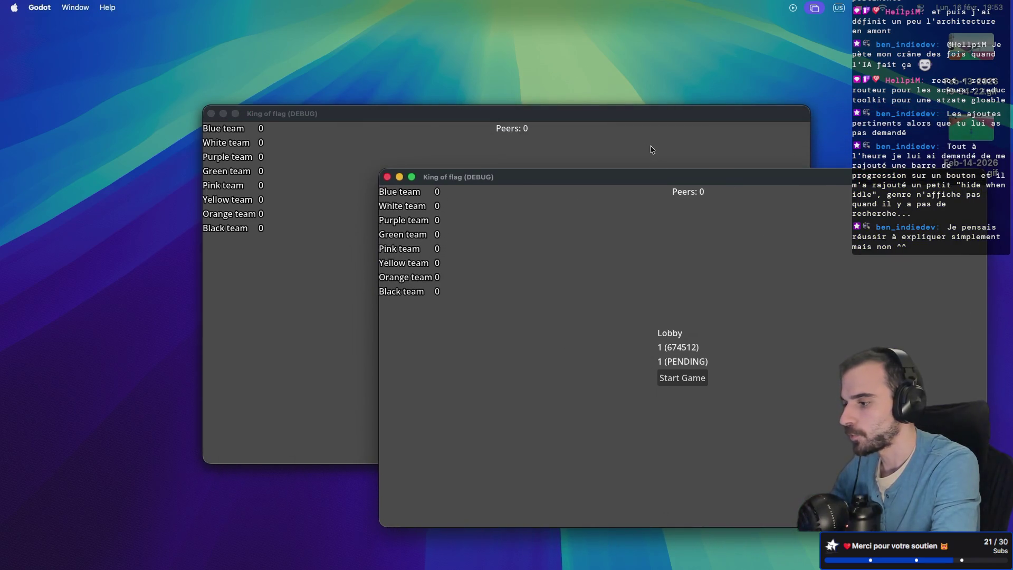
left_click(651, 149)
left_click_drag(575, 116, 415, 99)
left_click(324, 278)
type("2")
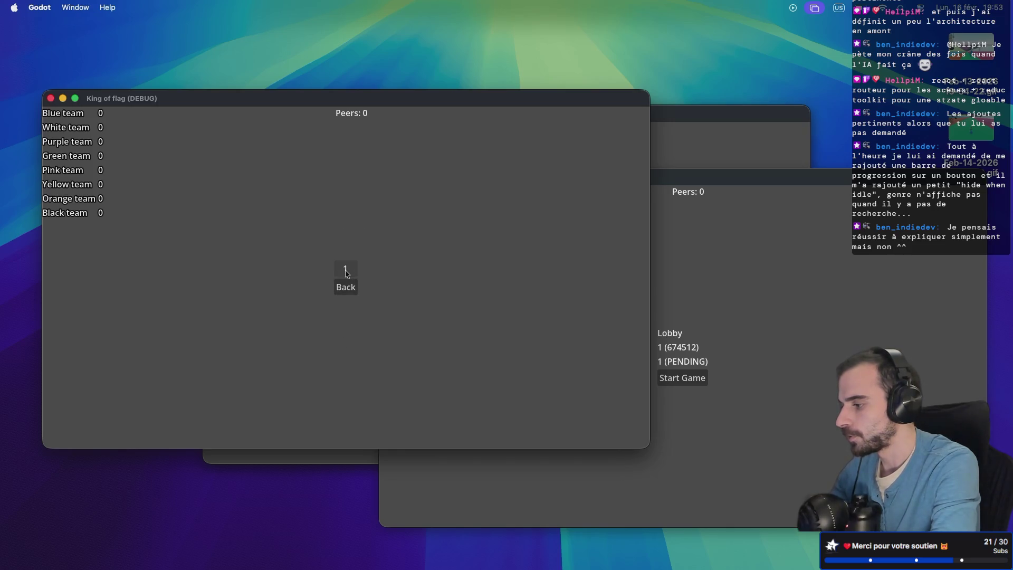
left_click(345, 268)
- Join the lobby as player 3 from the third window and start the match from the host
left_click(701, 262)
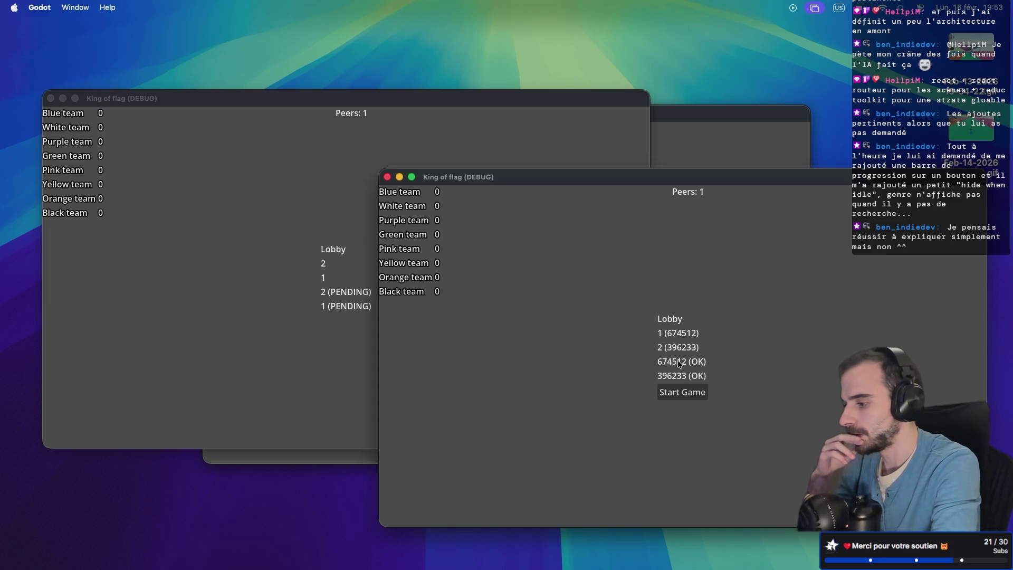
left_click_drag(466, 103, 563, 39)
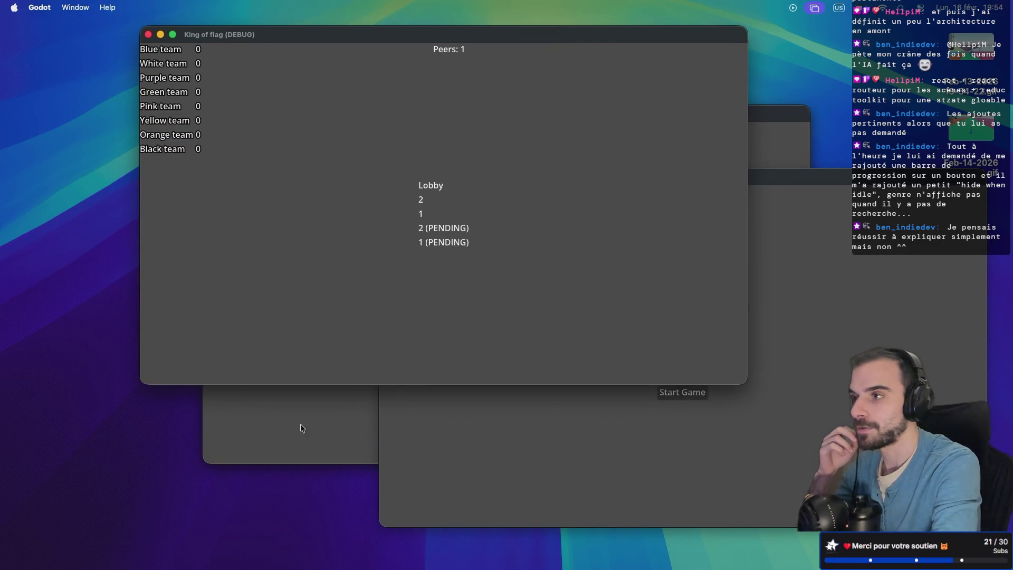
left_click(281, 426)
left_click_drag(503, 114, 317, 163)
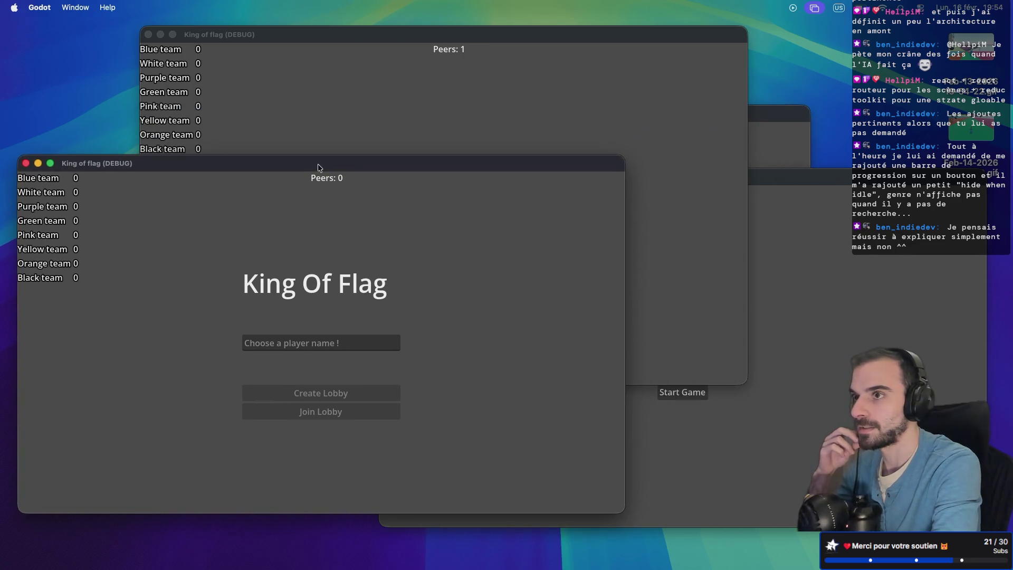
left_click(286, 336)
type("3")
left_click(283, 409)
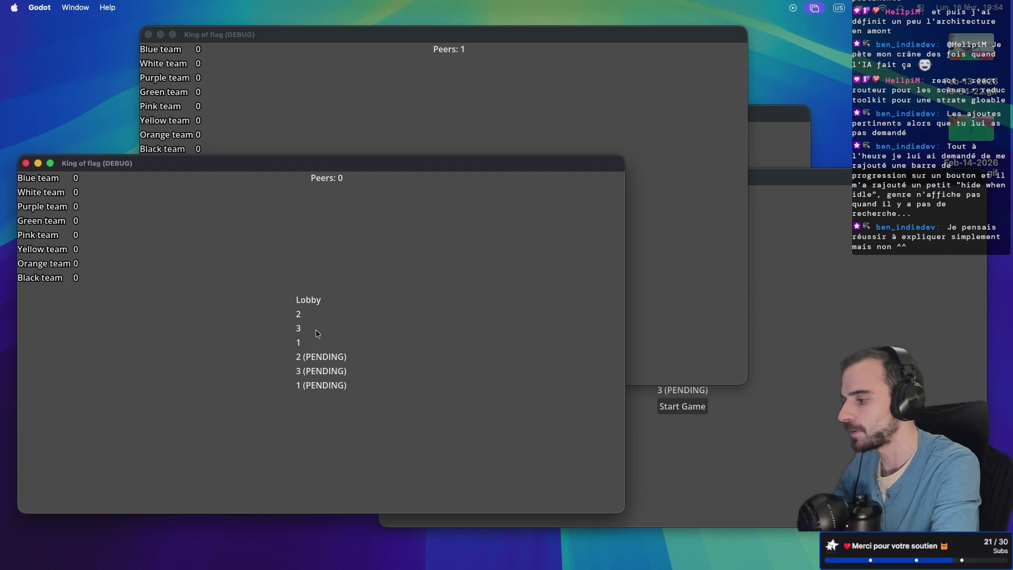
left_click(712, 484)
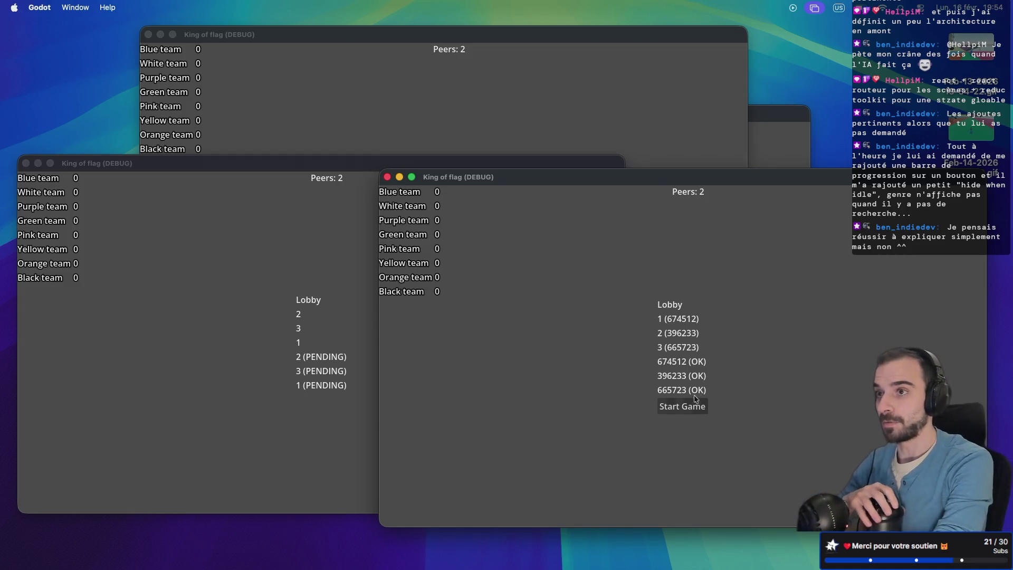
left_click(685, 406)
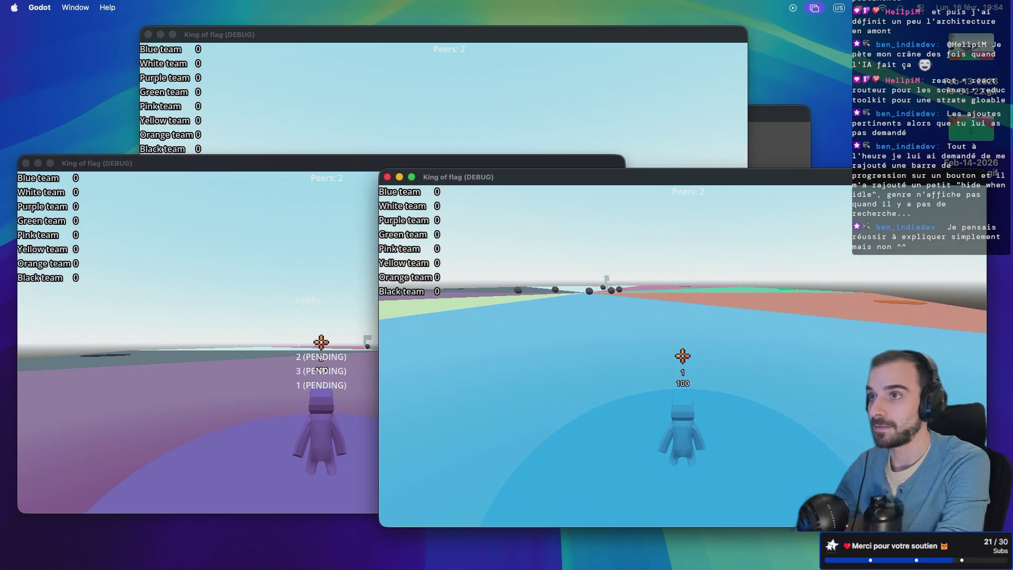
- Walk the blue player forward through the arena with W
key("w")
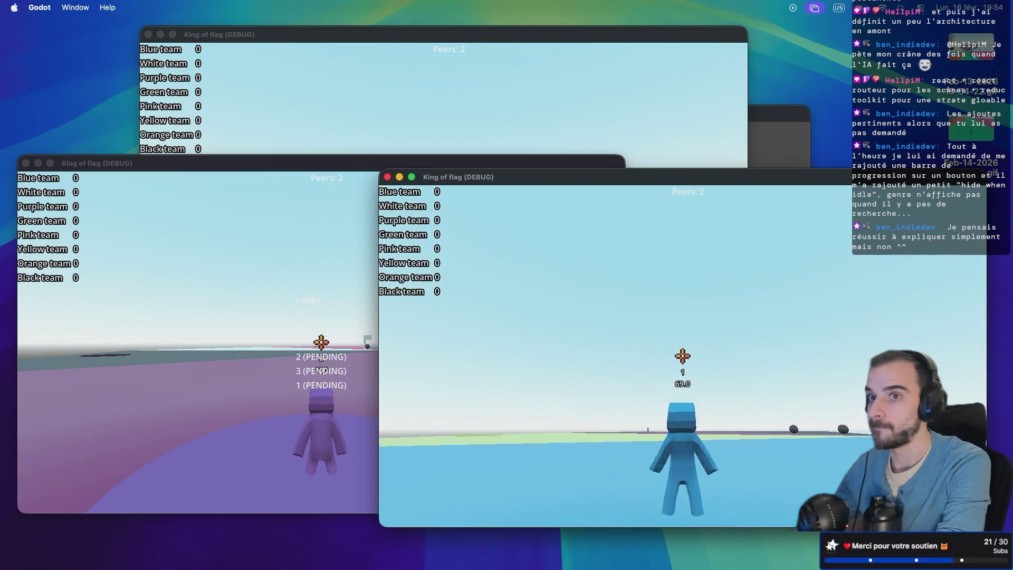
key("w")
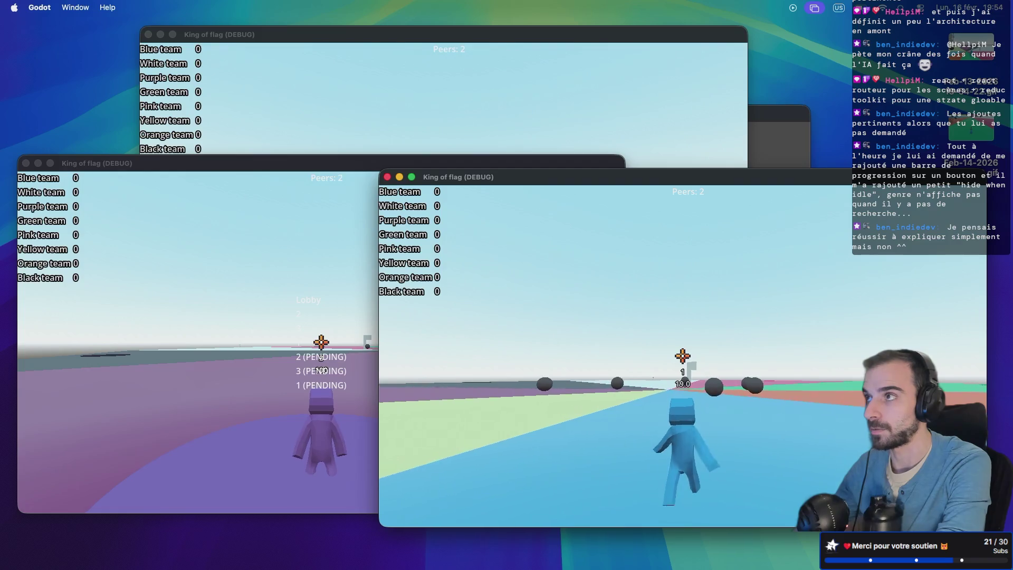
key("w")
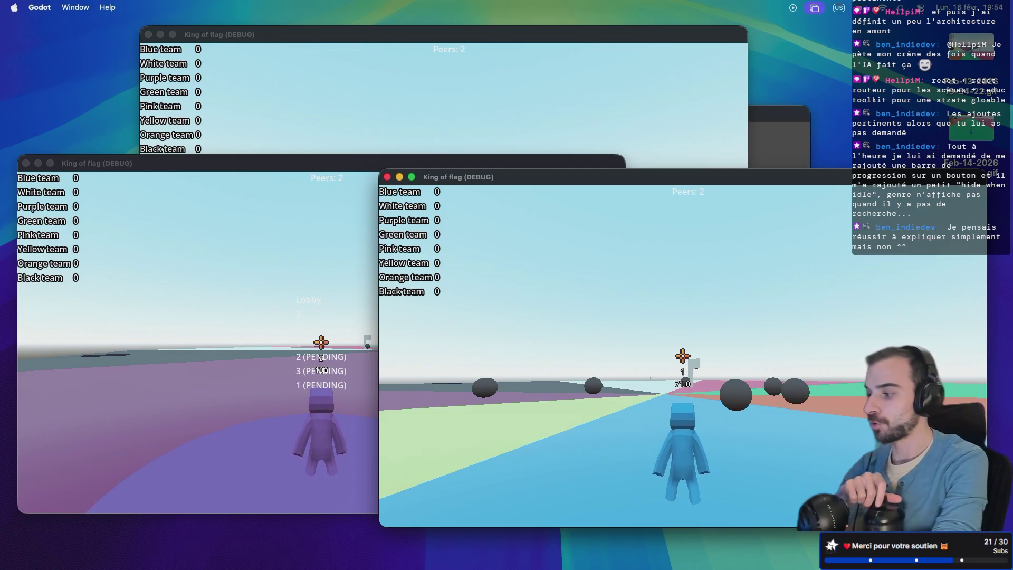
- Look around and walk the purple player forward, then show the debugger's error list
left_click(609, 365)
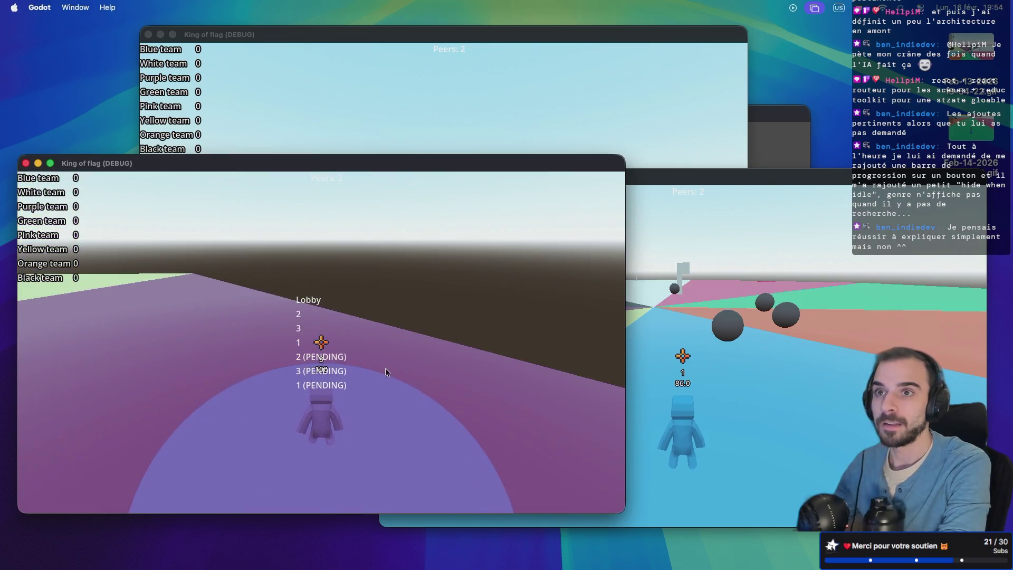
left_click_drag(385, 369, 449, 357)
key("w")
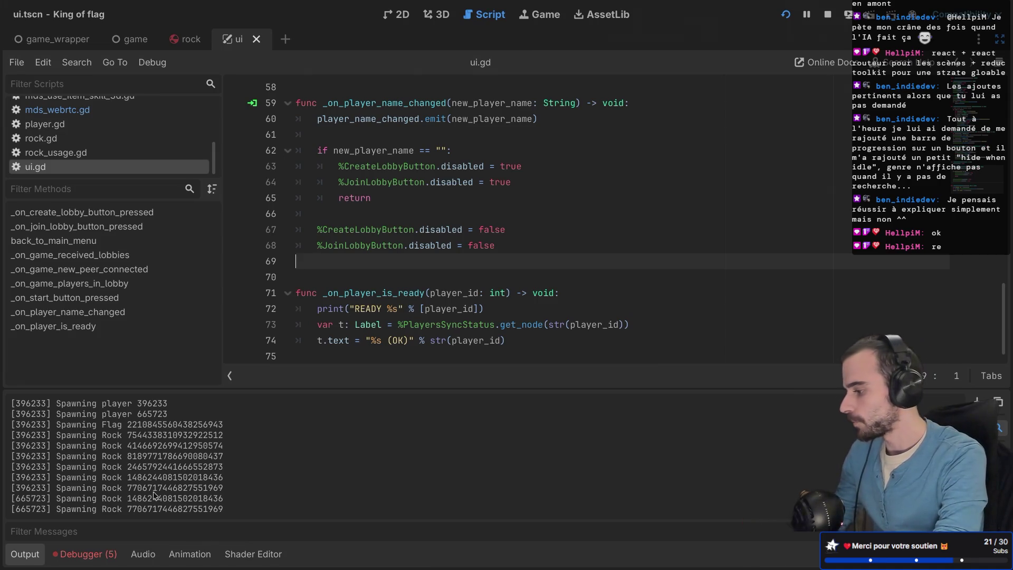
left_click(79, 553)
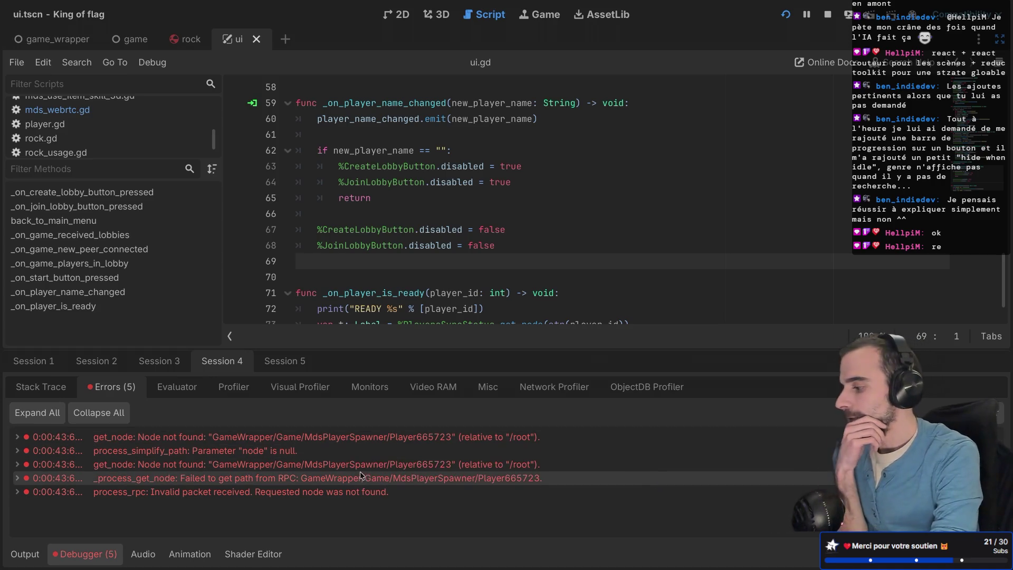
- Read the details of the five missing Player665723 node errors, then return to the game windows
mouse_move(368, 466)
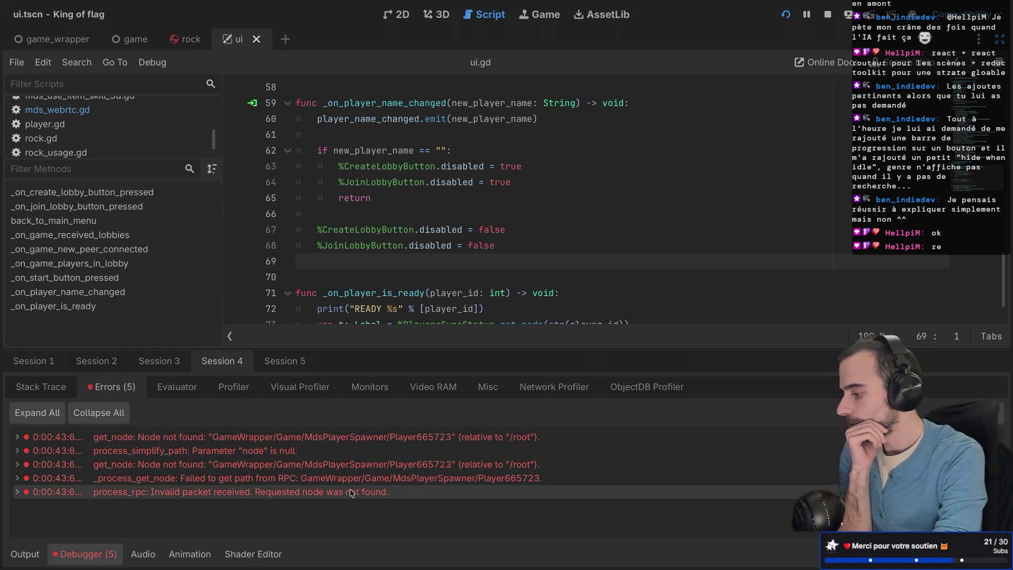
mouse_move(351, 492)
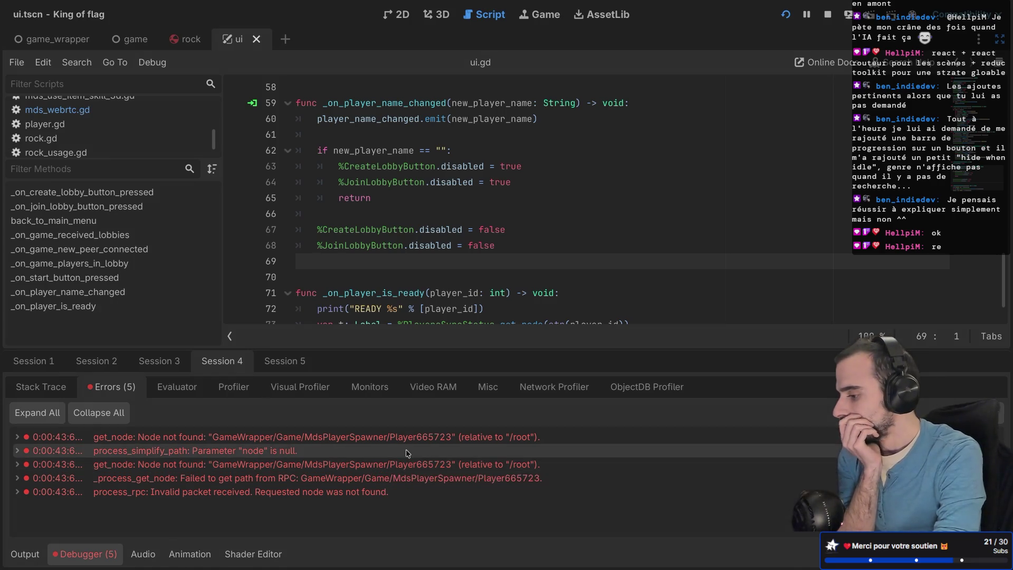
mouse_move(420, 443)
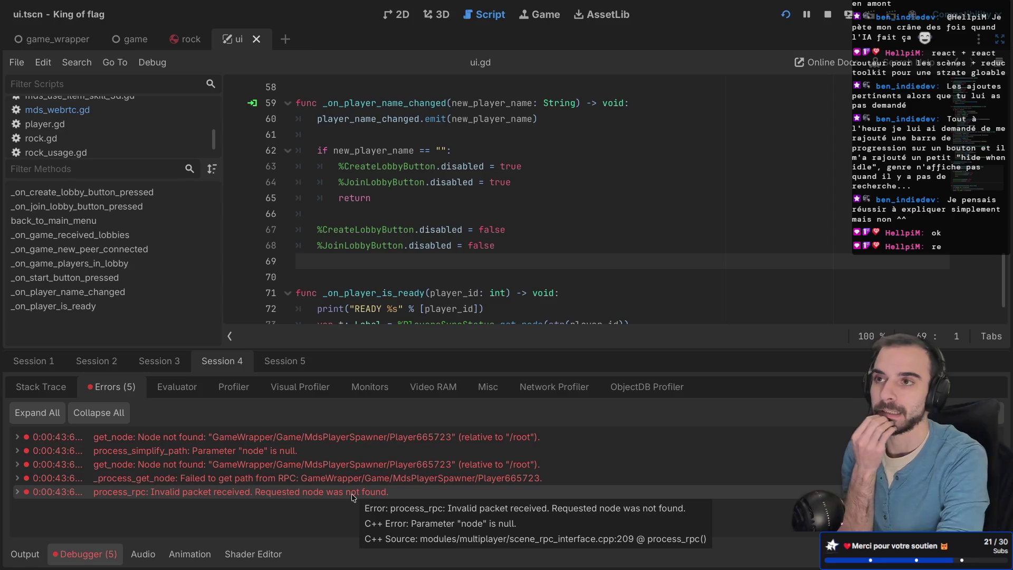
key("super+Tab")
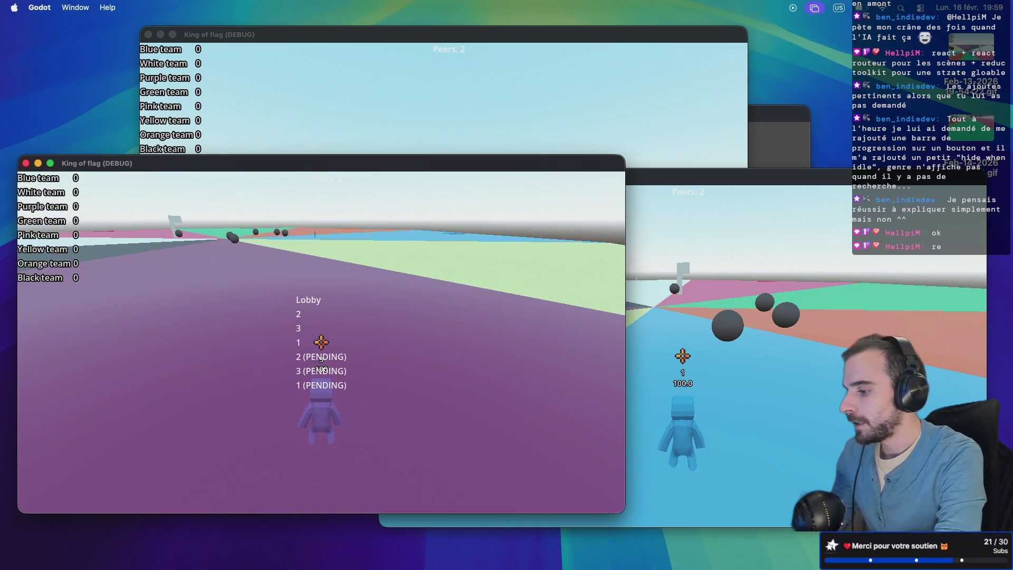
- Switch between the game windows and the Godot editor to check the debugger errors
key("ctrl+Right")
key("ctrl+Left")
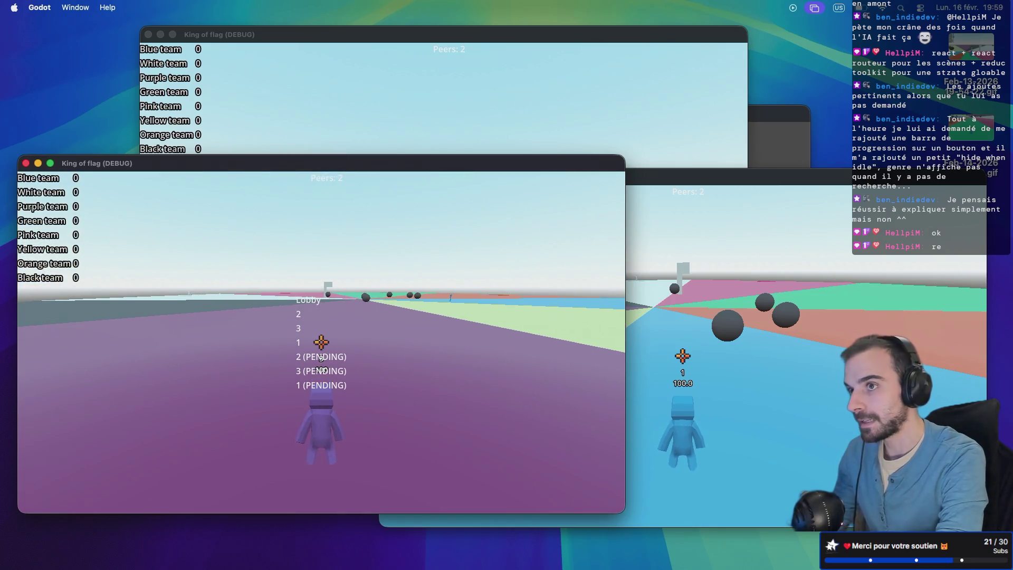
key("super+Tab")
key("super+Tab")
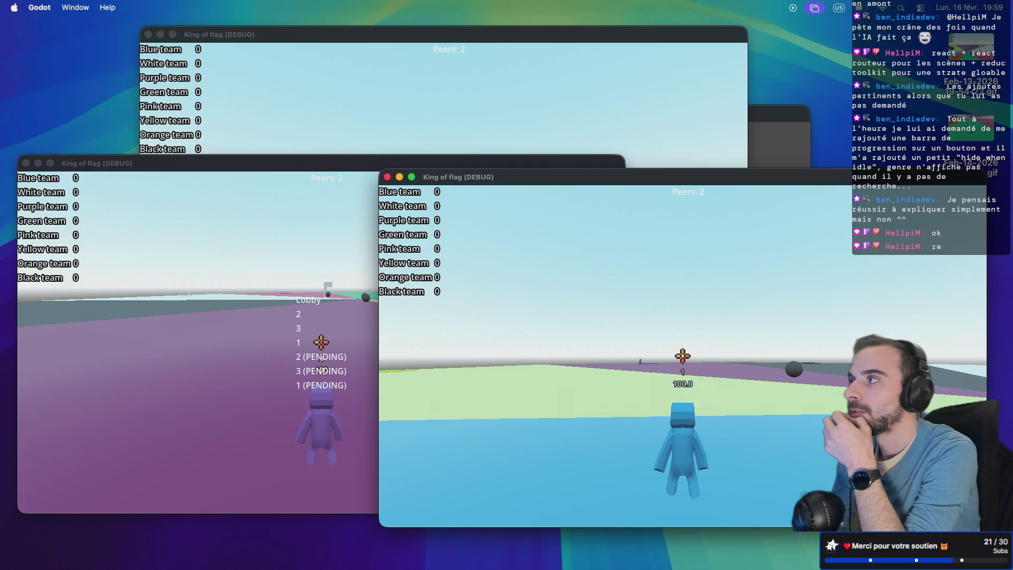
key("super+Tab")
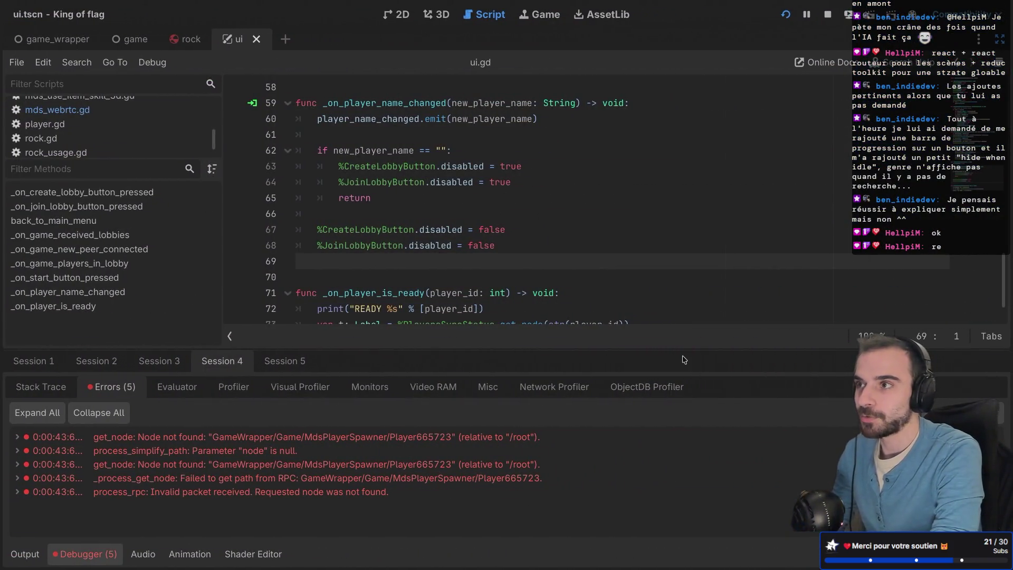
mouse_move(374, 464)
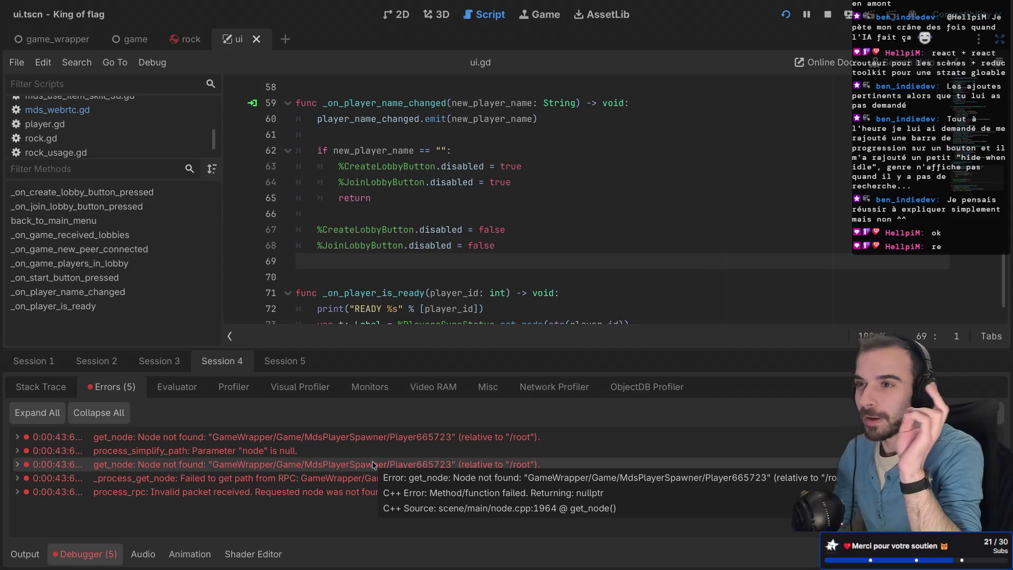
key("super+Tab")
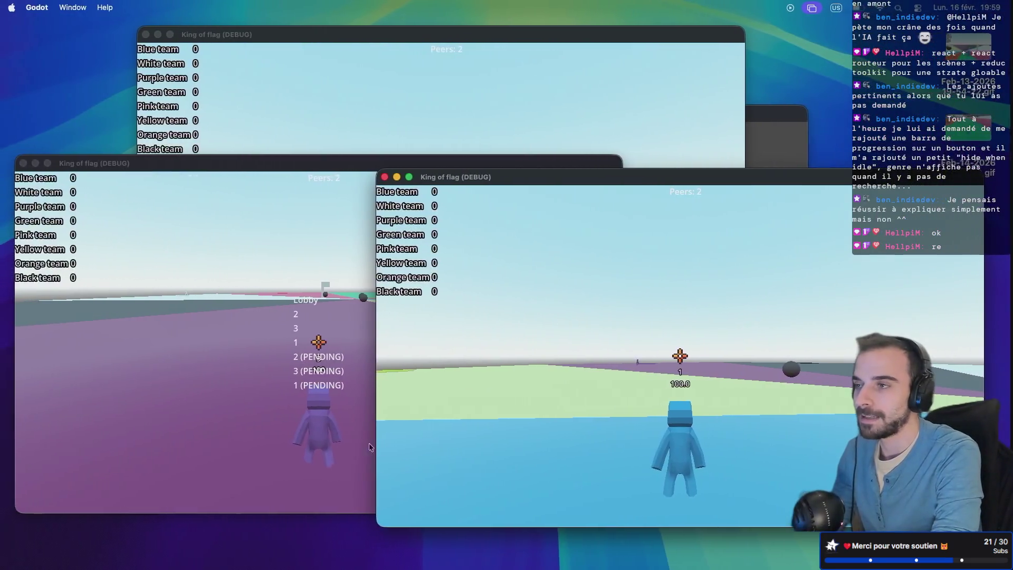
- Run the blue character across the arena toward the purple player
left_click(380, 449)
key("w")
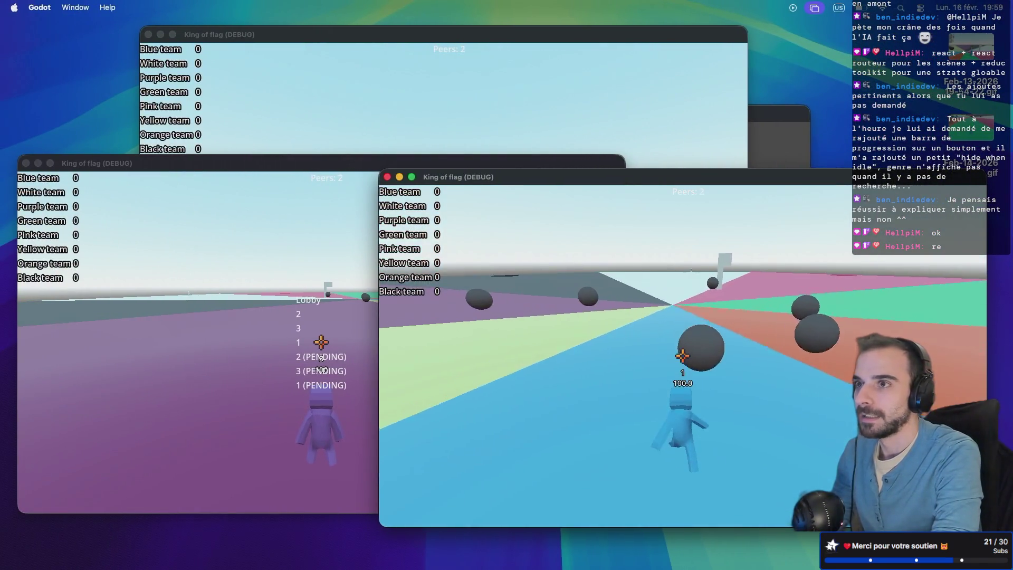
key("w")
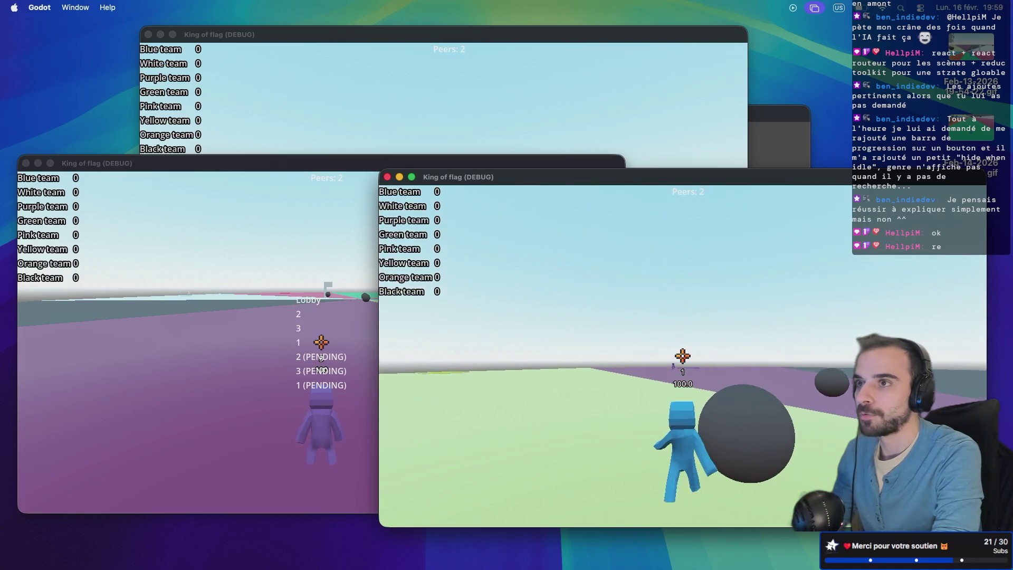
key("w")
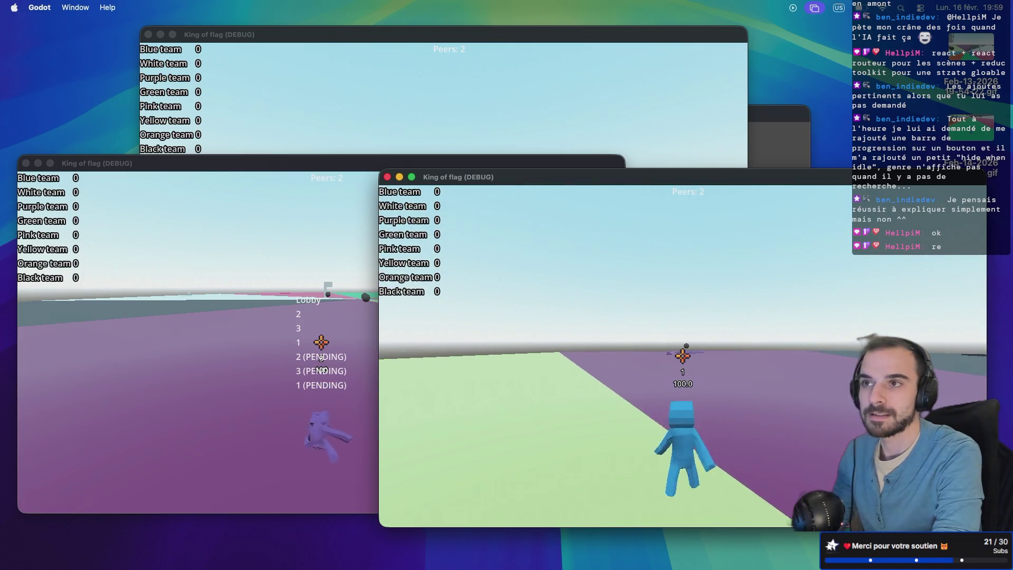
key("w")
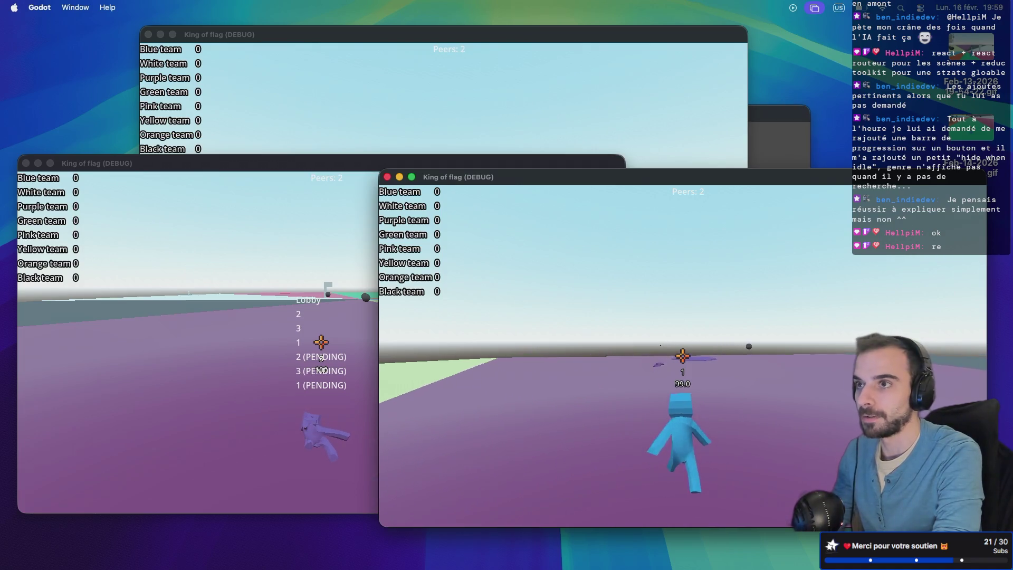
key("w")
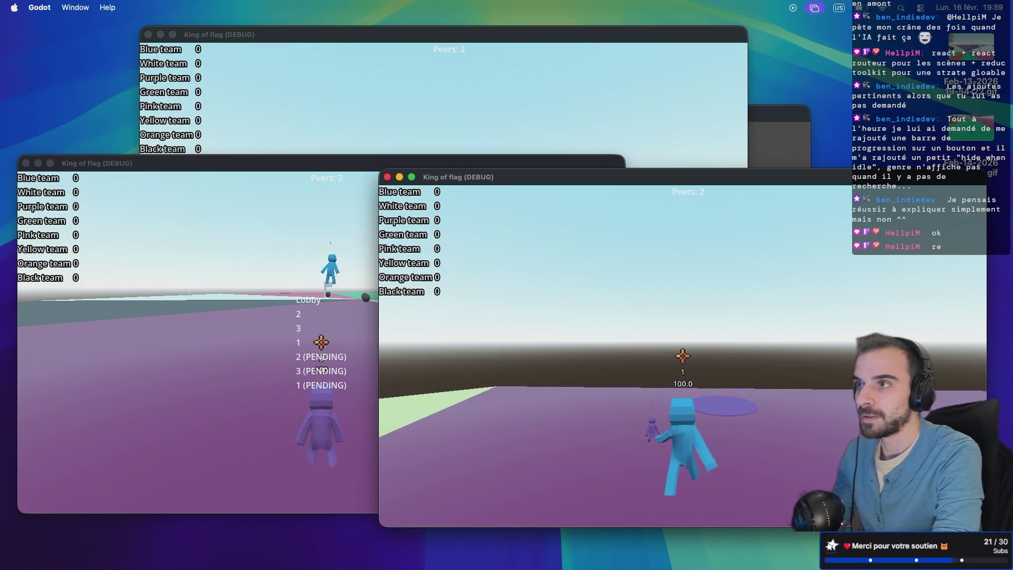
- Walk the white character forward past the sphere toward the arena
key("super+Tab")
key("super+Tab")
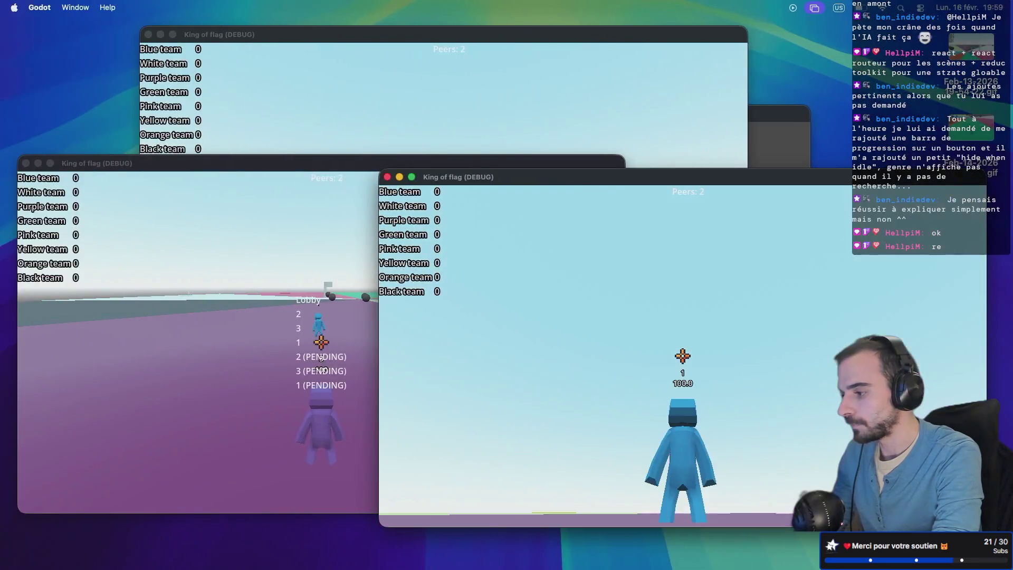
key("super+Tab")
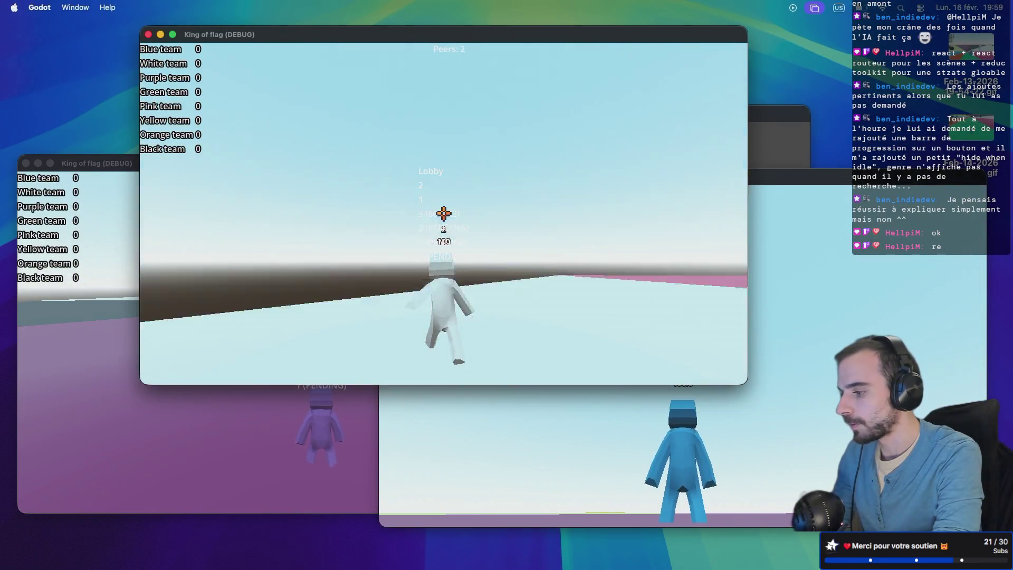
key("w")
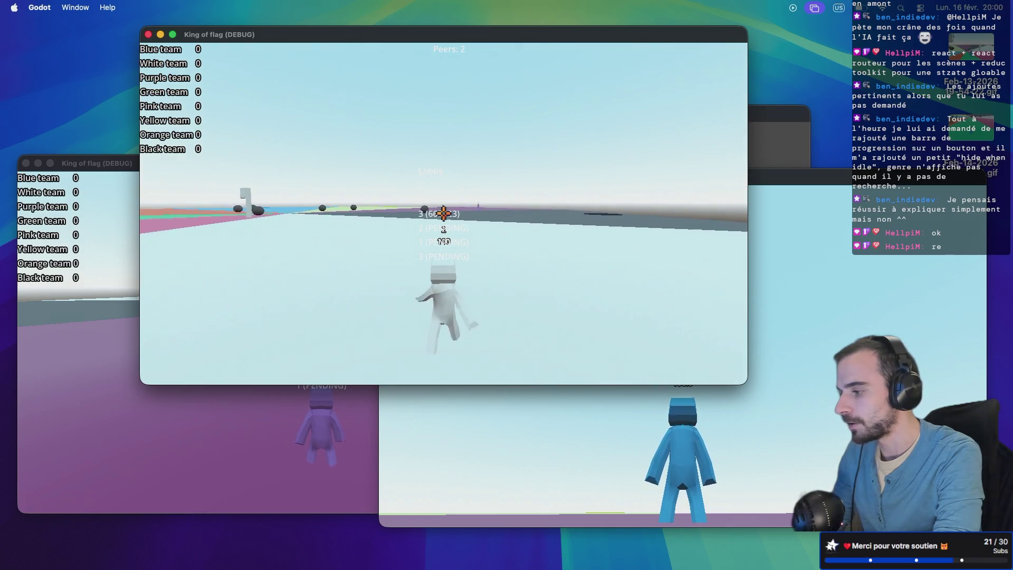
key("w")
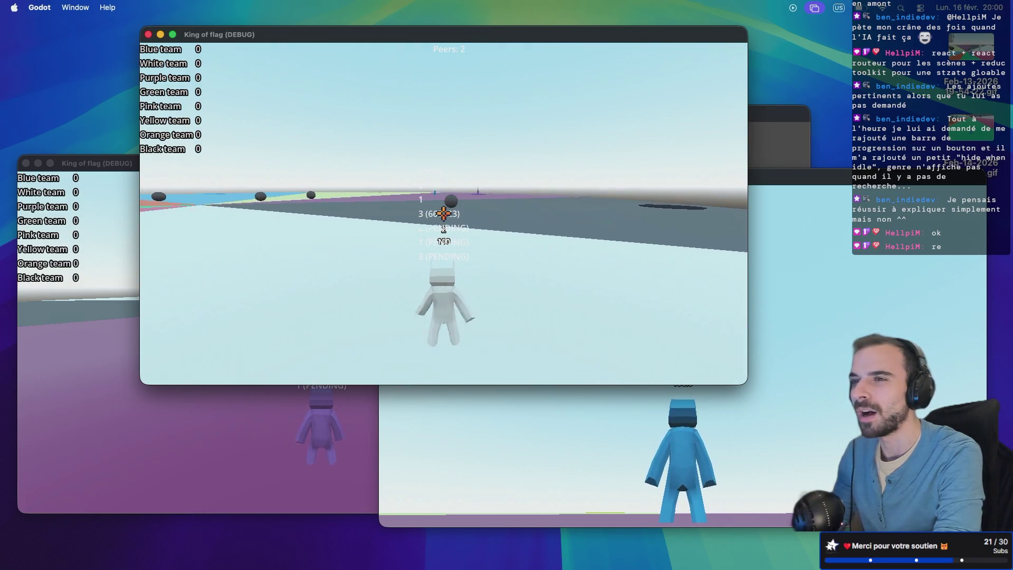
key("w")
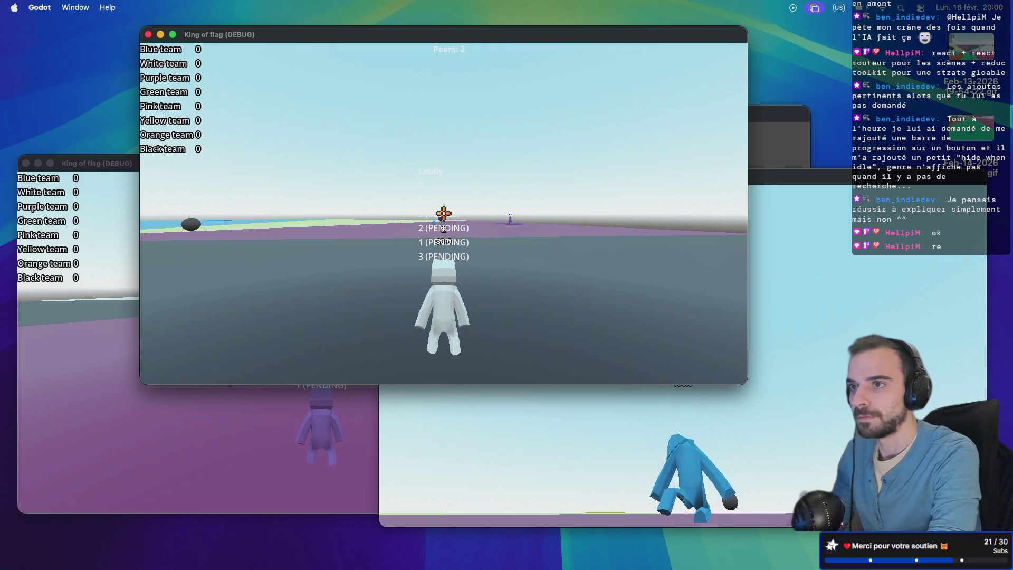
key("ctrl+Left")
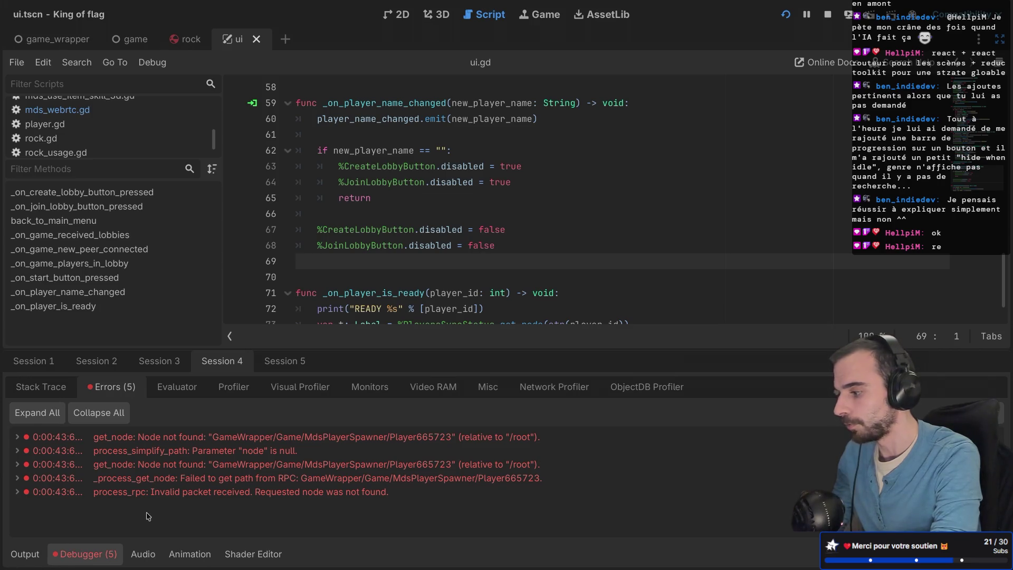
- Collapse the debugger, restore the docks, and fold the Layout, Lobbies and MainMenu nodes
left_click(97, 553)
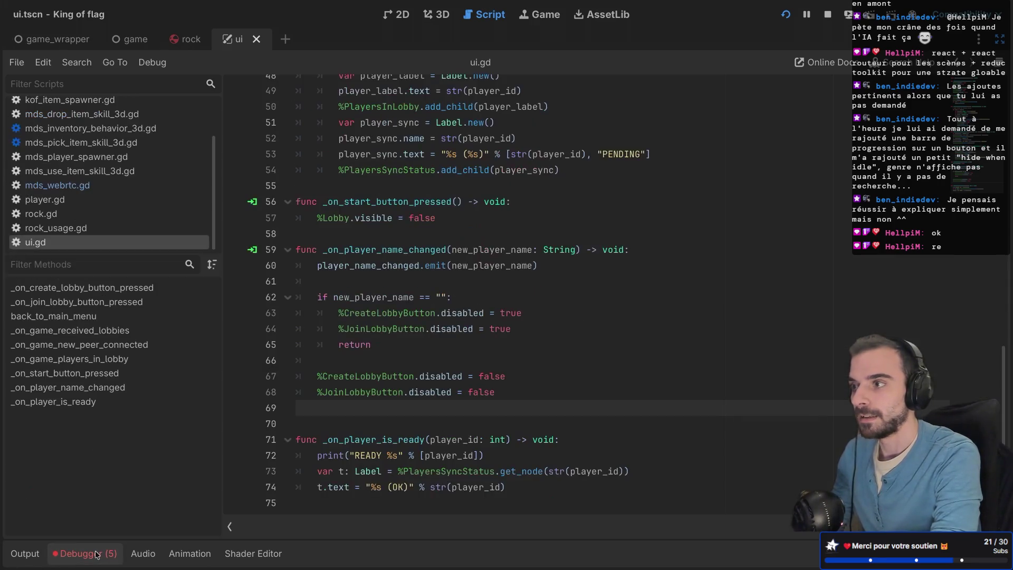
key("ctrl+shift+F11")
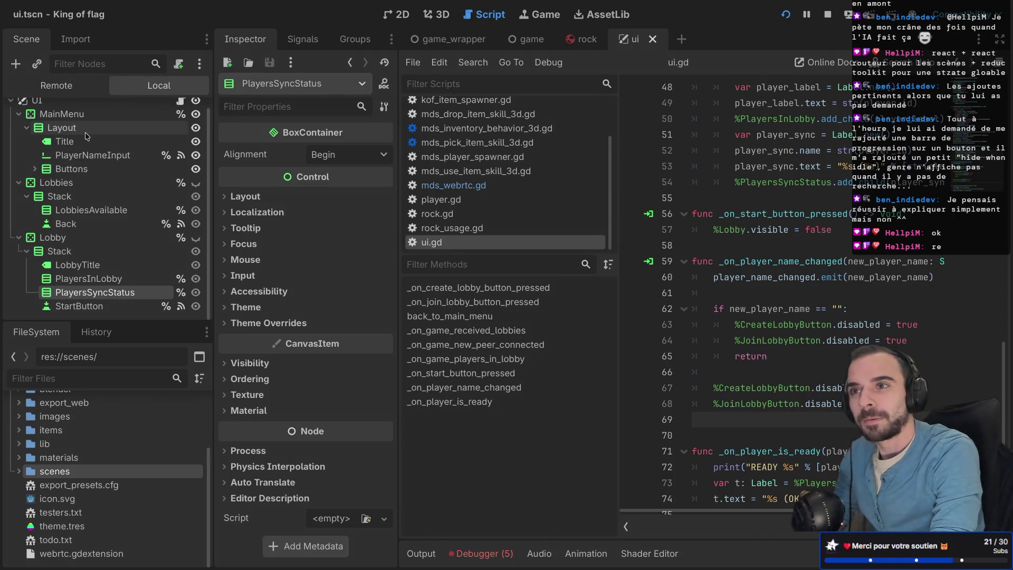
scroll(141, 236, "up", 1)
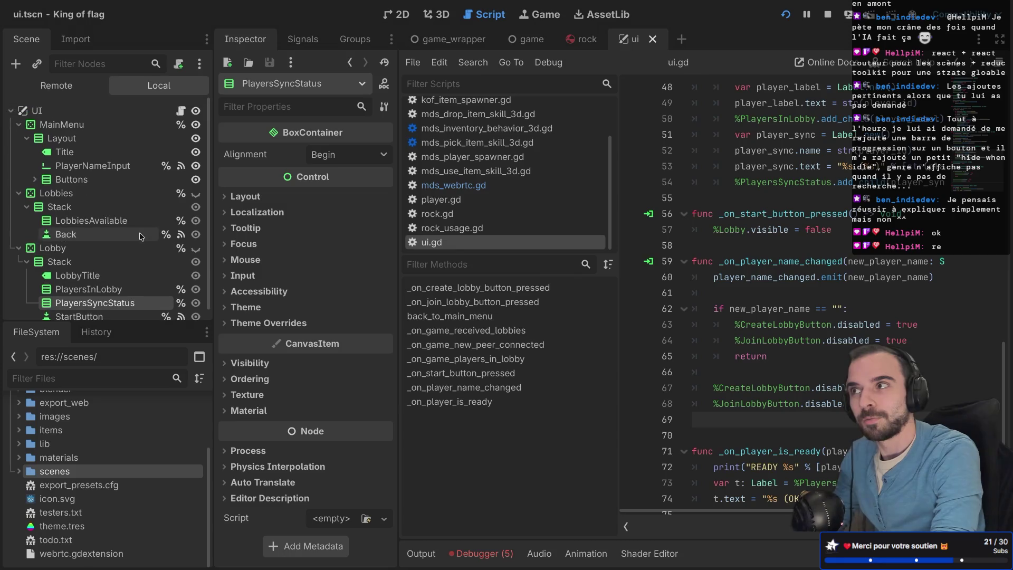
left_click(27, 138)
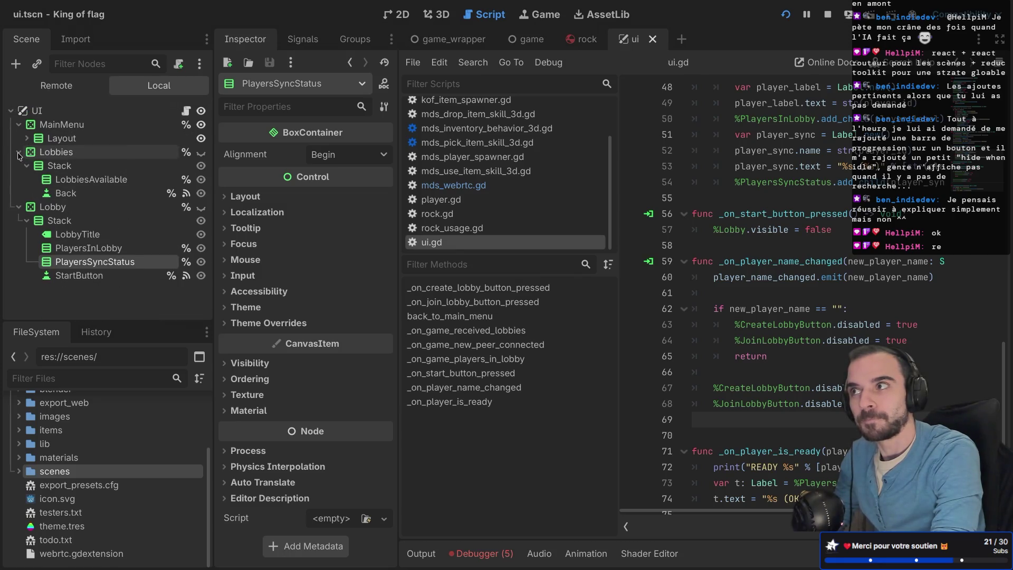
left_click(19, 152)
left_click(18, 125)
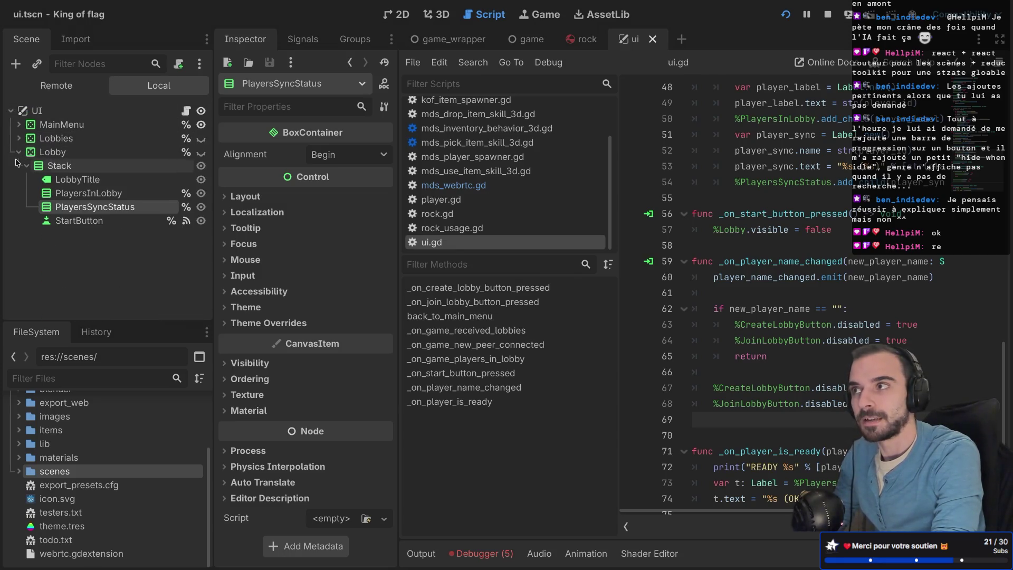
left_click(18, 152)
- Check the rock and UI scenes, then open the Game scene
left_click(587, 40)
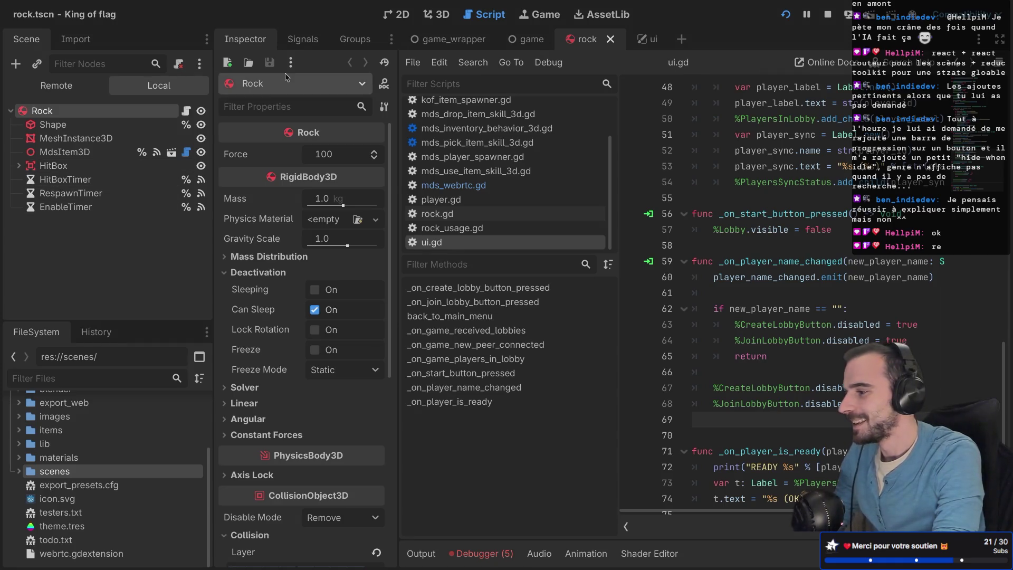
left_click(637, 39)
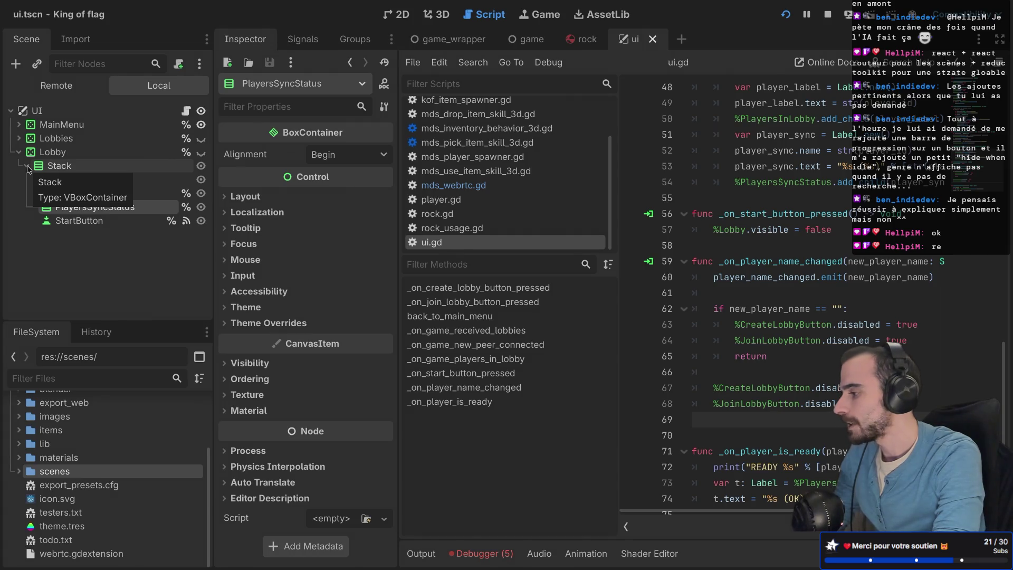
left_click(528, 47)
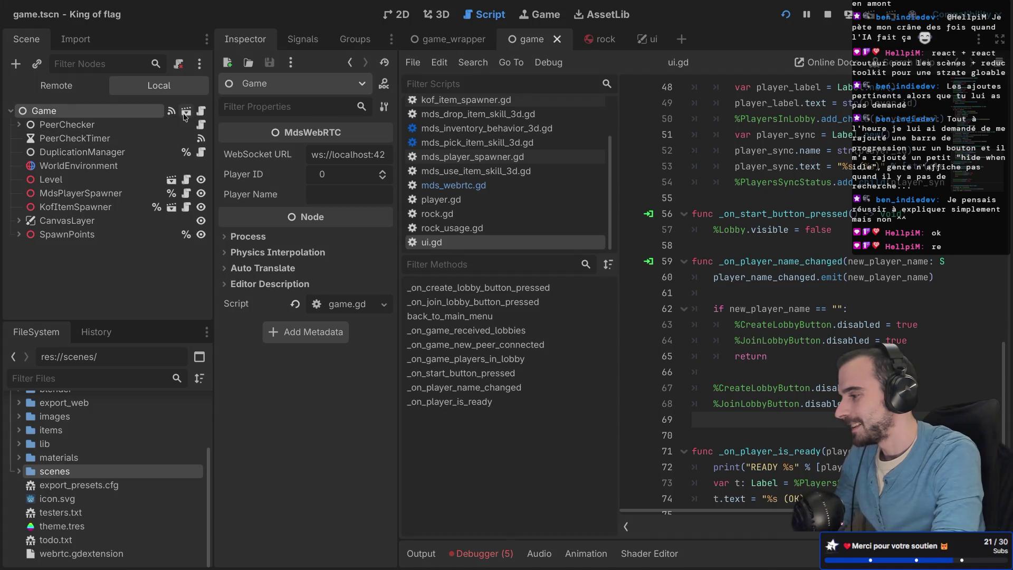
- Review the MdsWebRTC scene's signals in the Node dock, then close that scene
left_click(186, 112)
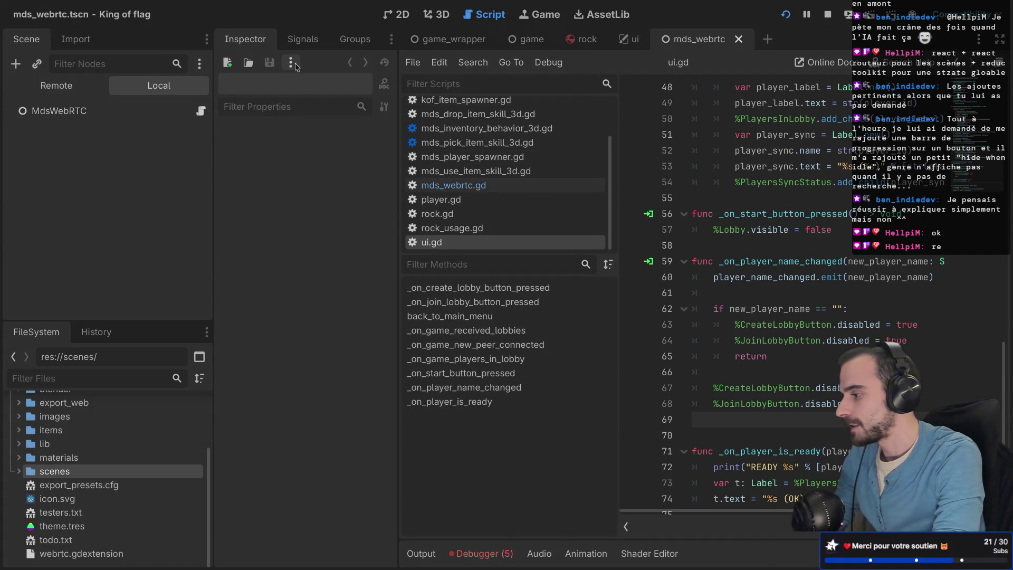
left_click(302, 39)
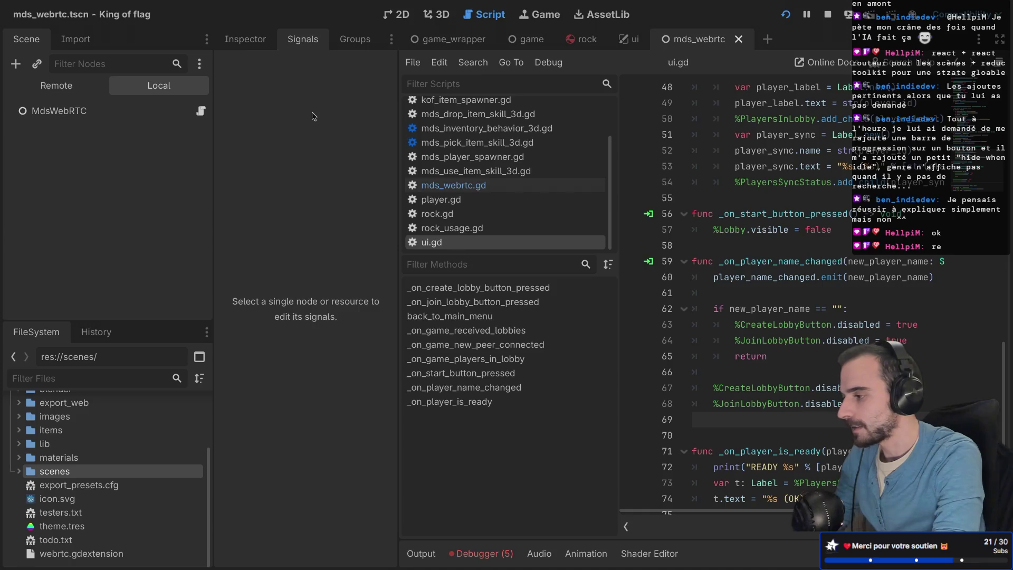
left_click(738, 39)
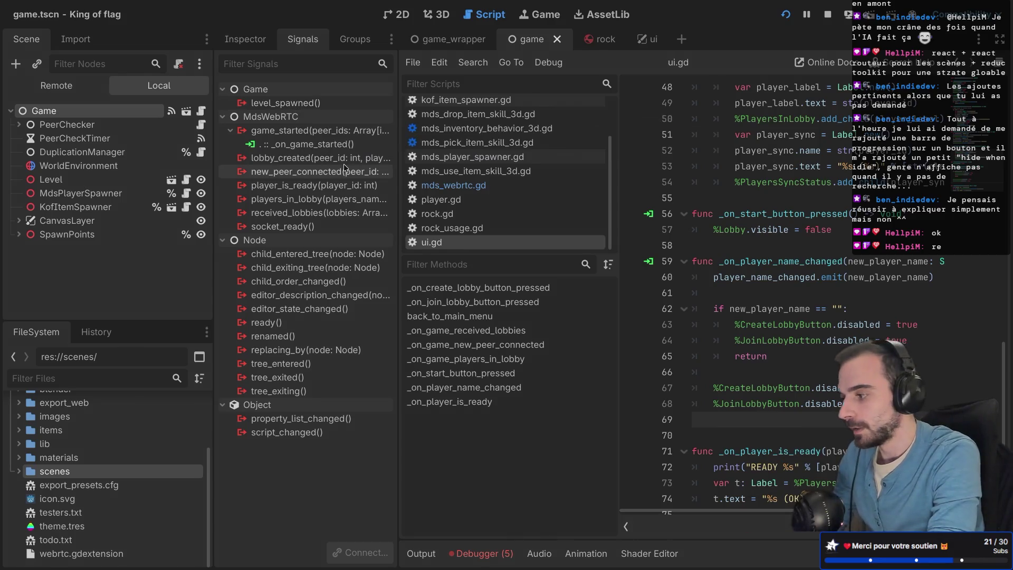
- Select the Game node's game_started and level_spawned signals, then show the script full-width
left_click(277, 132)
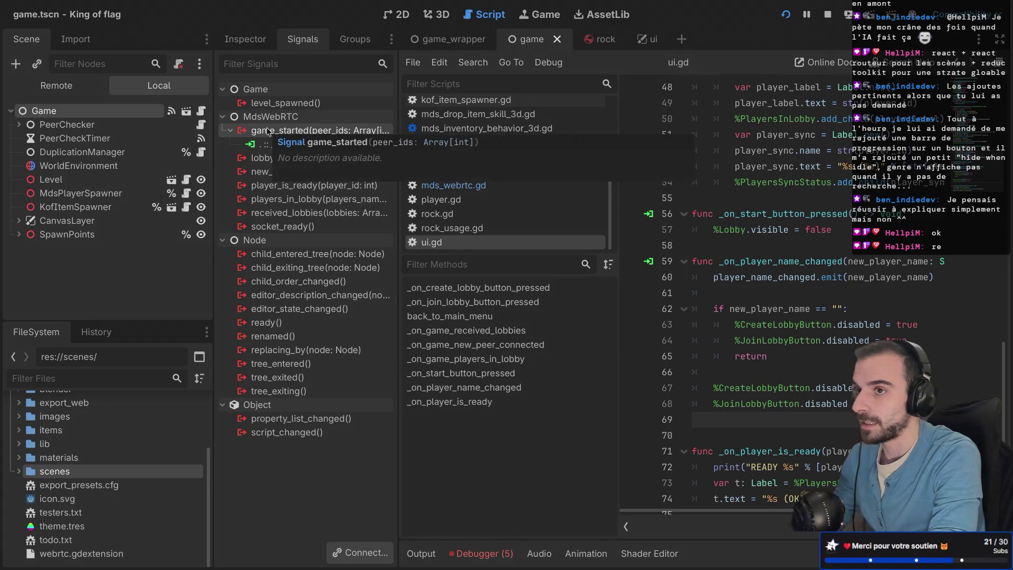
left_click(306, 102)
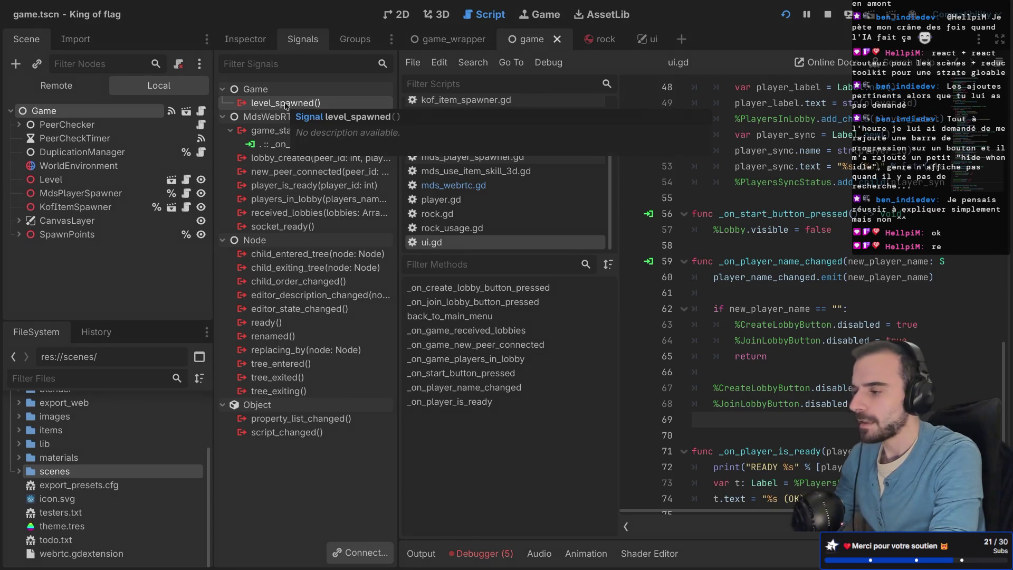
key("ctrl+shift+F11")
scroll(406, 151, "up", 15)
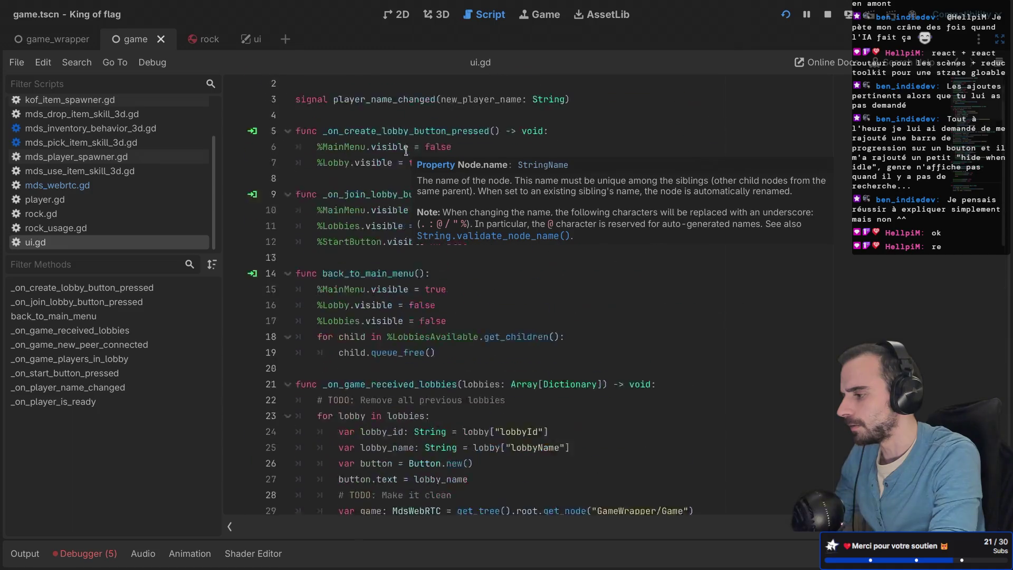
- Open game.gd at the end of the rock-spawning loop
scroll(406, 151, "up", 1)
scroll(114, 137, "up", 3)
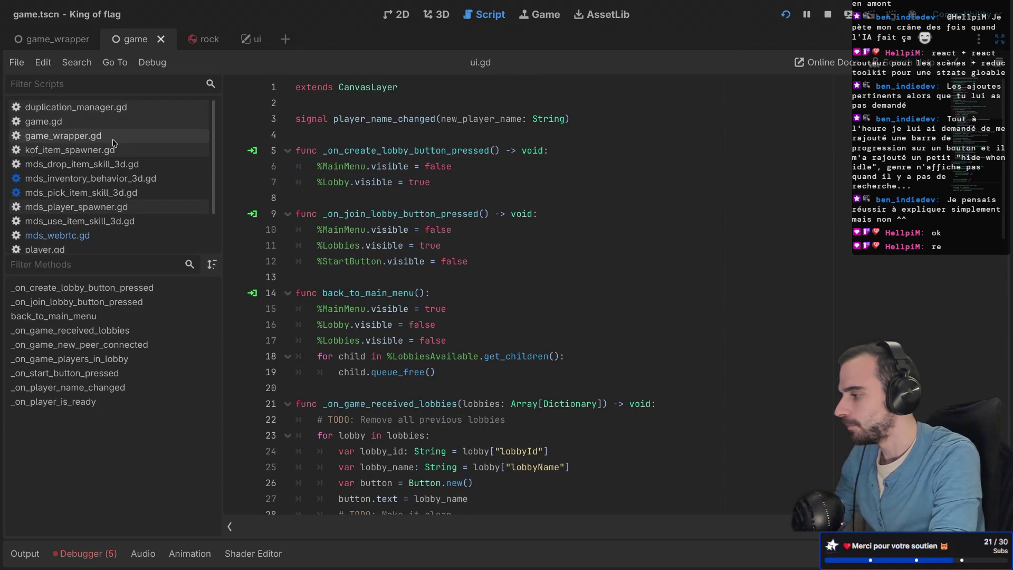
left_click(81, 132)
left_click(66, 123)
scroll(415, 280, "down", 6)
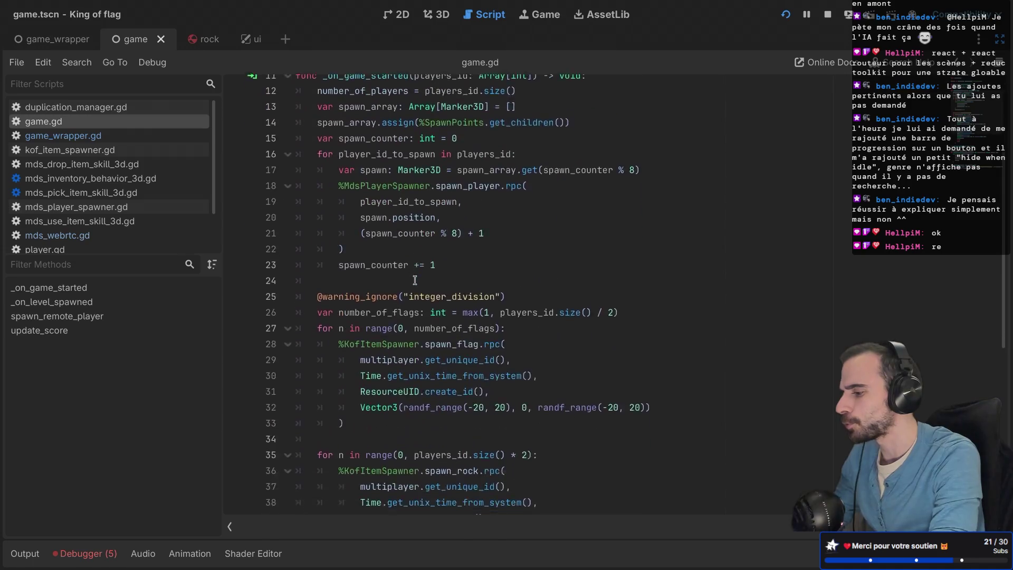
scroll(415, 279, "down", 4)
left_click(370, 336)
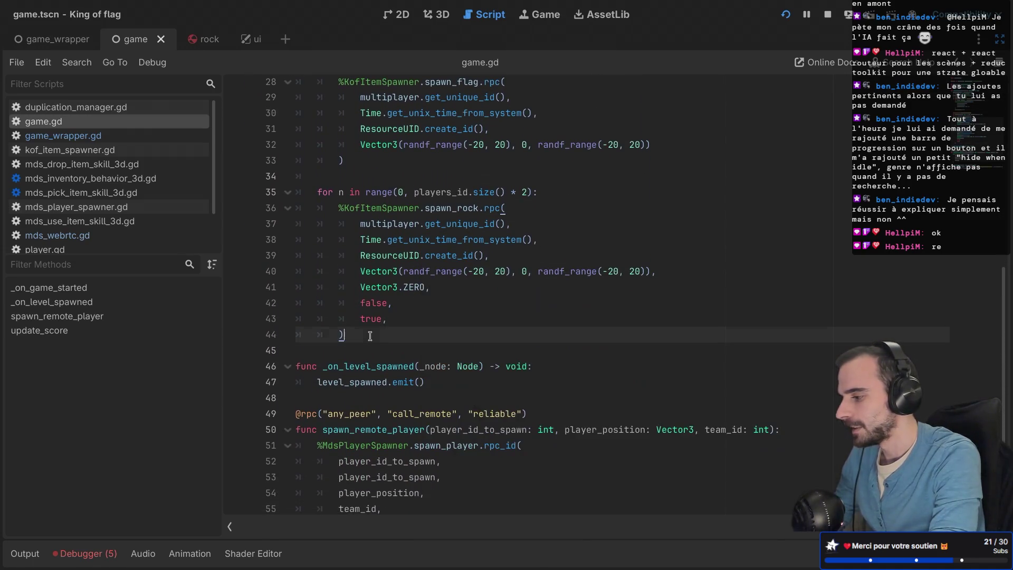
- Add level_spawned.emit() after the rock-spawning loop and save game.gd
key("Return")
key("Return")
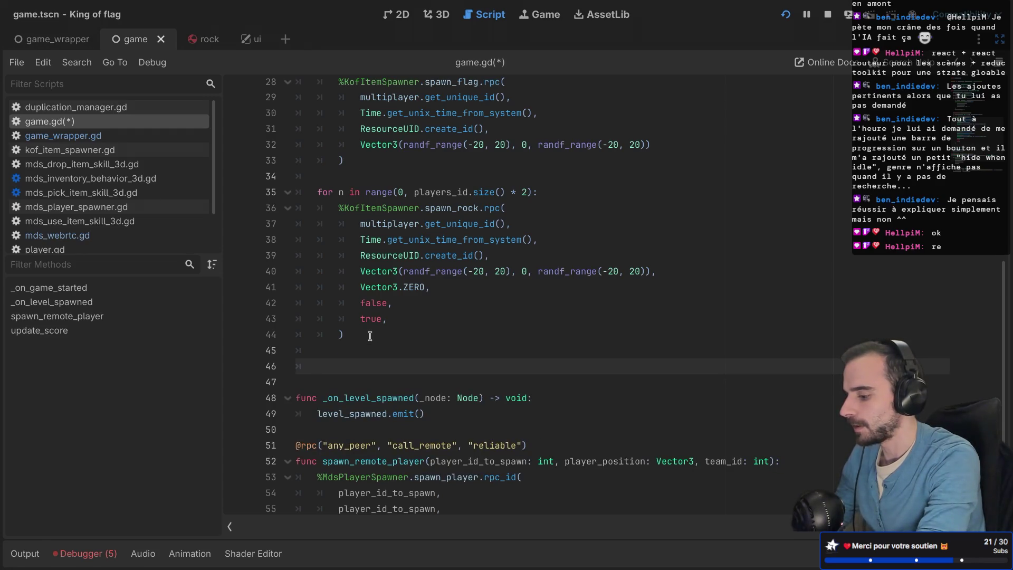
type("le")
key("Return")
type(".m")
key("BackSpace")
type("emi")
key("Return")
key("ctrl+s")
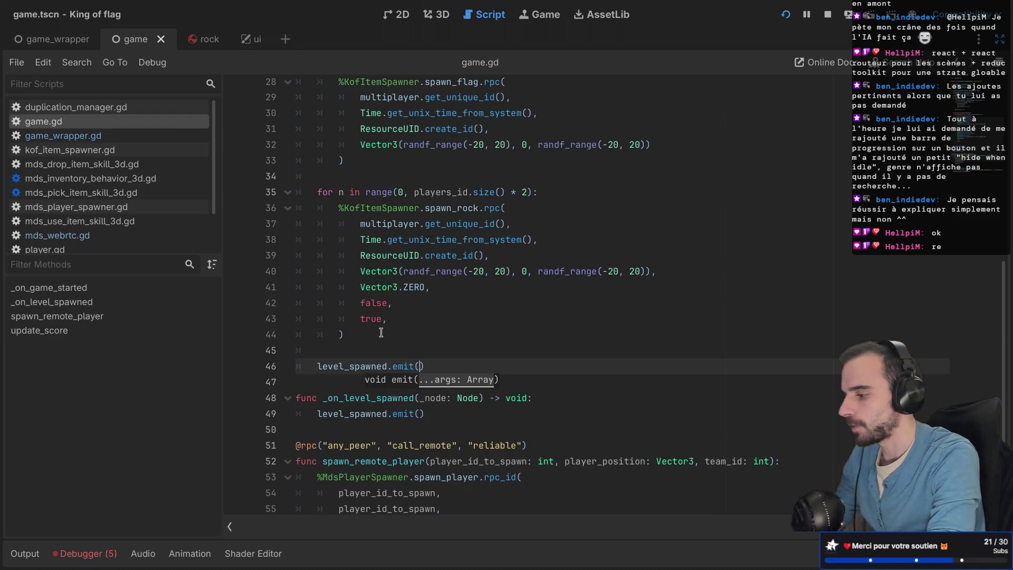
- Jump to the level_spawned declaration, close game.gd, and restore the editor docks
left_click(353, 367, "ctrl")
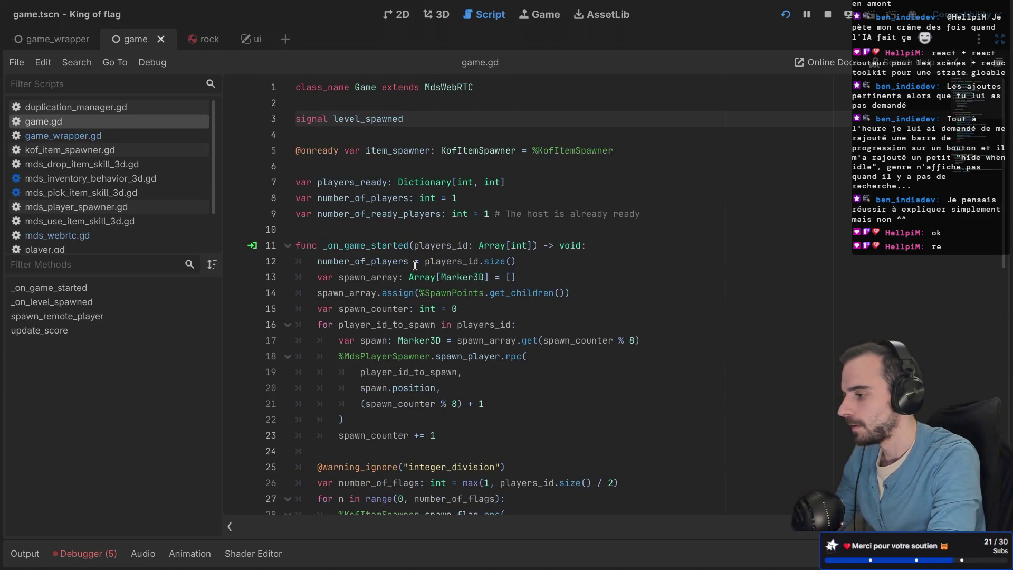
key("ctrl+w")
key("ctrl+shift+F11")
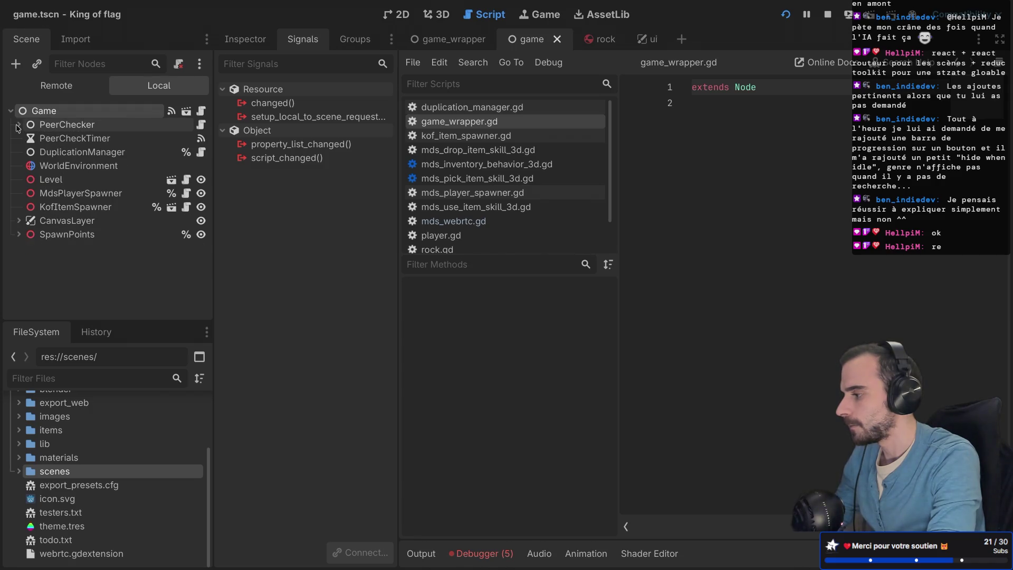
- In game_wrapper, trace Game's level_spawned connection to _on_start_button_pressed in ui.gd
left_click(449, 39)
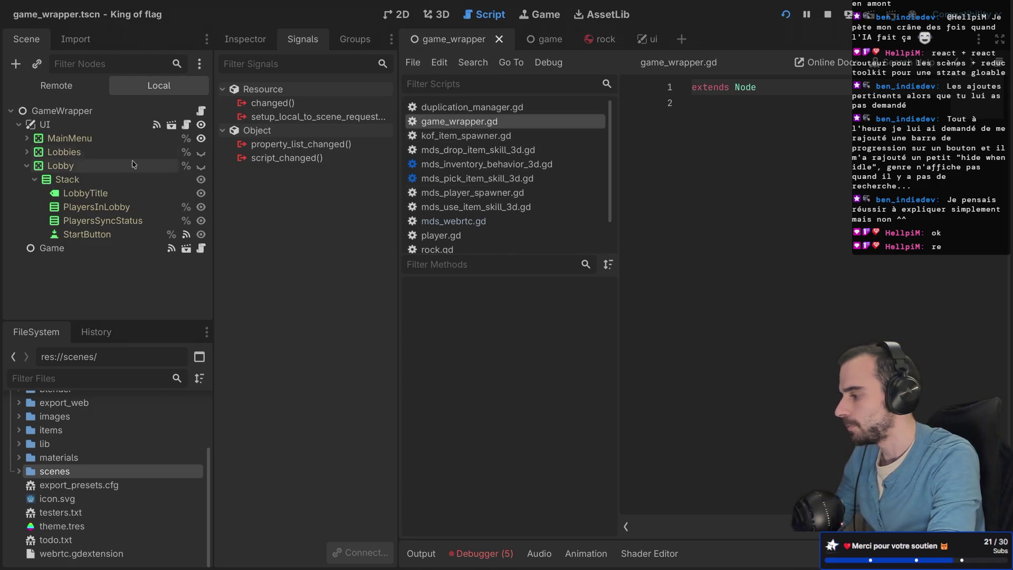
left_click(53, 248)
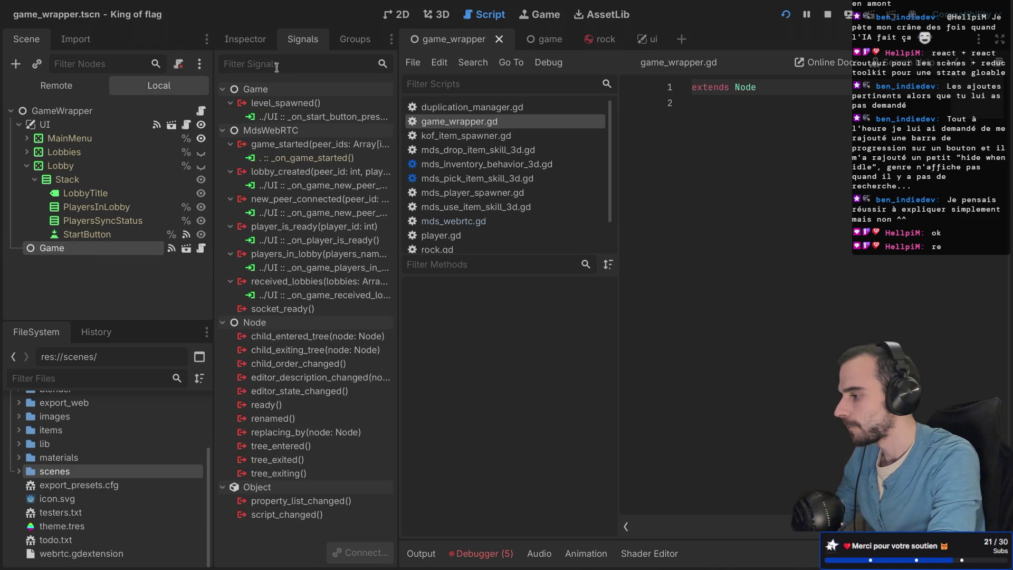
left_click(305, 119)
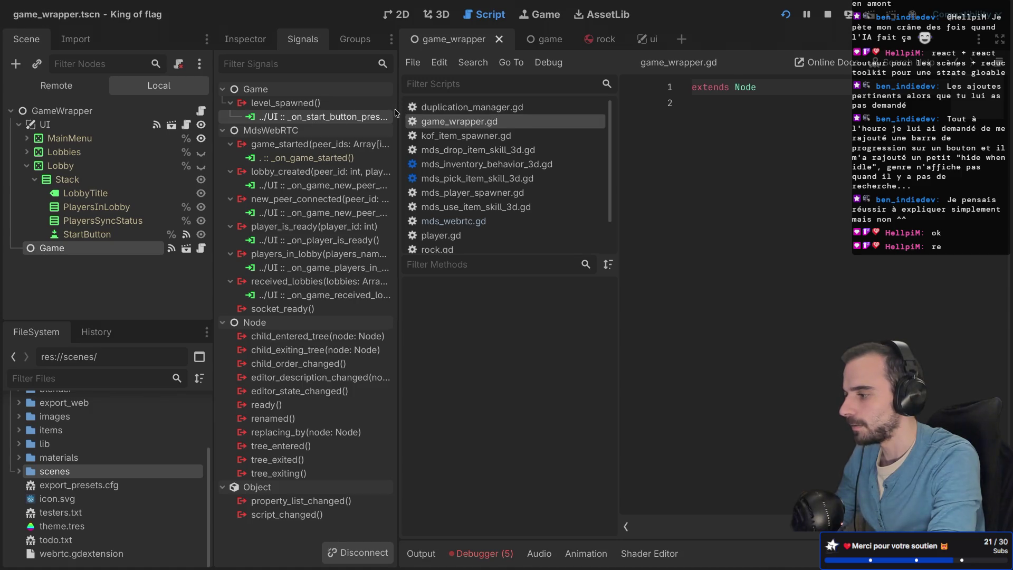
mouse_move(397, 108)
left_mouse_down()
mouse_move(487, 108)
mouse_move(454, 108)
left_mouse_up()
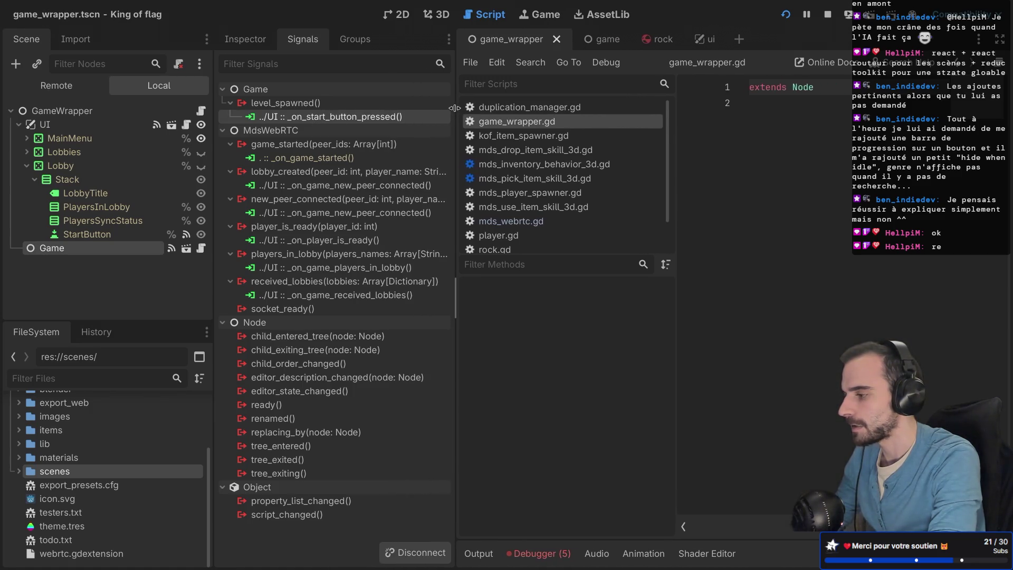
double_click(354, 118)
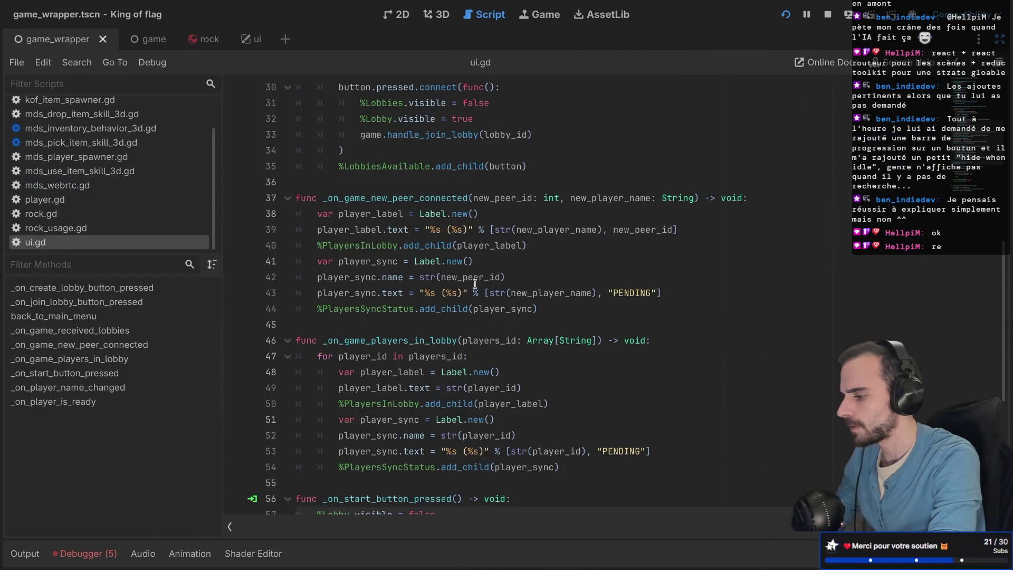
- Select the %Lobby.visible = false line in _on_start_button_pressed
left_click_drag(317, 313, 445, 313)
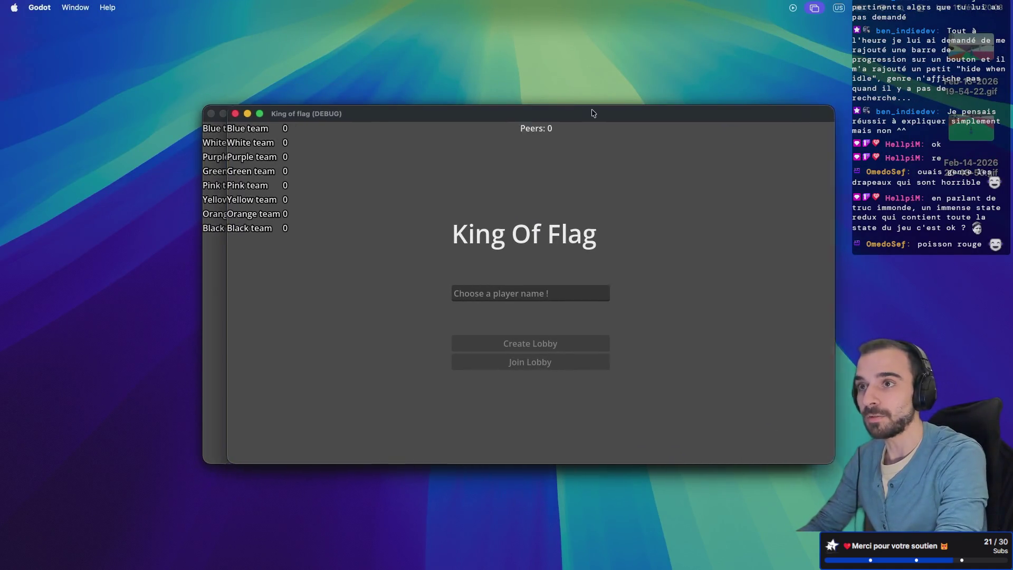
- Launch two more King of Flag game instances and move the front window aside
left_click(653, 172)
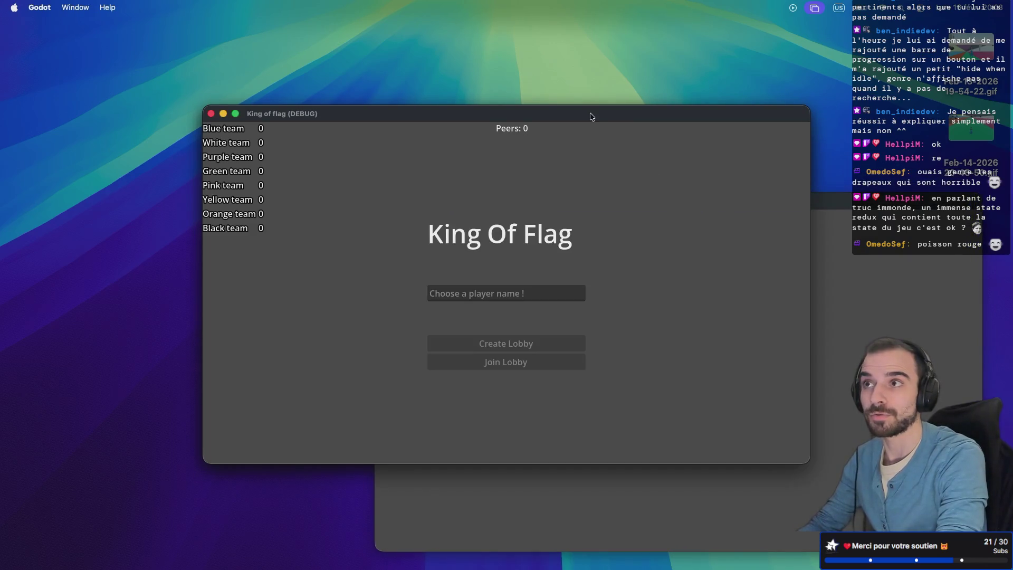
left_click(314, 174)
left_click_drag(372, 116, 220, 106)
- In the back game window, enter player name 1 and create a new lobby
left_click(648, 520)
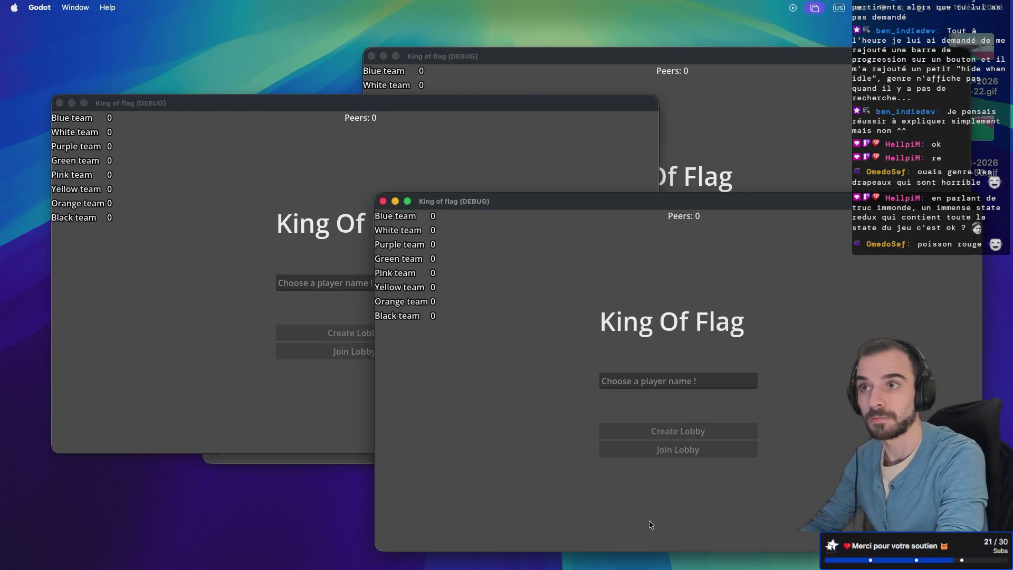
left_click(682, 378)
type("1")
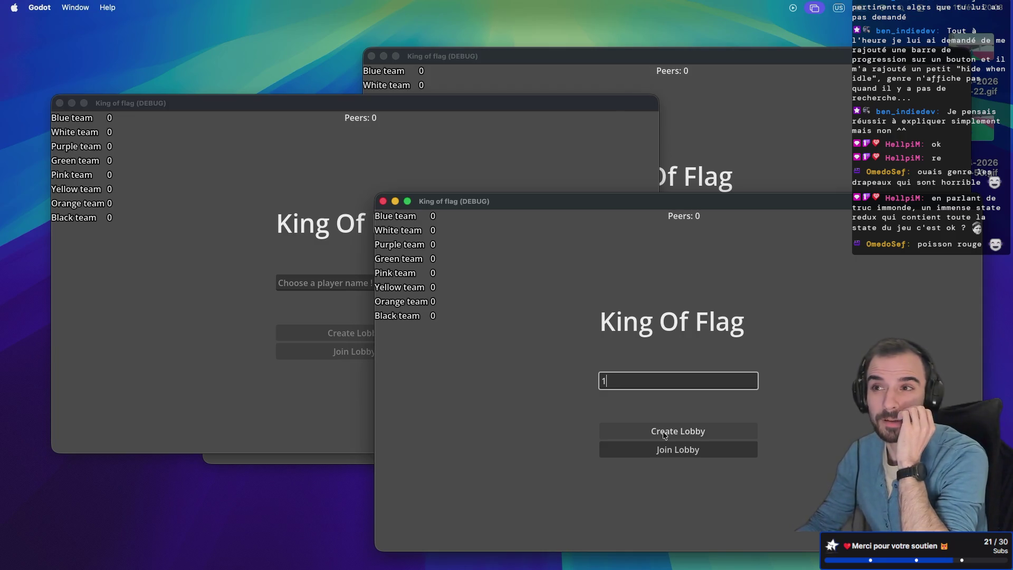
left_click(664, 432)
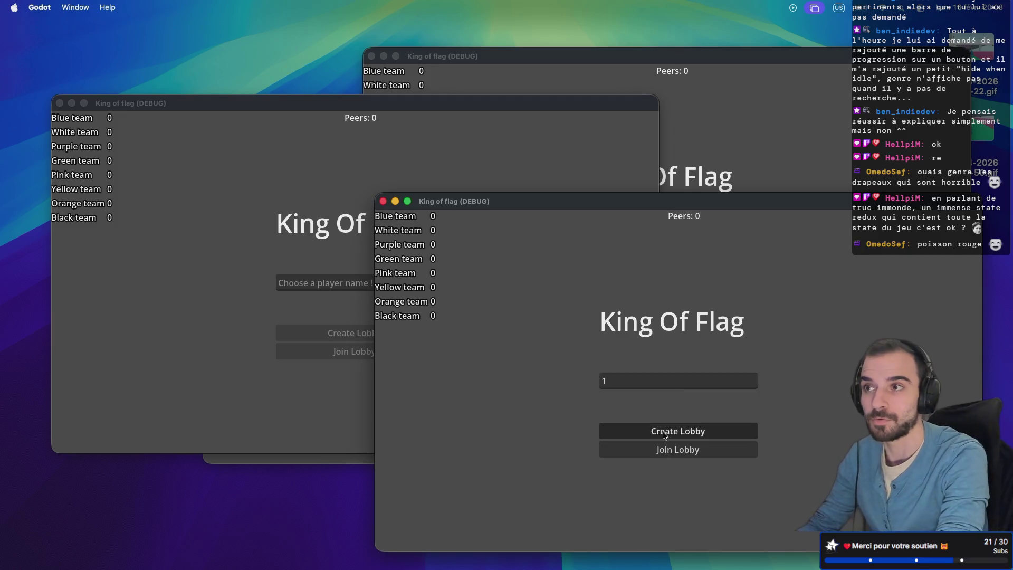
- Join lobby 1 from a second window, confirming the host lists players 1 and 2 as OK
left_click(758, 144)
left_click(614, 233)
left_click(627, 298)
left_click(672, 441)
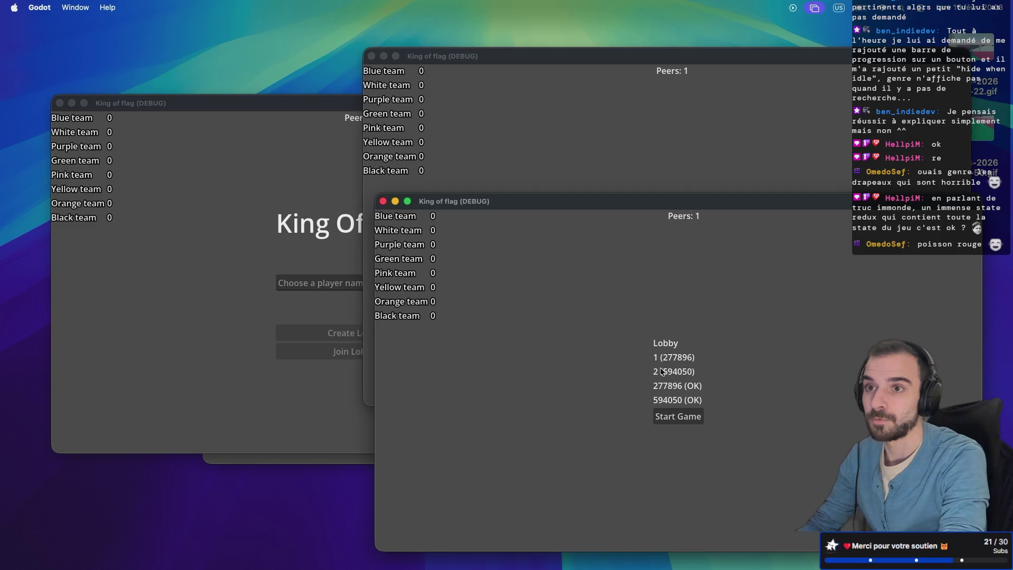
left_click(242, 215)
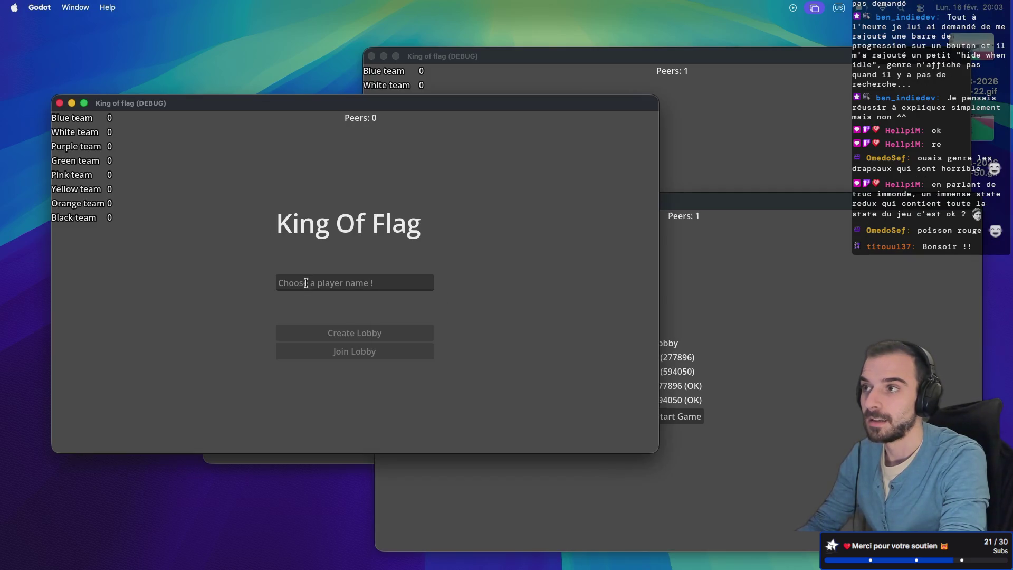
- Name the third player 3, join the lobby, and confirm all three players show OK
left_click(306, 283)
type("2")
key("BackSpace")
type("3")
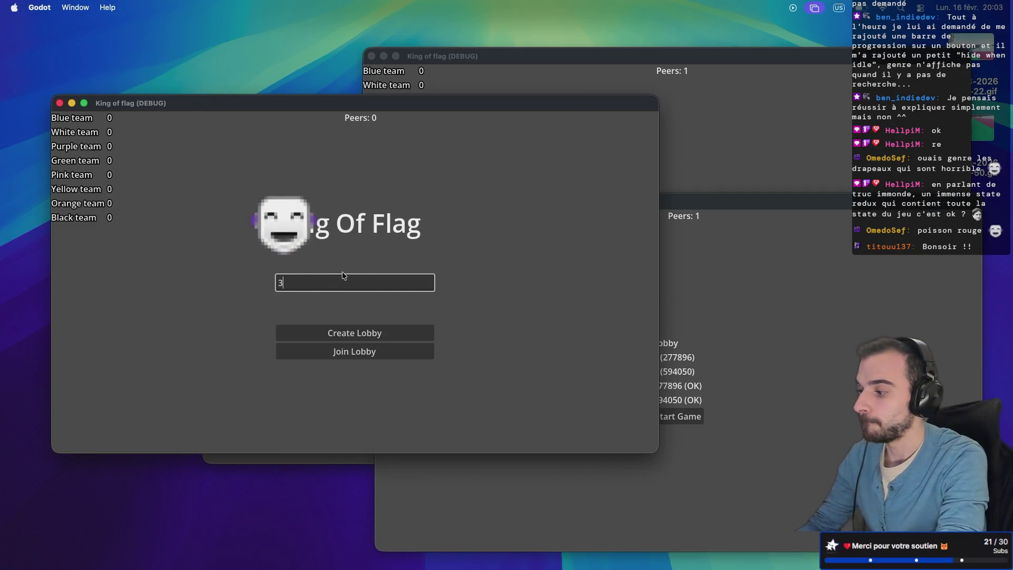
left_click(702, 161)
left_click(260, 207)
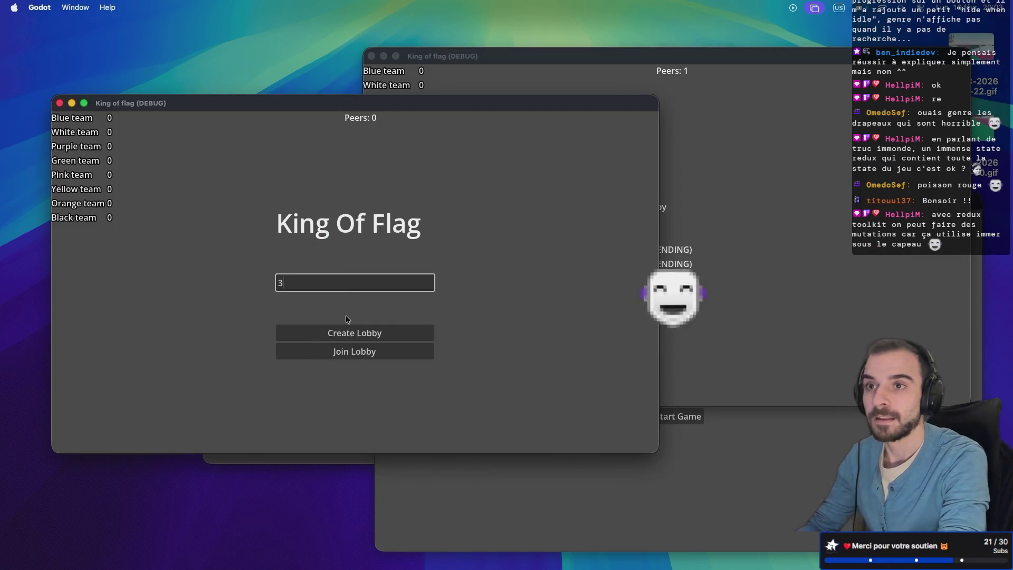
left_click(379, 352)
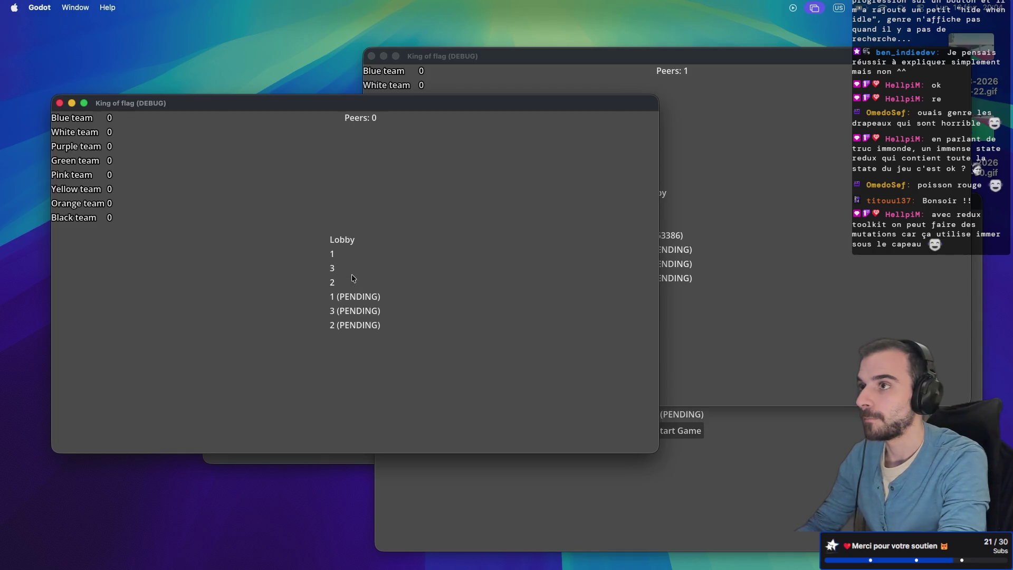
left_click(713, 351)
left_click(684, 473)
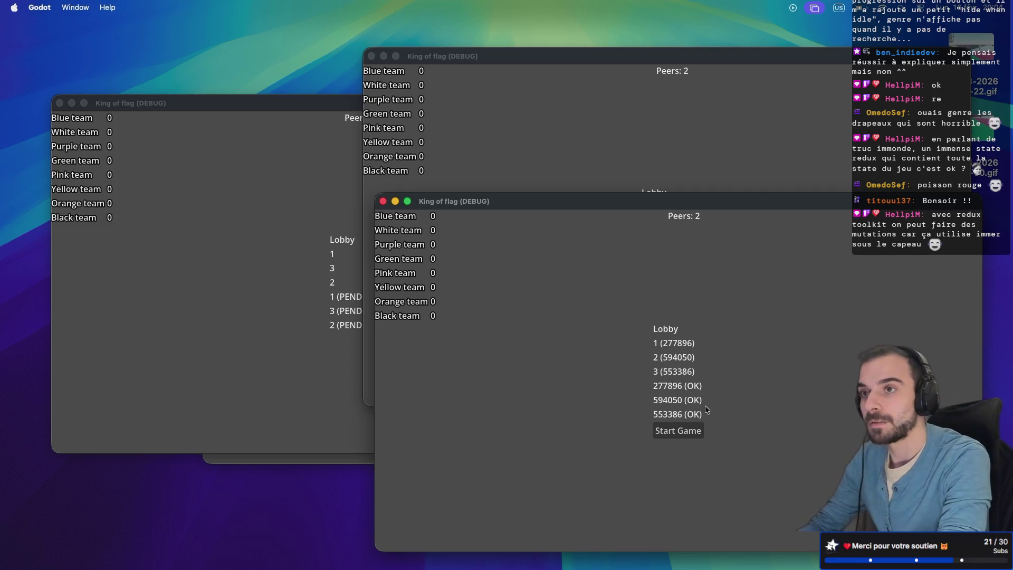
- Stop the running game instances and move over to the King of Flag browser tab
key("super+b")
key("ctrl+Right")
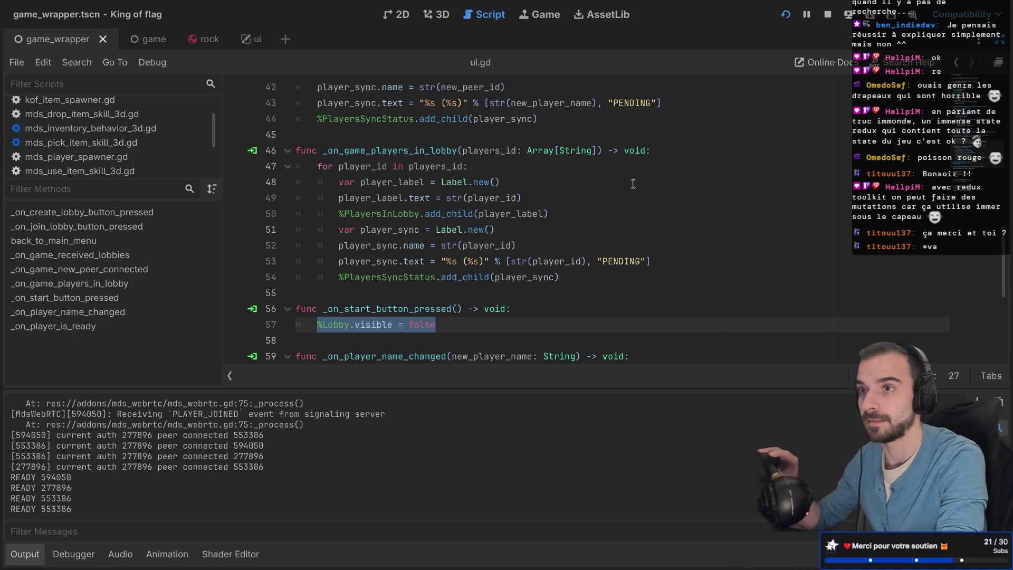
key("ctrl+Right")
key("ctrl+Right")
left_click(133, 38)
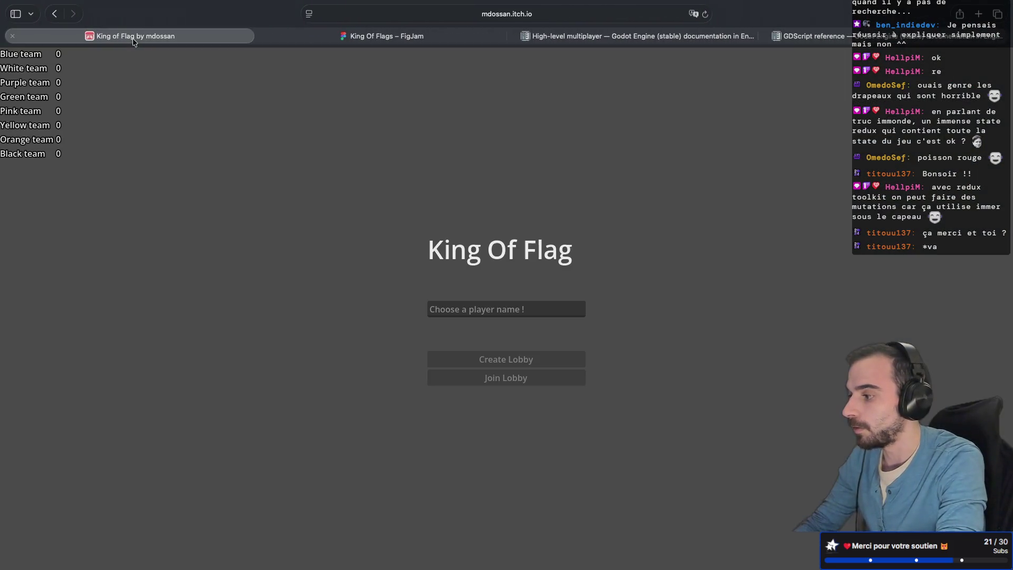
- Return to the itch.io page and open the 'Daily Update - You can Jump !' post's clip
left_click(55, 14)
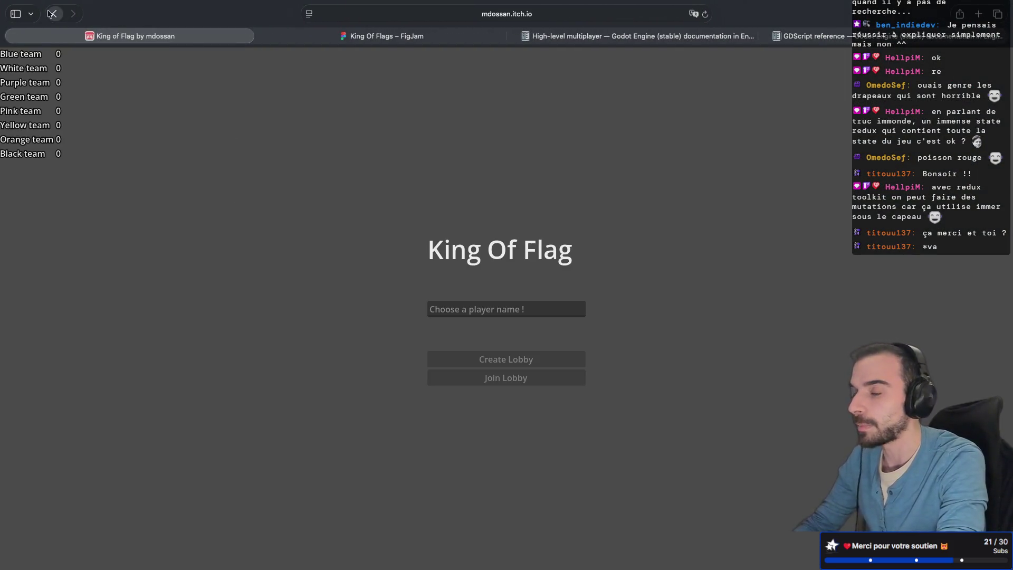
scroll(339, 321, "down", 5)
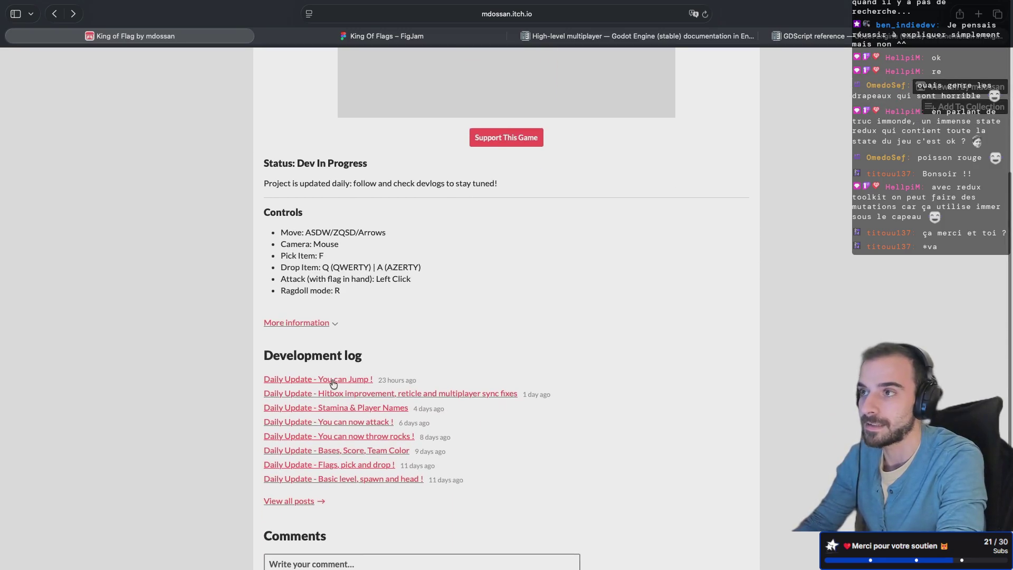
left_click(331, 380)
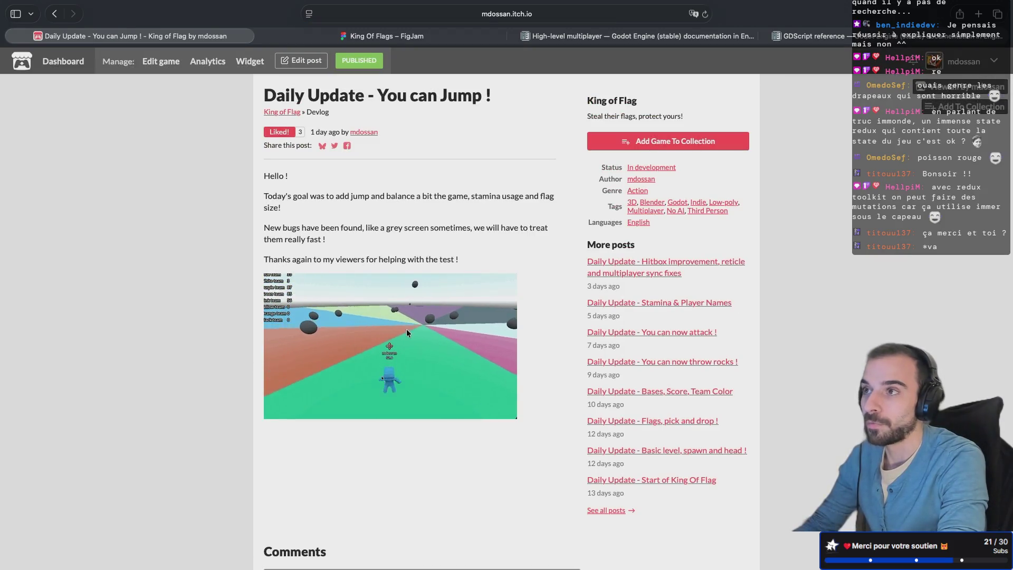
scroll(366, 336, "down", 2)
scroll(366, 337, "up", 5)
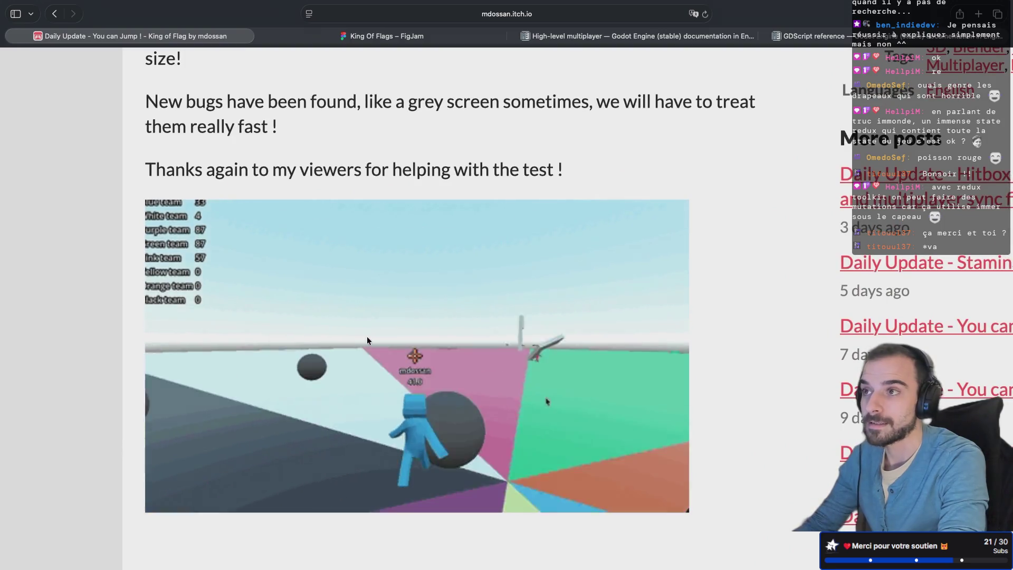
scroll(367, 339, "down", 1)
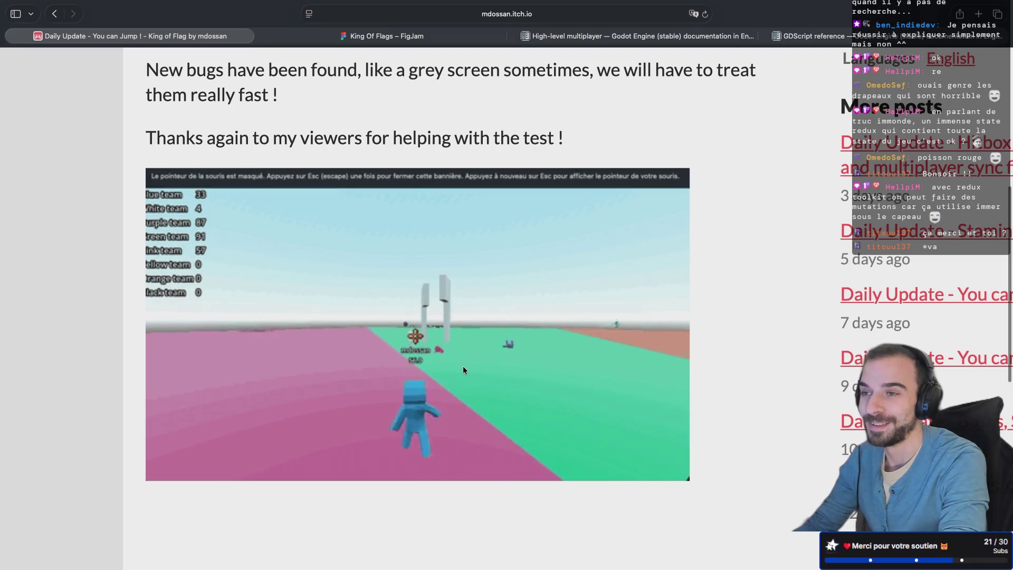
scroll(463, 366, "down", 5)
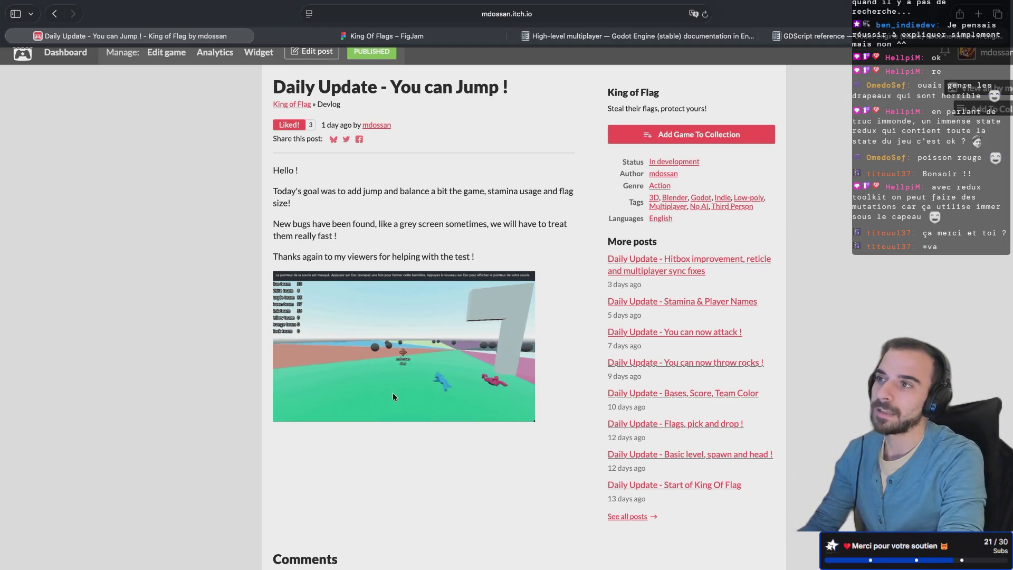
scroll(386, 344, "up", 5)
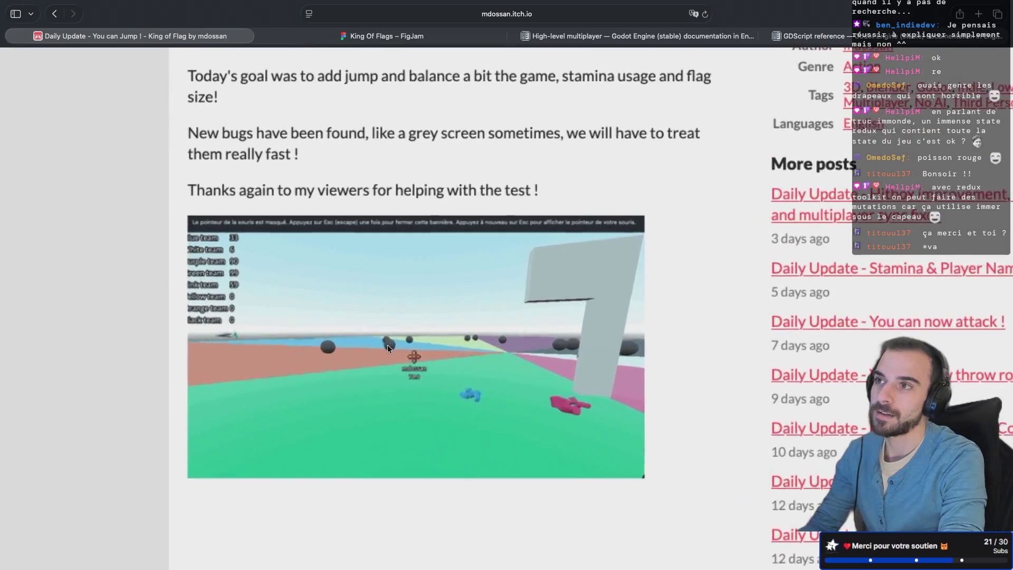
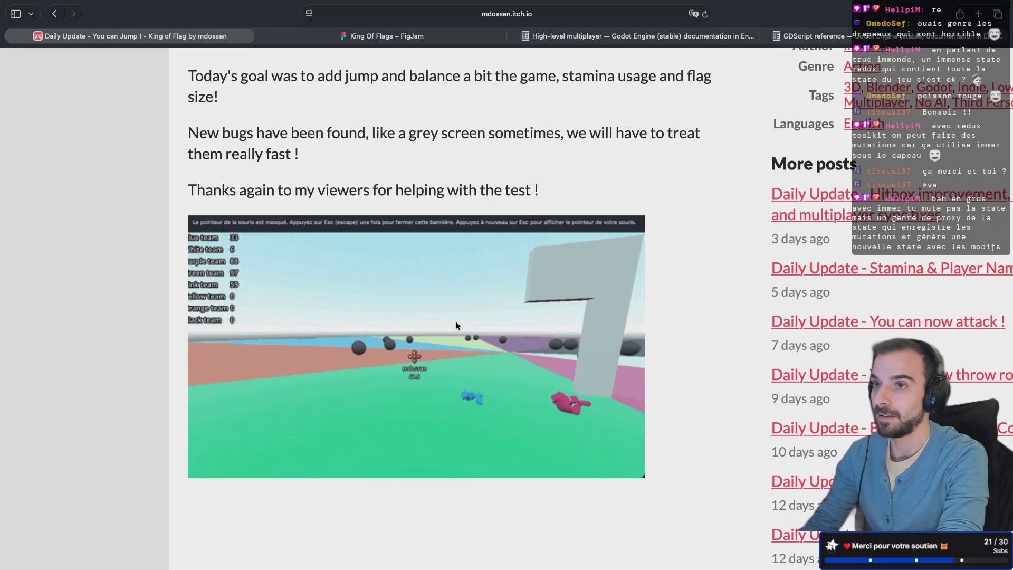
- Switch from the itch.io devlog in Safari to the Godot editor showing ui.gd
key("super+Tab")
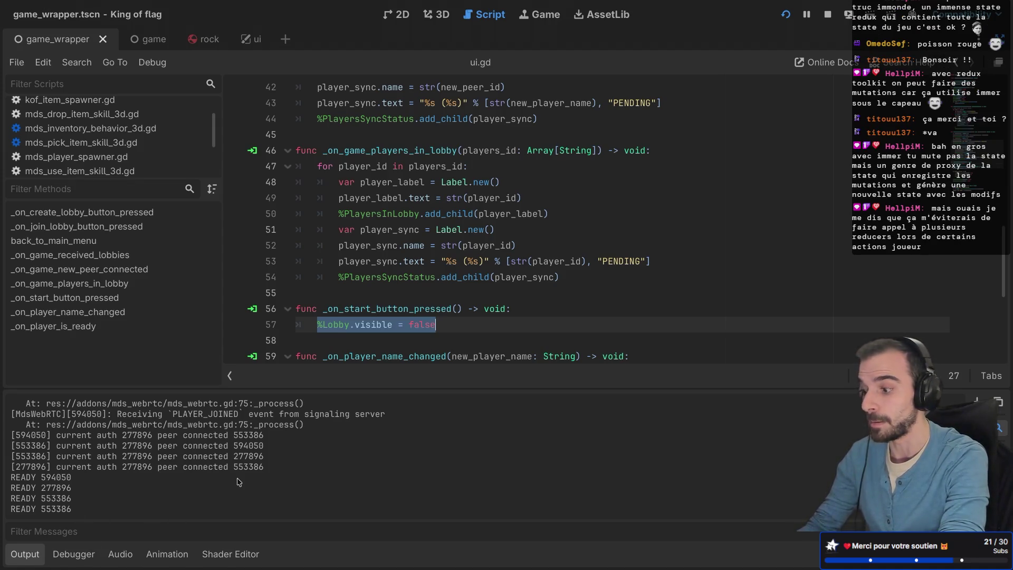
key("super+b")
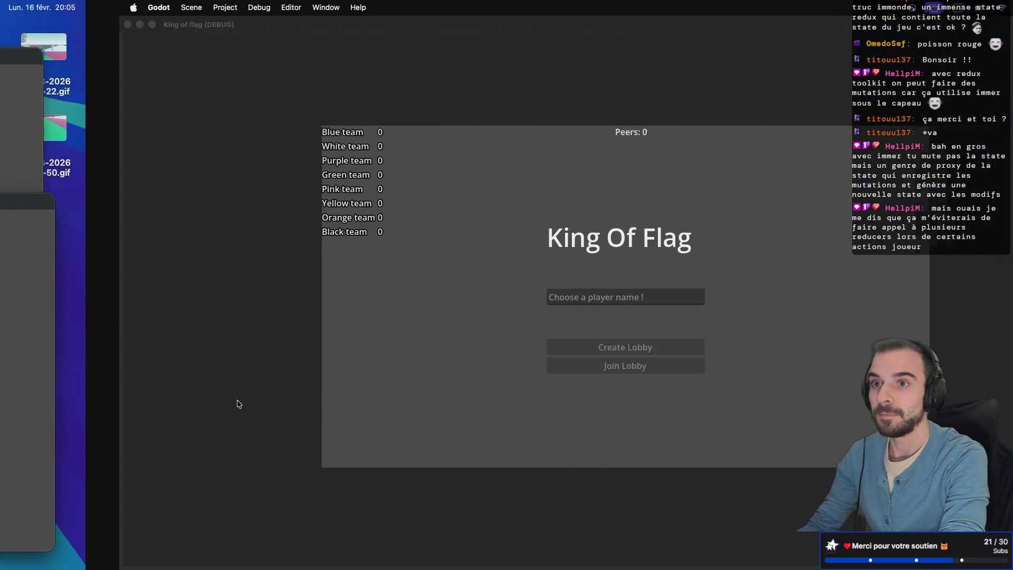
key("super+Tab")
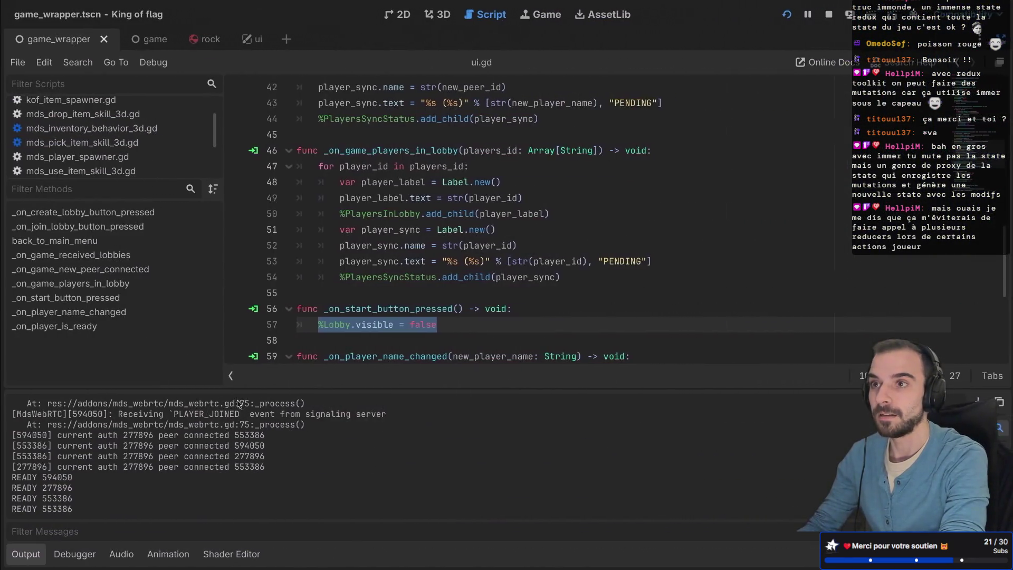
key("super+Tab")
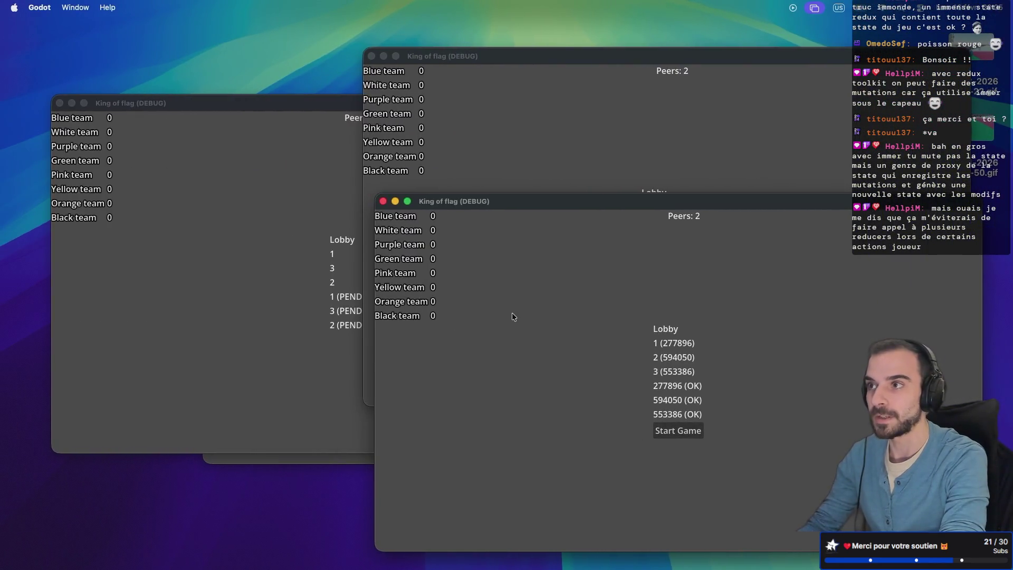
left_click(528, 146)
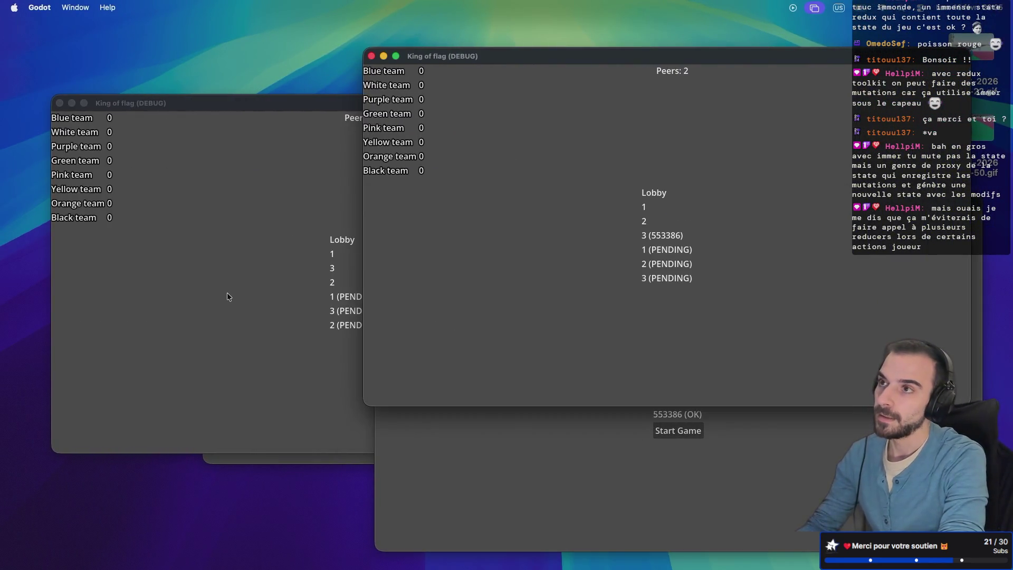
key("super+Tab")
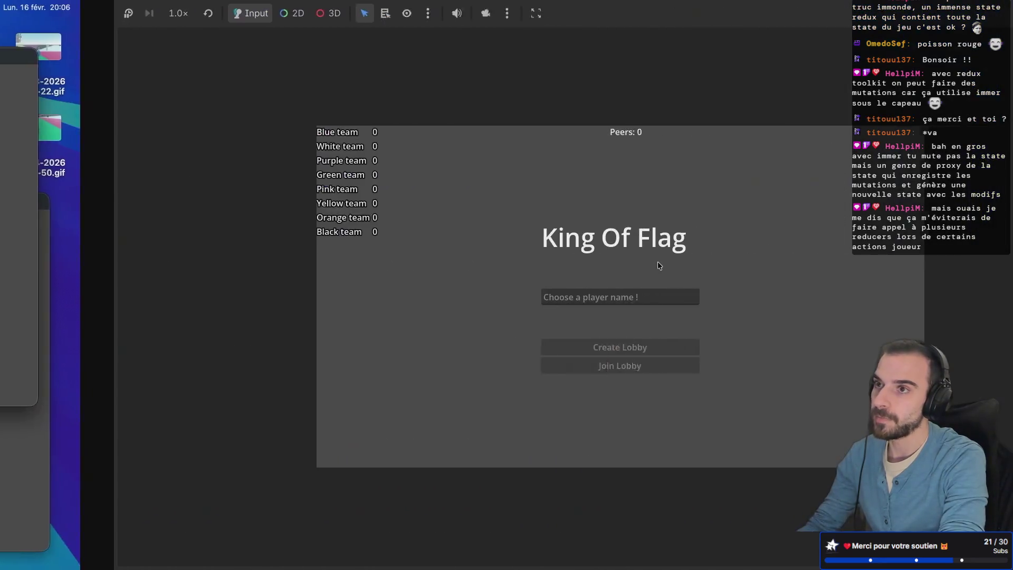
scroll(544, 243, "down", 3)
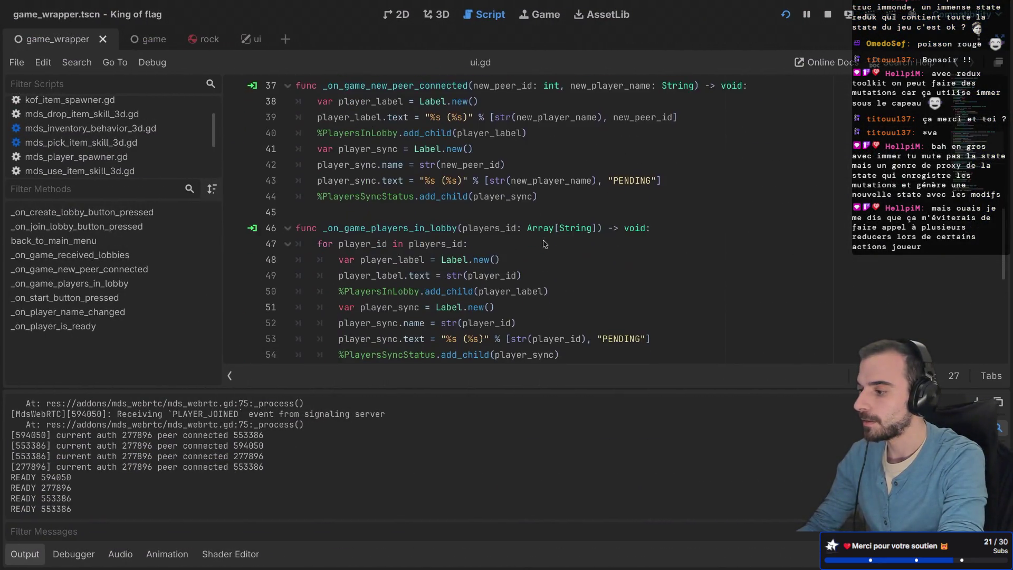
- Add %PlayersSyncStatus.visible = false to the join-lobby handler and save ui.gd
double_click(387, 187)
key("ctrl+c")
scroll(387, 187, "up", 12)
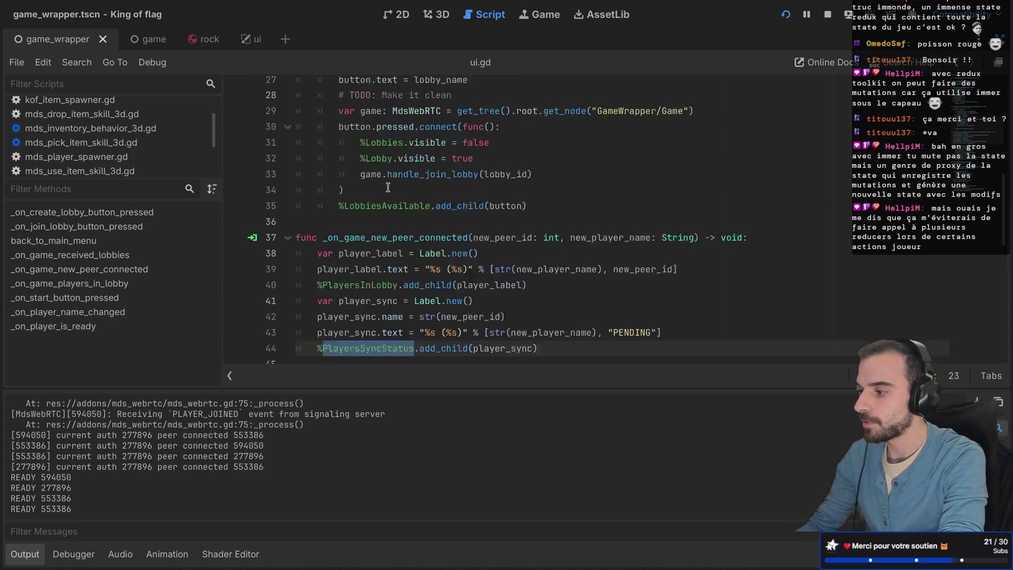
scroll(388, 188, "down", 2)
scroll(388, 187, "up", 2)
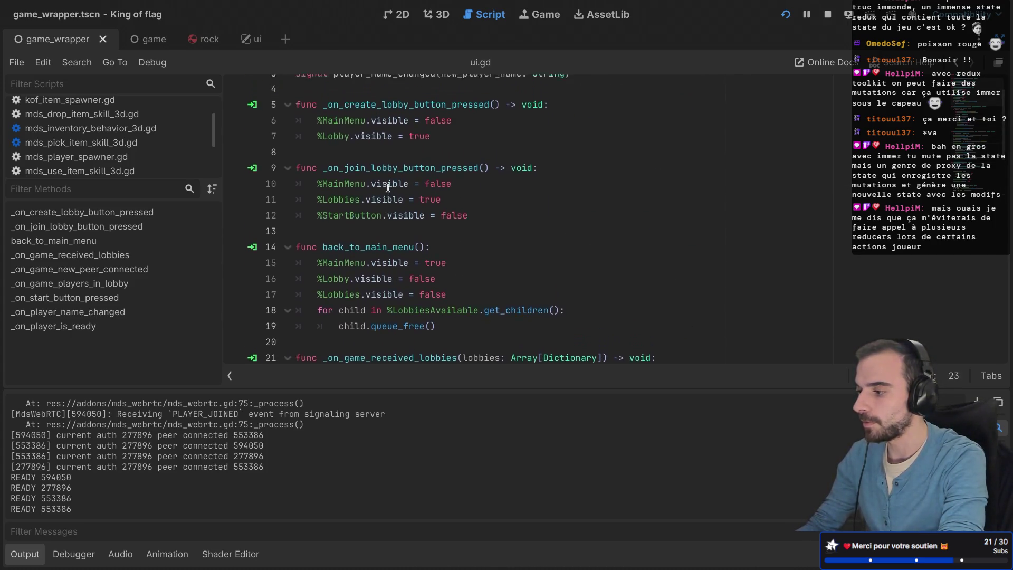
left_click(481, 261)
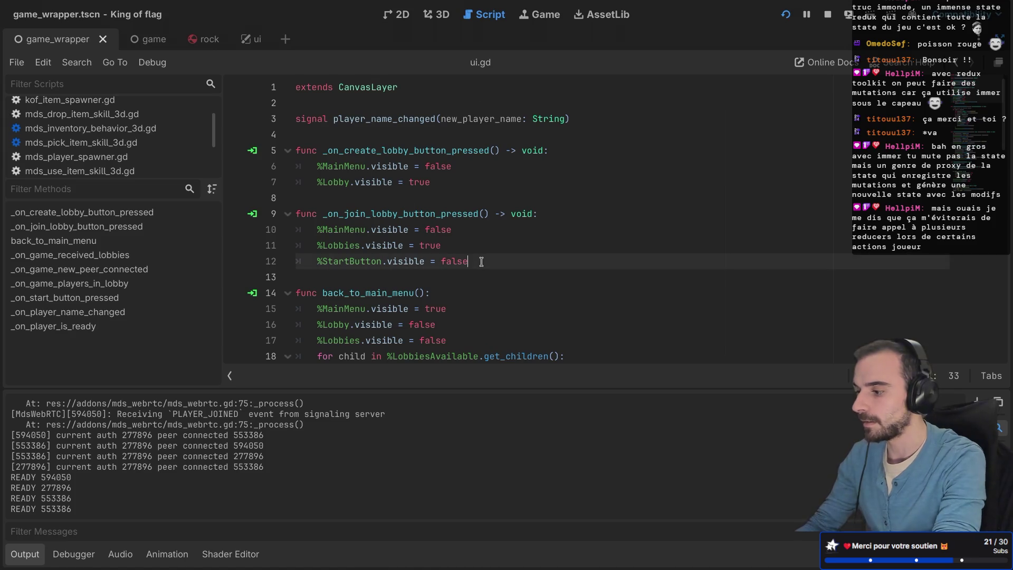
key("Return")
key("ctrl+v")
type("%")
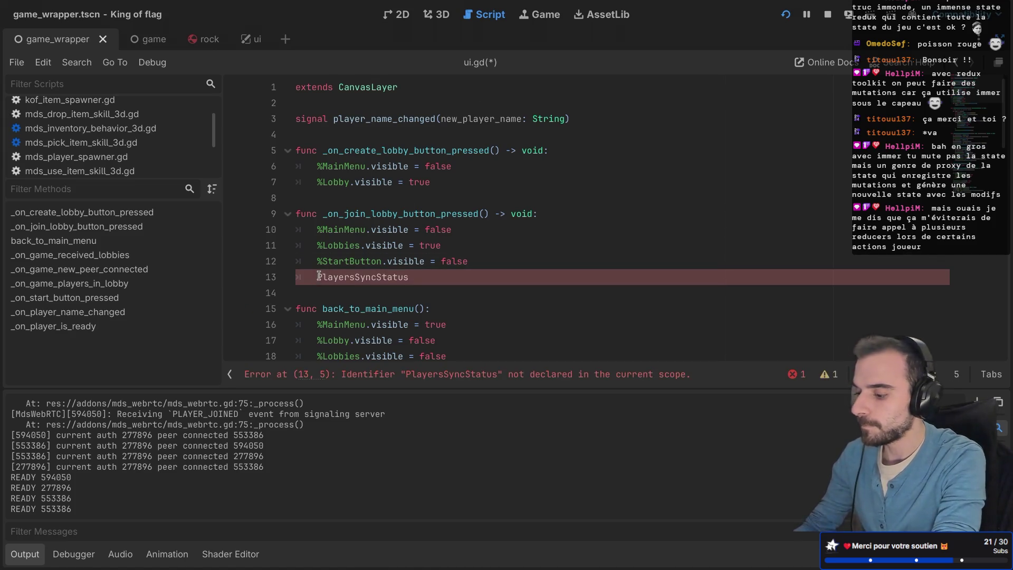
left_click(450, 272)
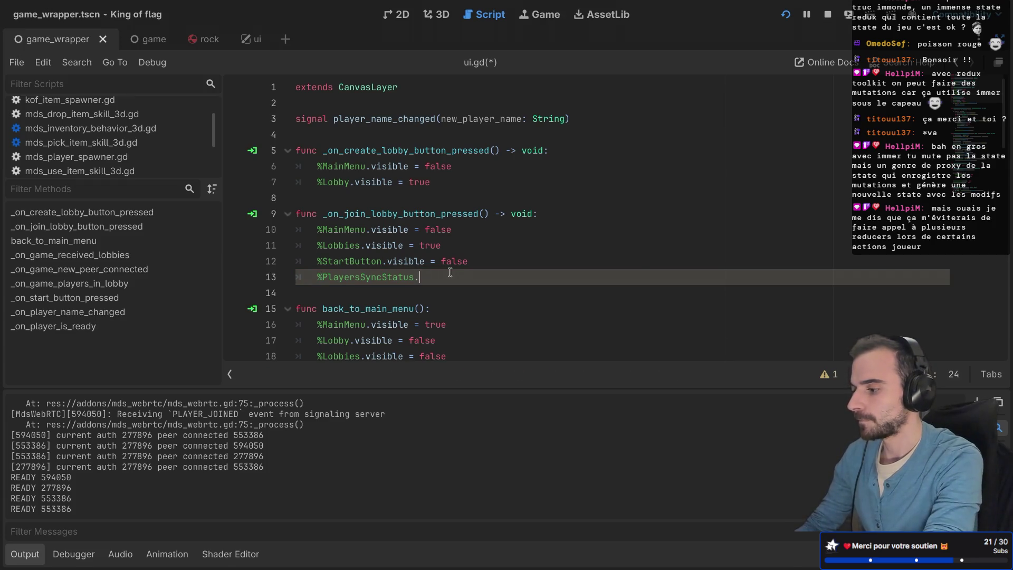
type("visible = false")
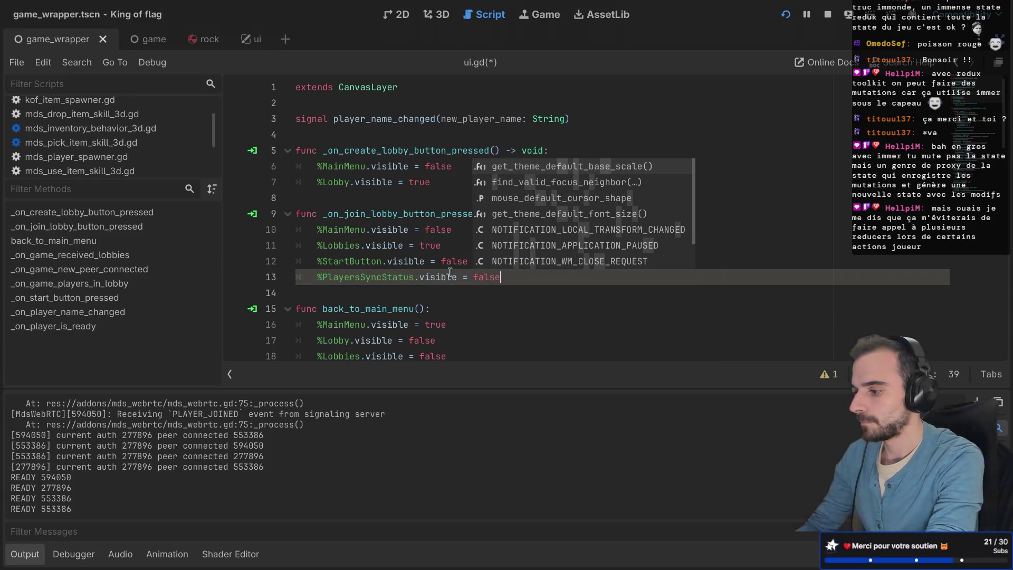
key("ctrl+s")
key("Up")
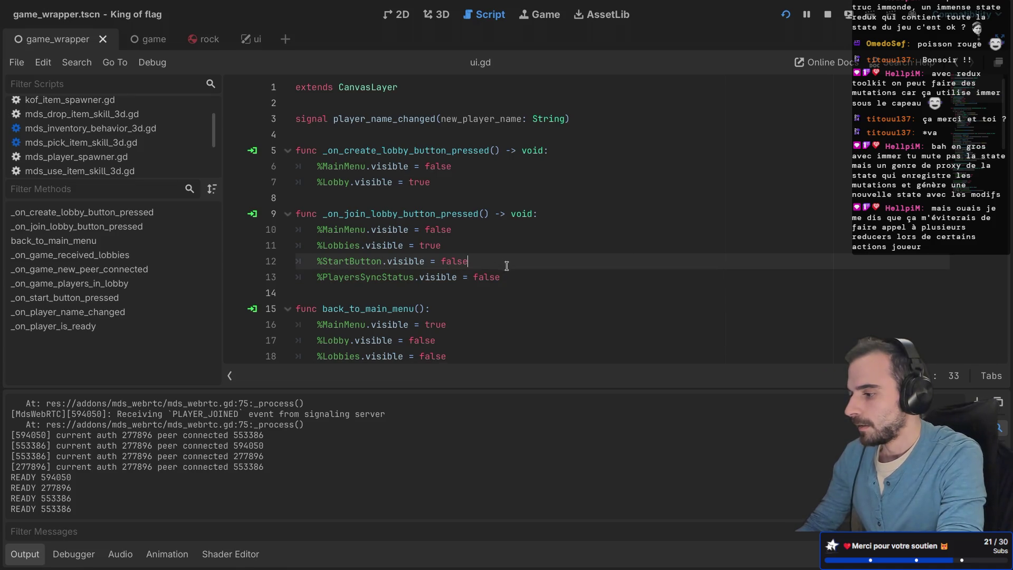
- Move that line into the create-lobby handler with visible = true, then run the game
key("shift+Down")
key("ctrl+x")
left_click(457, 182)
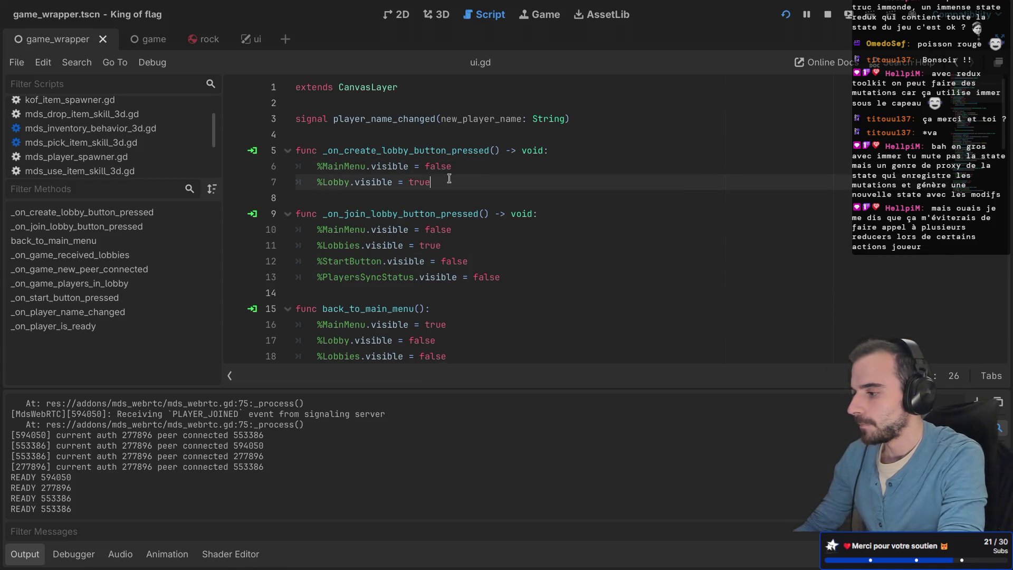
key("ctrl+v")
double_click(480, 198)
type("true")
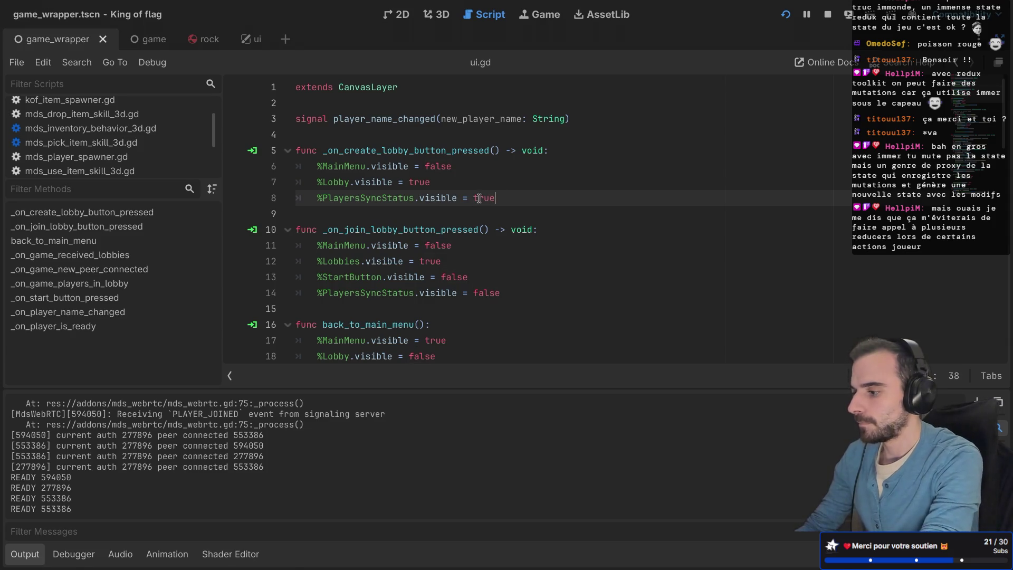
left_click(785, 13)
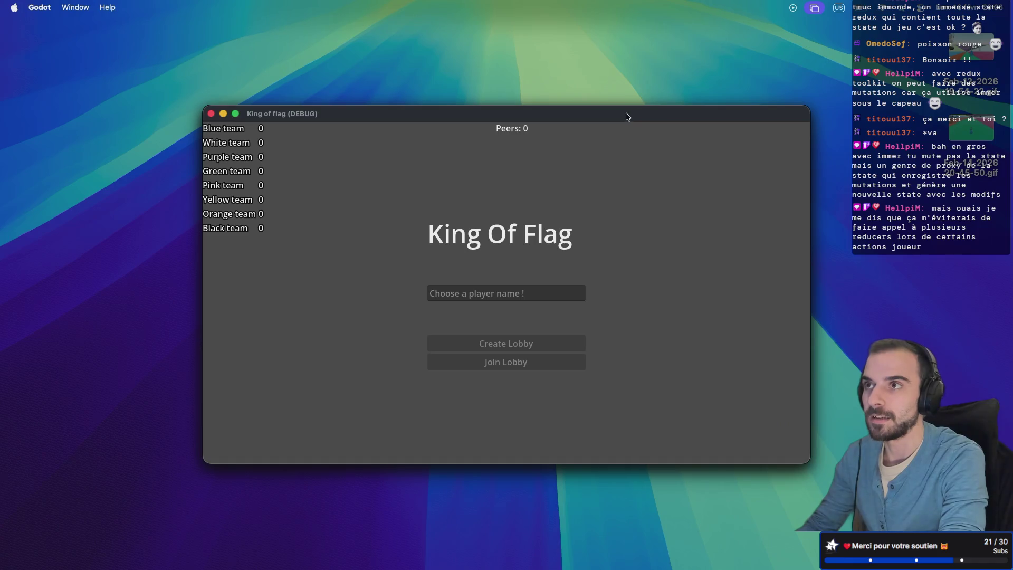
- Create a lobby as player 1 in one instance and join it as player 2 in another
left_click_drag(627, 117, 759, 207)
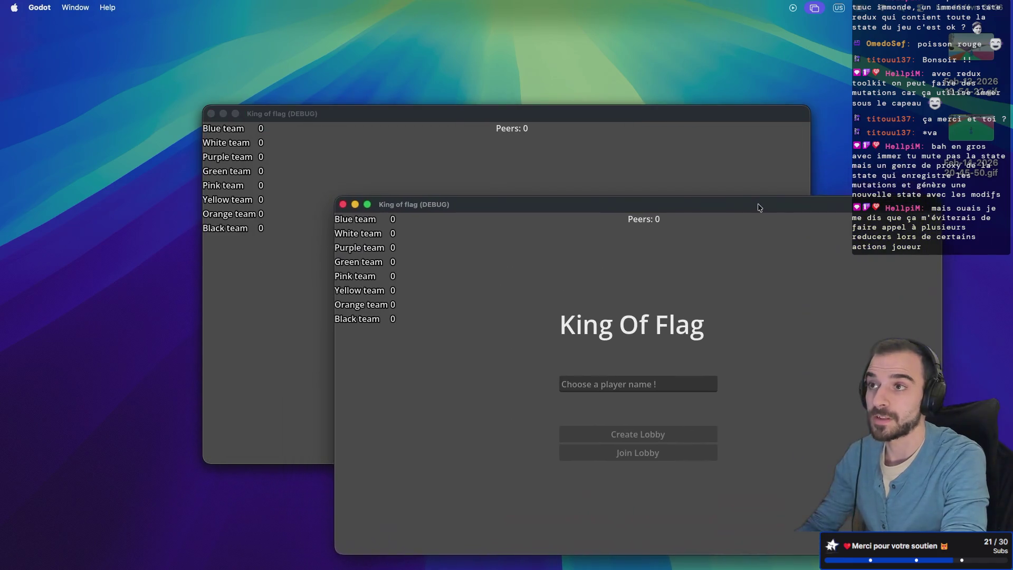
left_click(605, 384)
type("1")
left_click(607, 434)
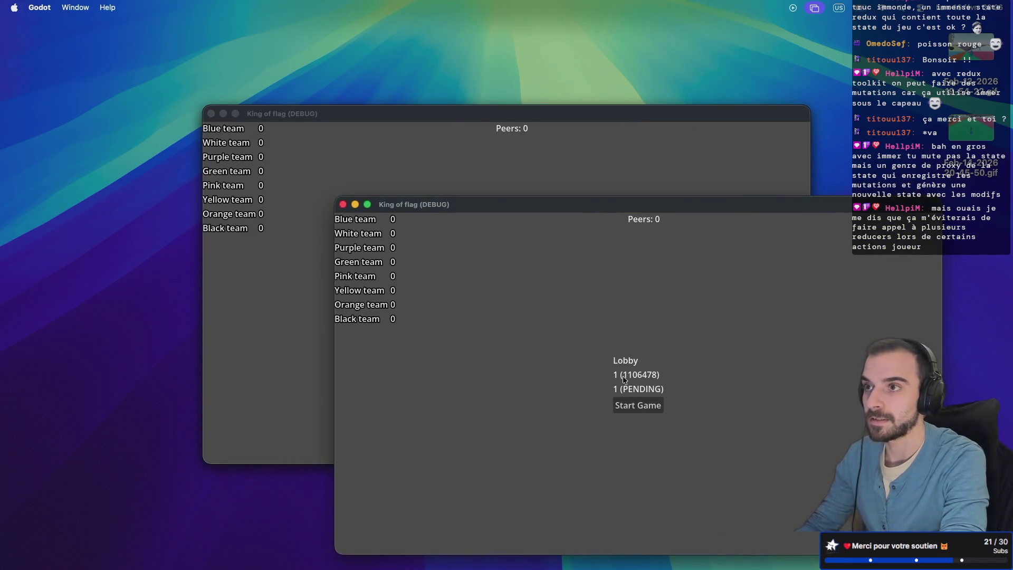
left_click(587, 137)
left_click(505, 293)
type("2")
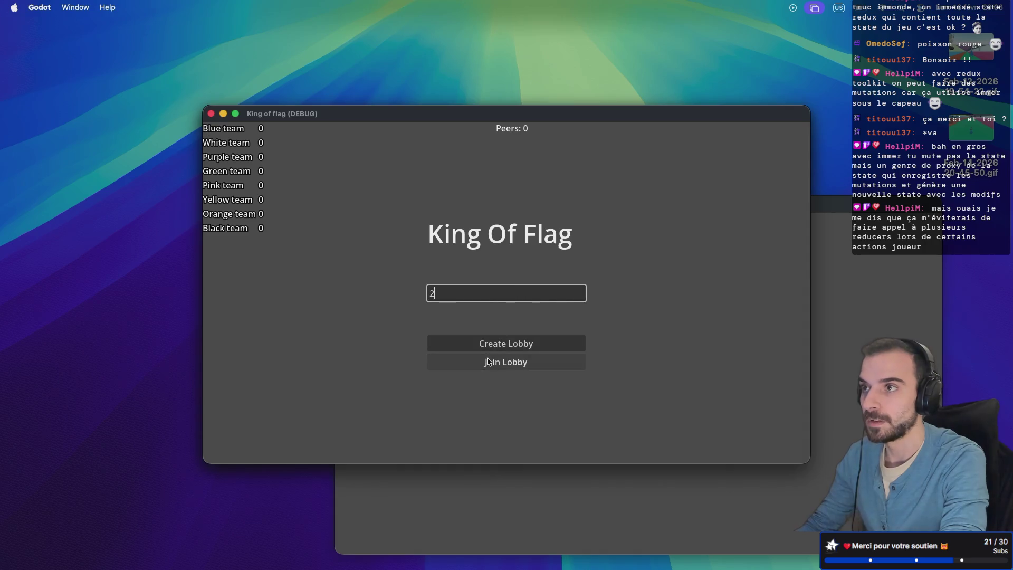
left_click(485, 363)
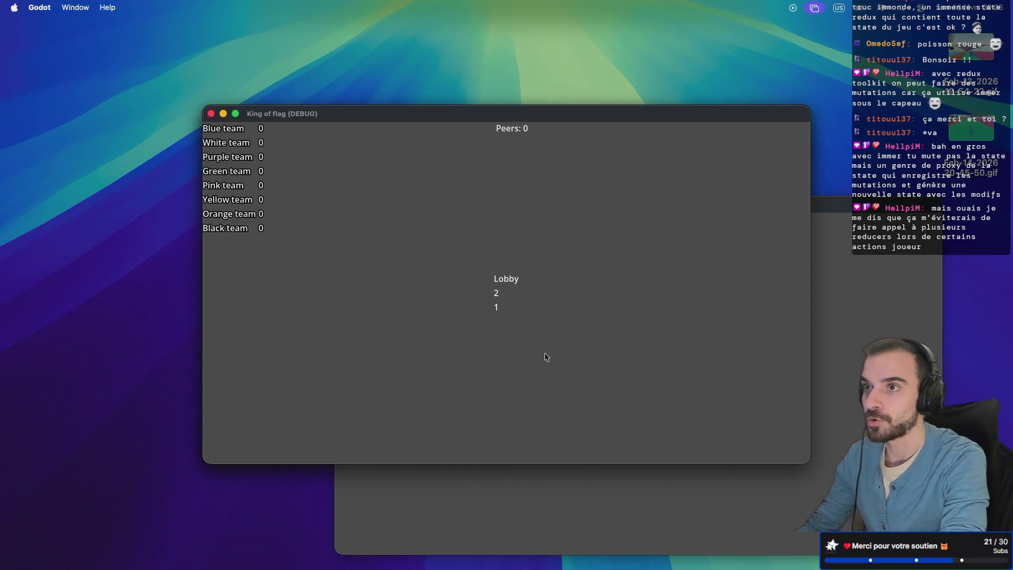
left_click(590, 505)
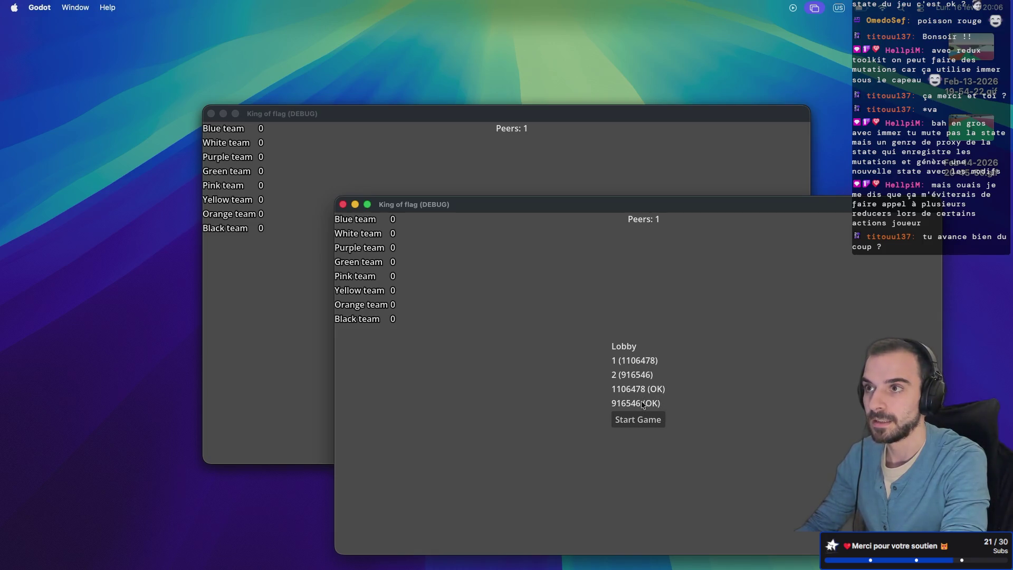
- Join from the third instance, confirm the host lists all players OK, and stop the game
left_click_drag(597, 119, 710, 74)
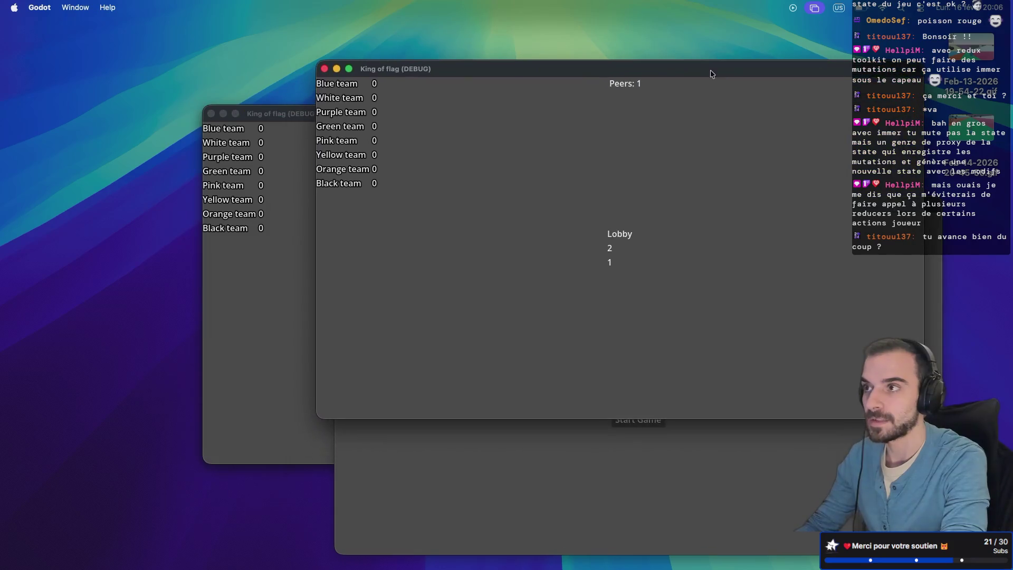
left_click(277, 300)
left_click(453, 286)
type("1")
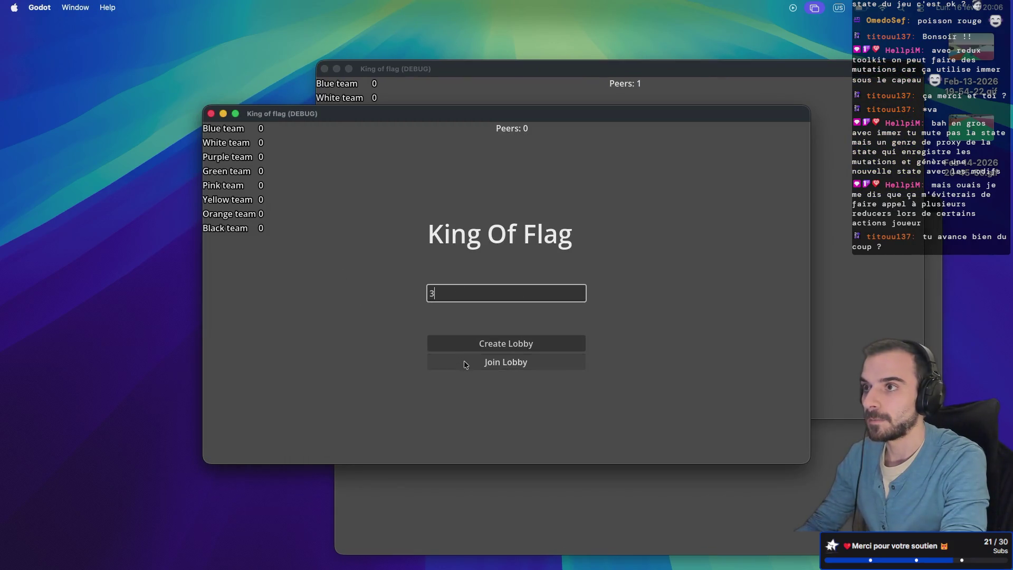
left_click(464, 359)
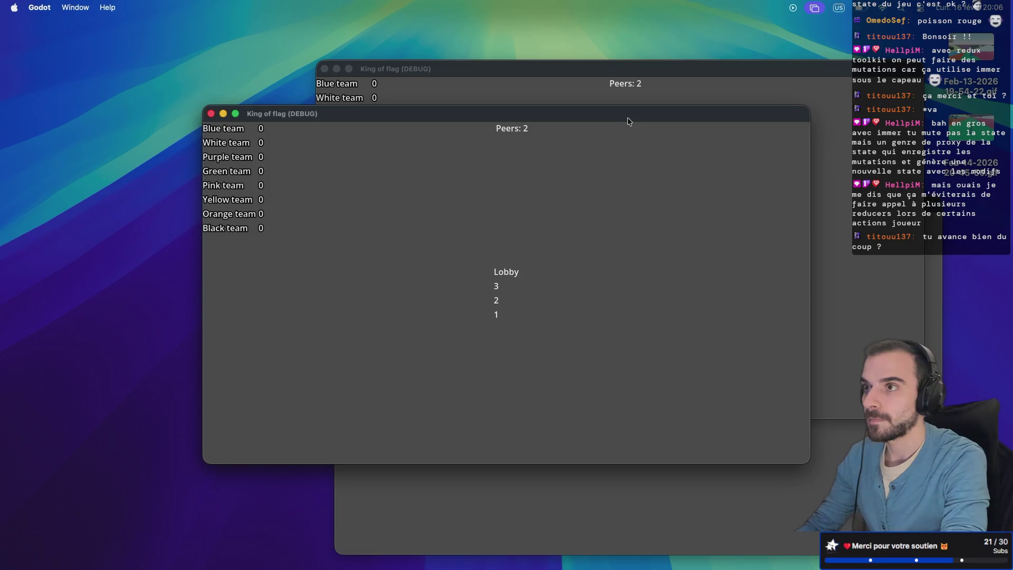
left_click_drag(628, 122, 435, 149)
left_click(669, 212)
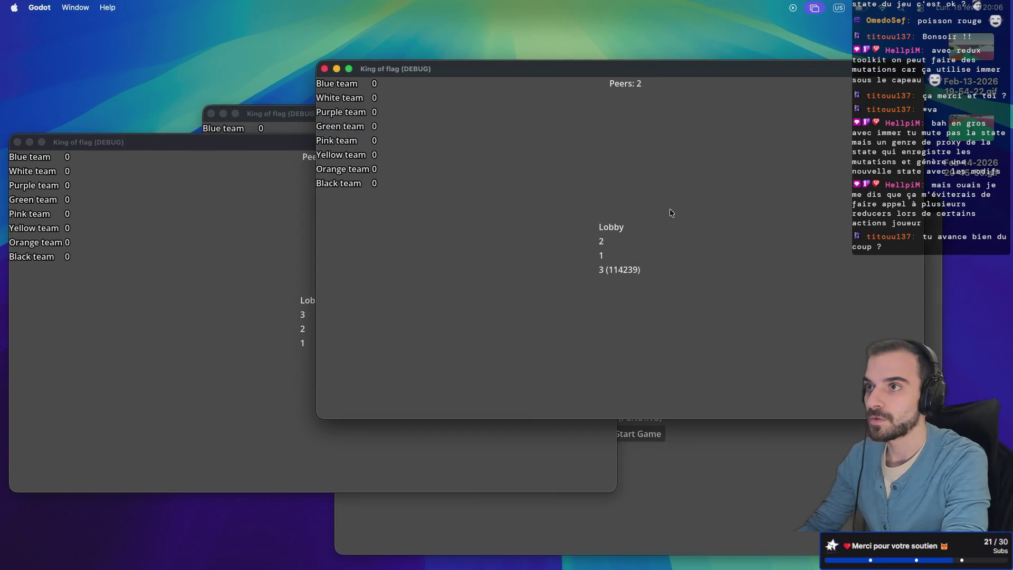
left_click(713, 501)
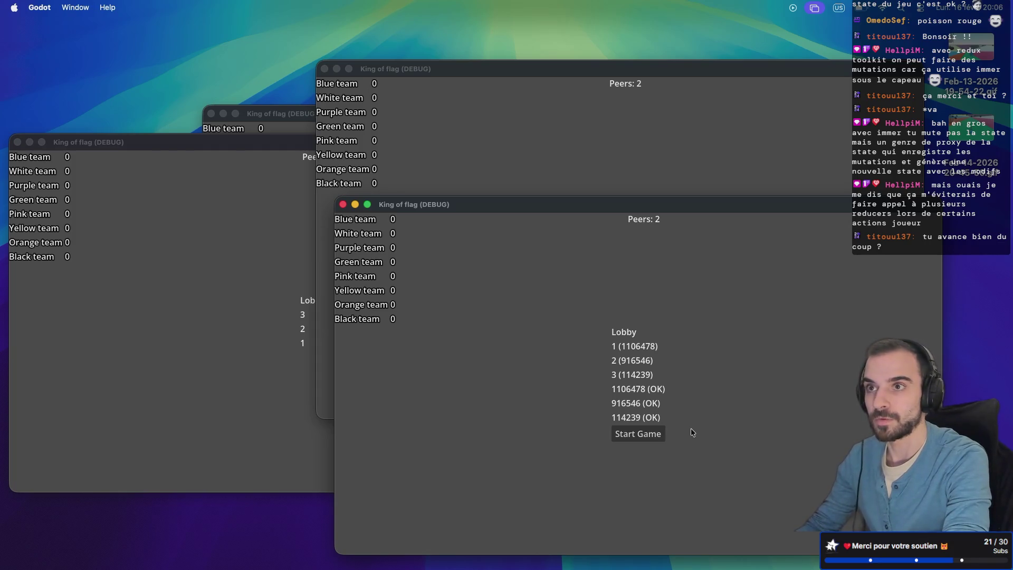
key("super+b")
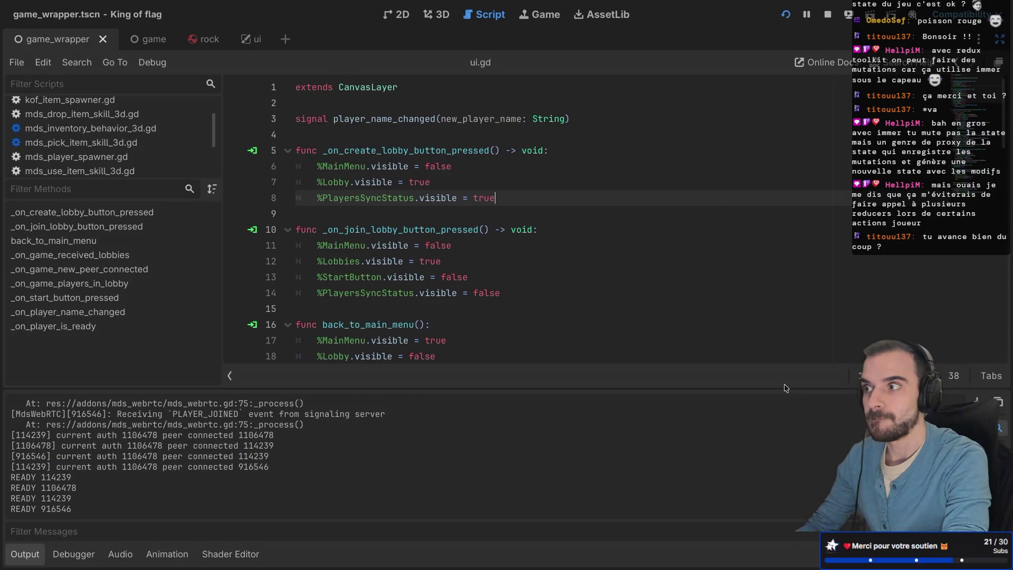
- Copy the new-peer label line into the players loop, replacing the old str(player_id) line, and save
scroll(719, 283, "down", 10)
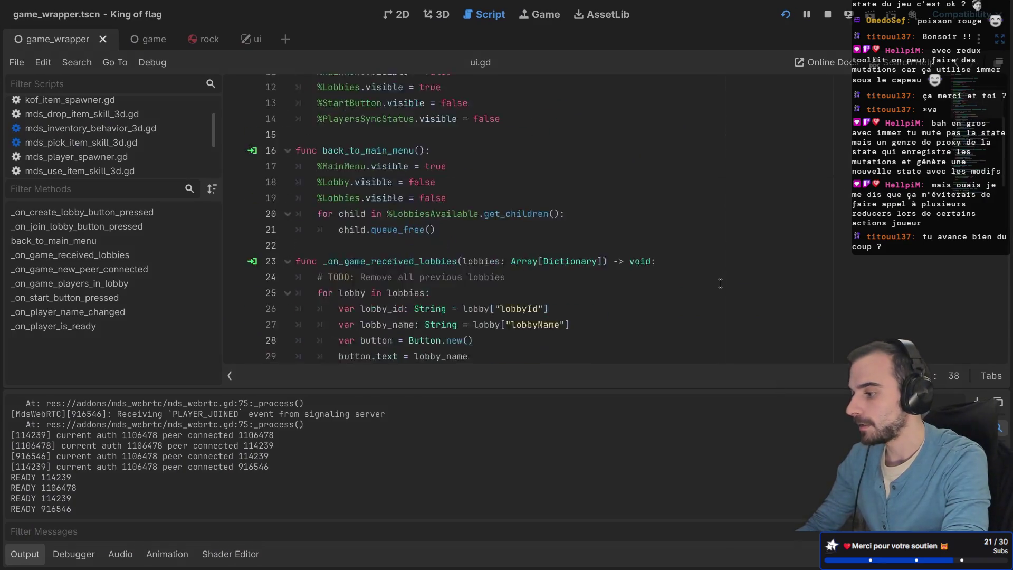
scroll(720, 283, "up", 3)
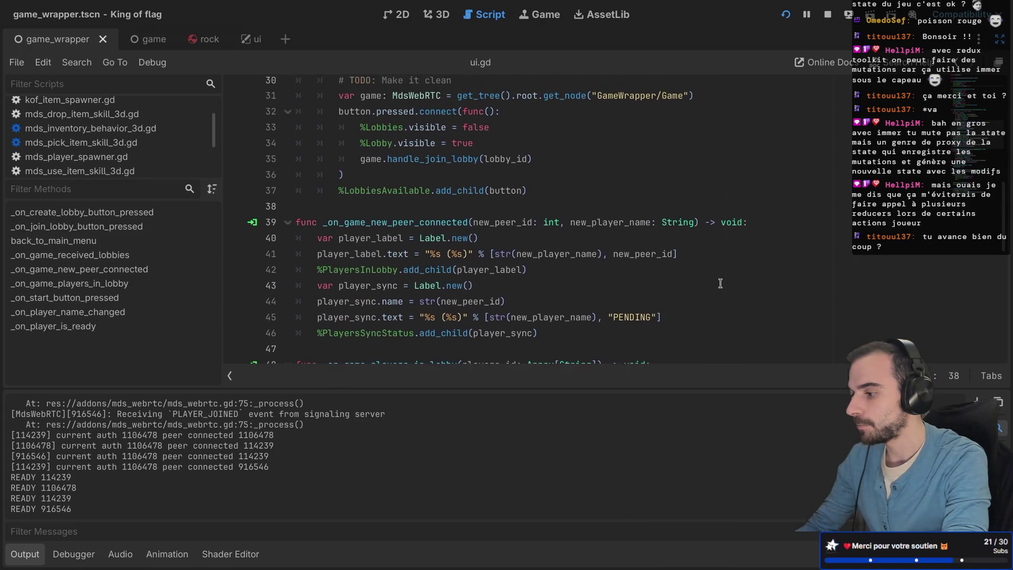
scroll(720, 283, "down", 7)
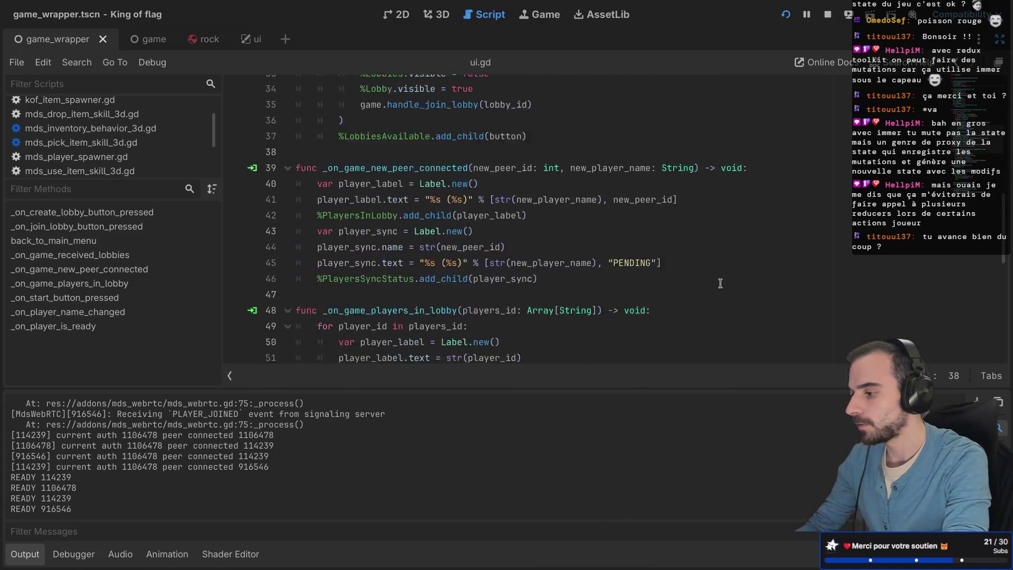
scroll(720, 283, "up", 3)
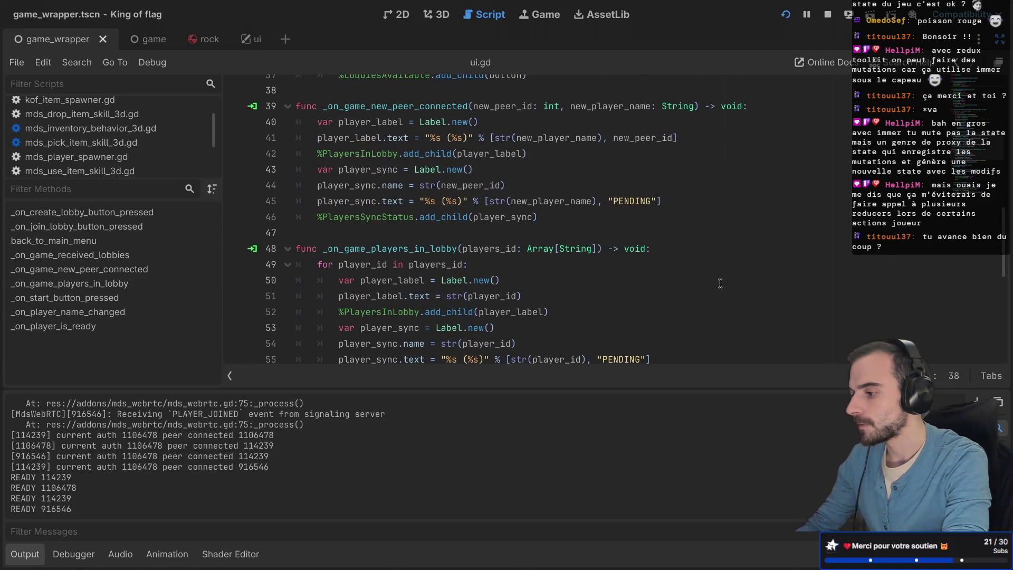
left_click_drag(675, 141, 688, 127)
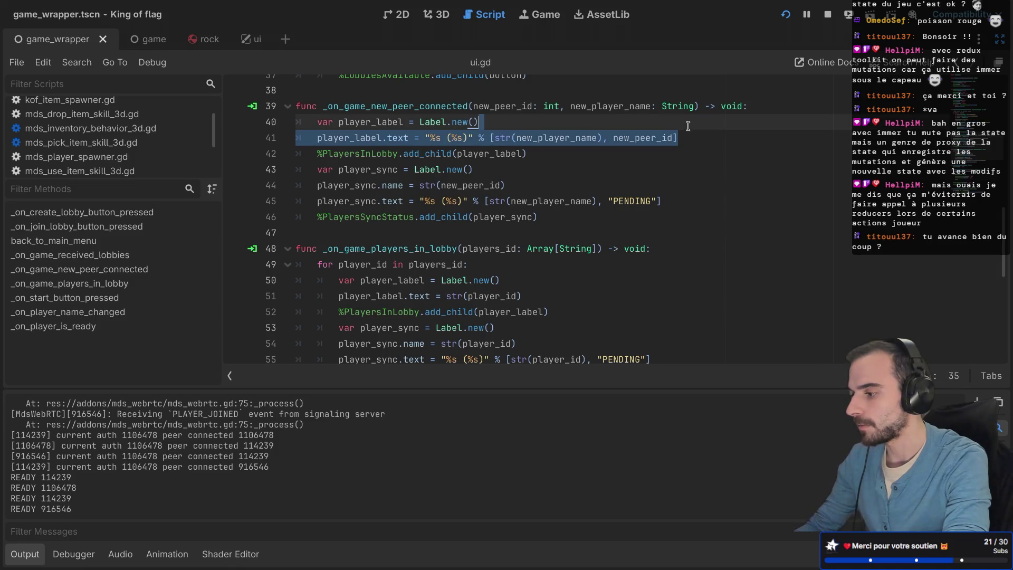
key("ctrl+c")
left_click(530, 283)
key("ctrl+v")
left_click(522, 312)
left_click(304, 311, "shift")
key("BackSpace")
key("BackSpace")
left_click(317, 308)
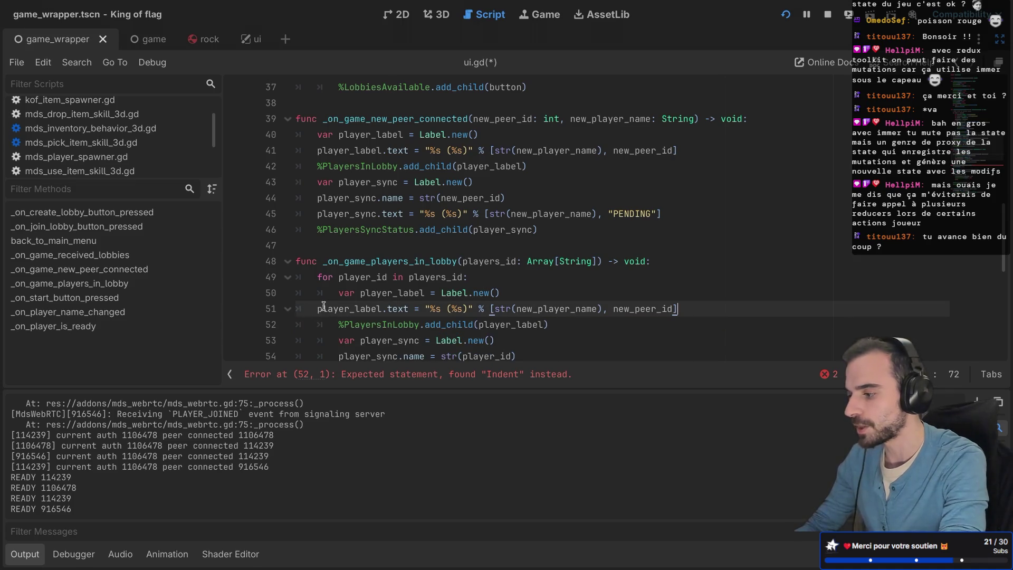
key("Tab")
key("ctrl+s")
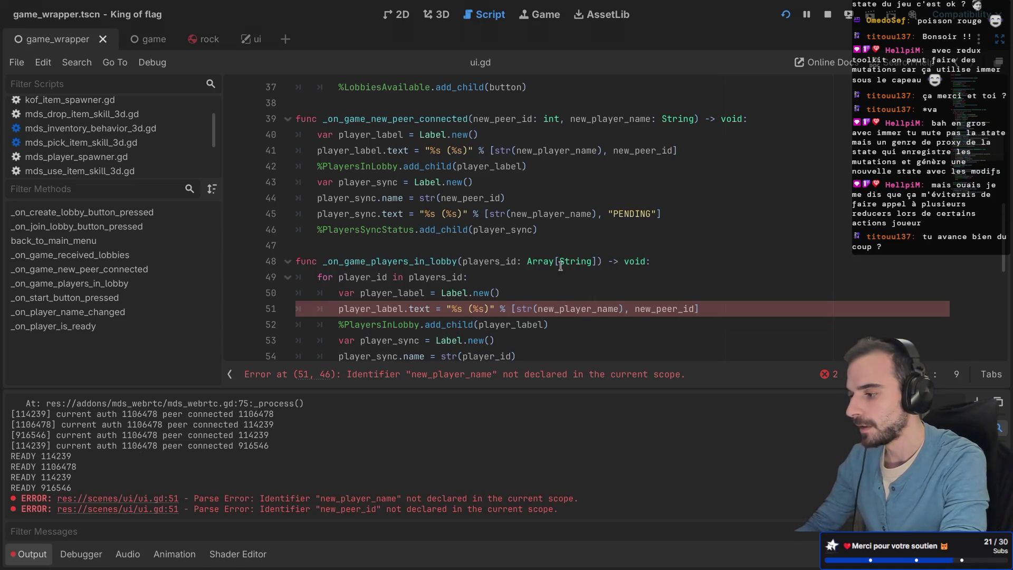
- Try swapping new_peer_id for player_id, then undo back to the original str(player_id) line and save
scroll(560, 265, "down", 1)
double_click(402, 248)
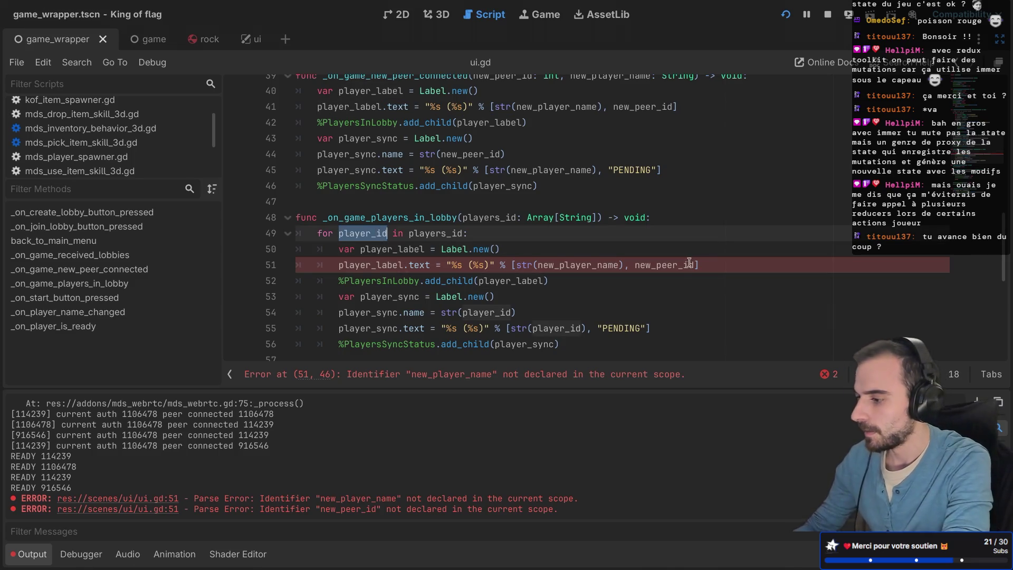
left_click(672, 265)
double_click(672, 265)
type("player_id")
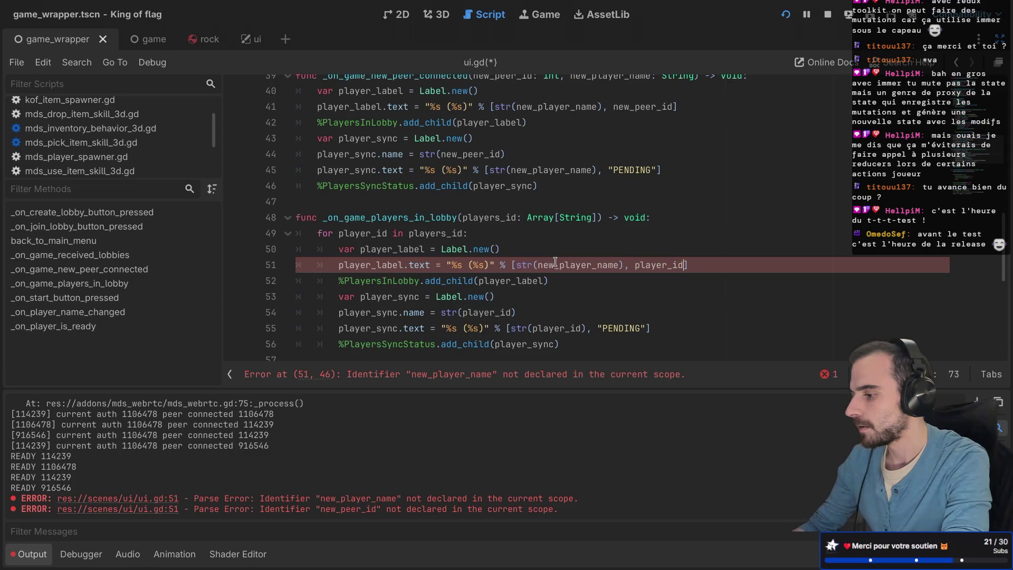
key("ctrl+z")
key("ctrl+z")
key("ctrl+z")
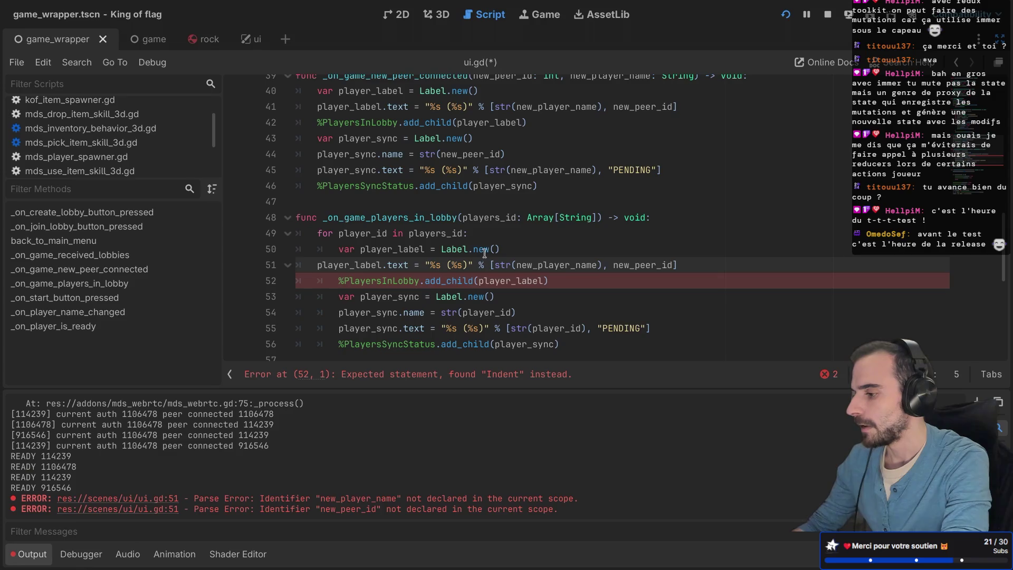
key("ctrl+z")
key("ctrl+z")
key("ctrl+z")
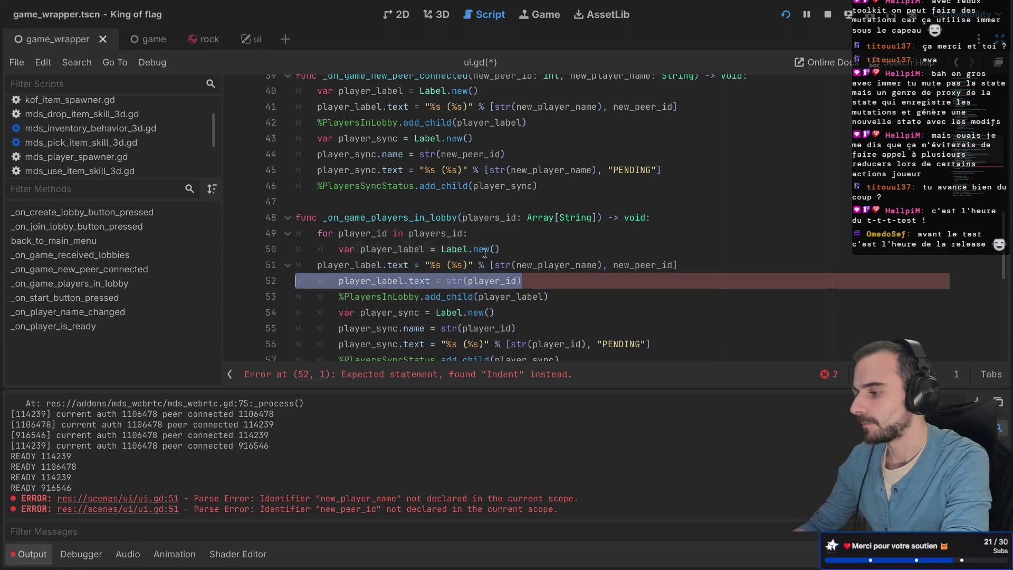
key("ctrl+s")
- Delete the % [...] format arguments from line 41, leaving "%s", and run the game
scroll(553, 249, "up", 2)
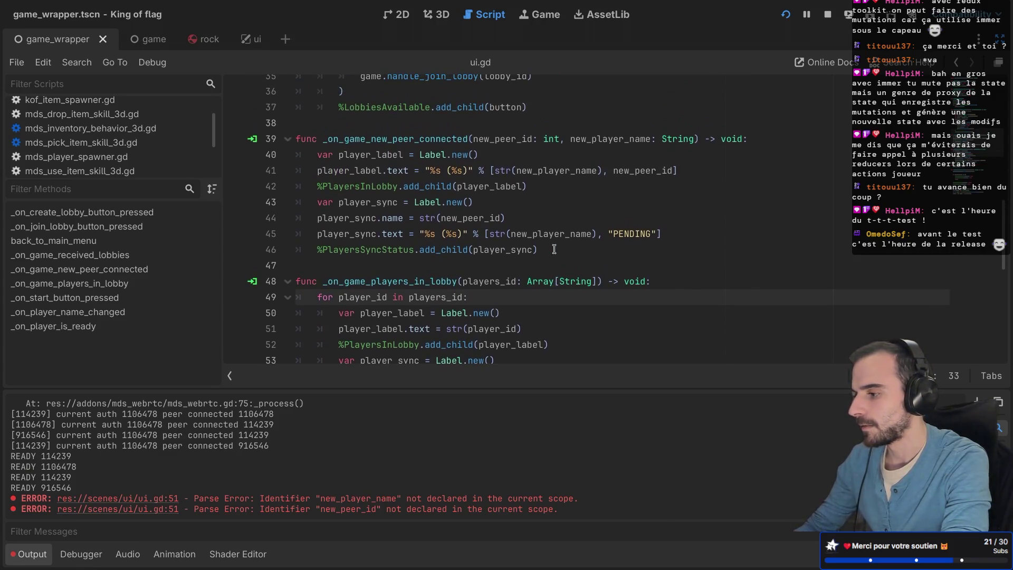
left_click_drag(478, 170, 680, 171)
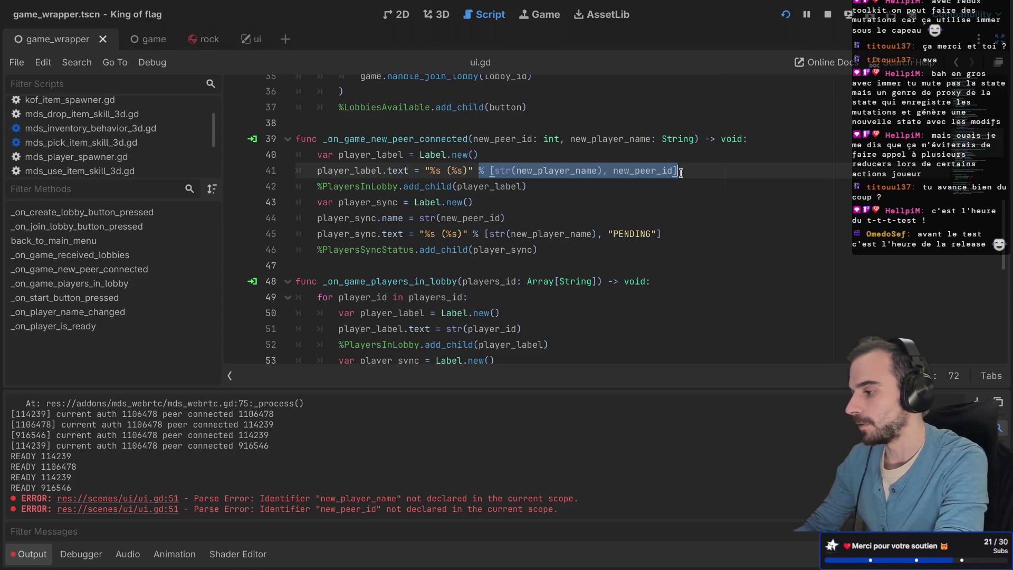
key("BackSpace")
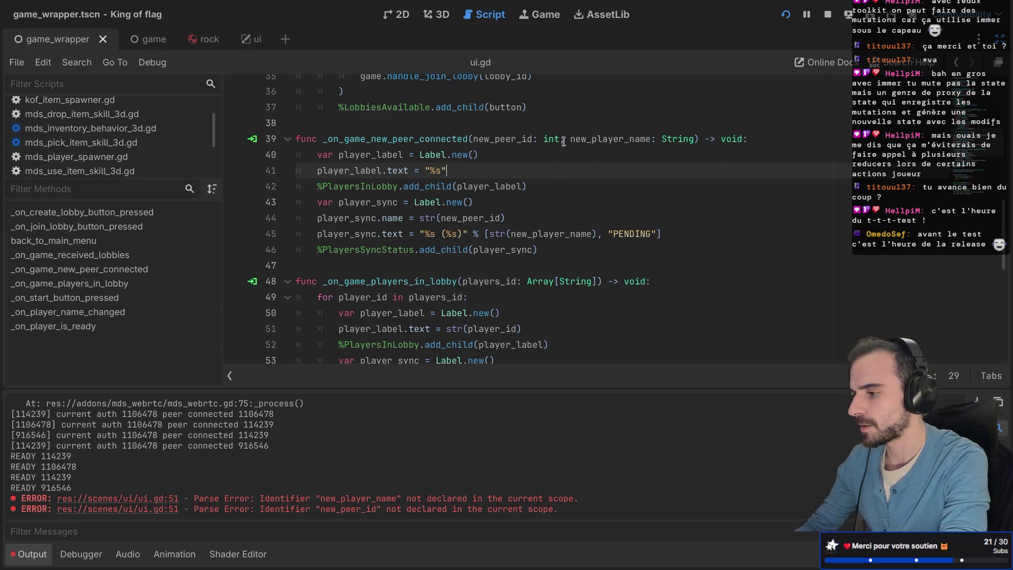
left_click_drag(561, 140, 659, 139)
scroll(462, 333, "down", 1)
left_click(551, 261)
scroll(551, 261, "down", 3)
scroll(552, 261, "up", 2)
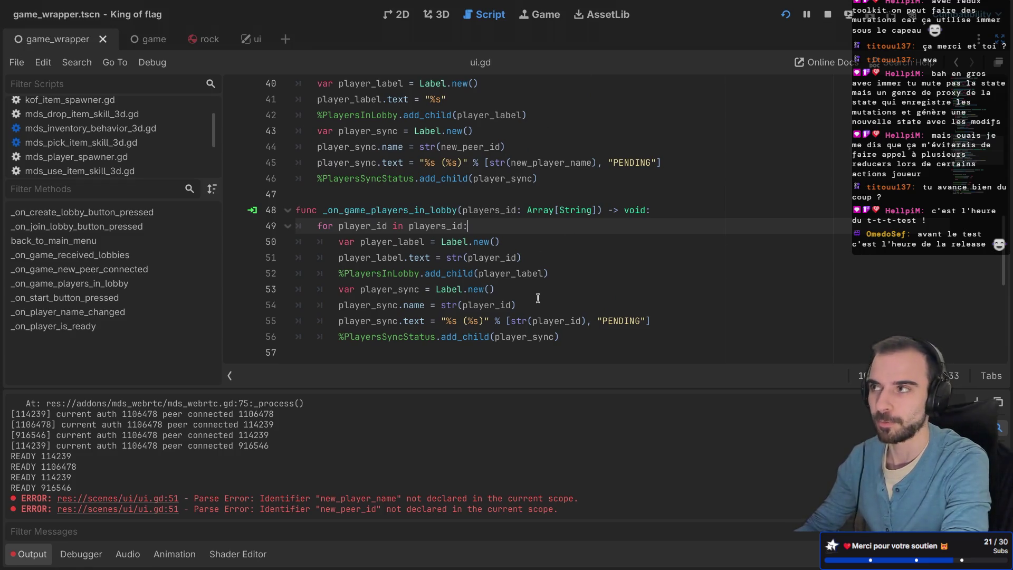
scroll(512, 193, "down", 1)
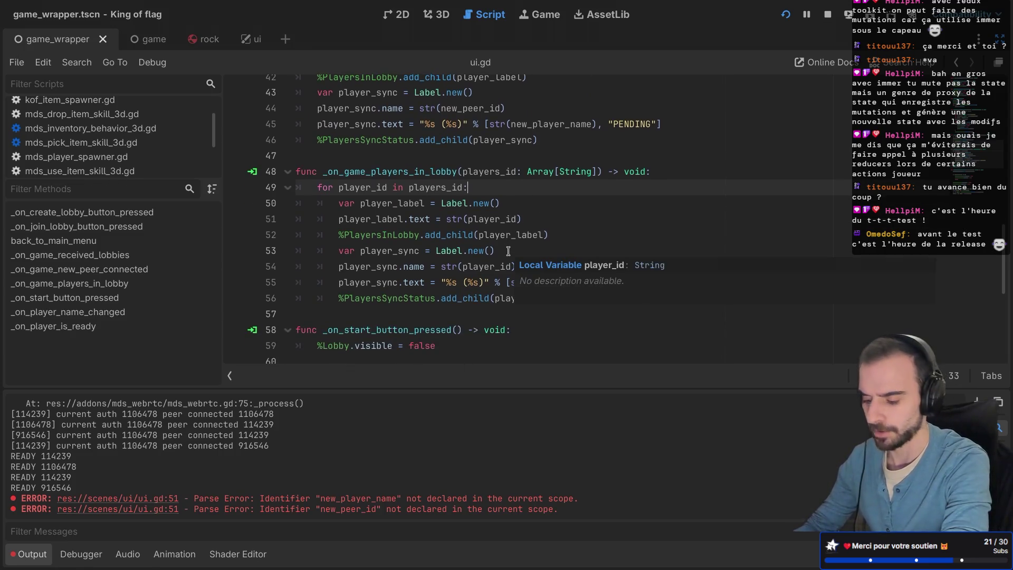
scroll(508, 251, "down", 4)
scroll(508, 251, "up", 5)
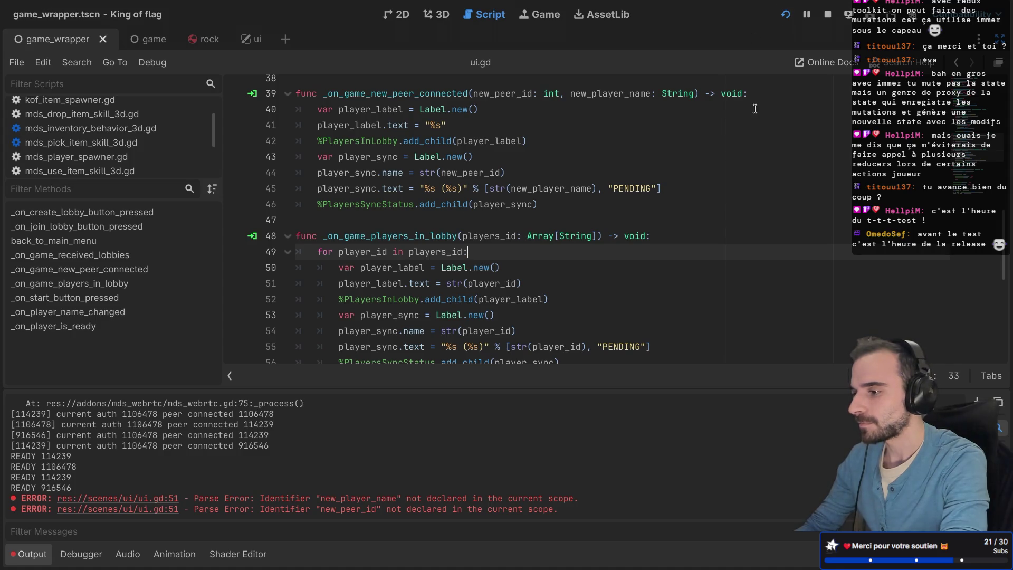
left_click(785, 14)
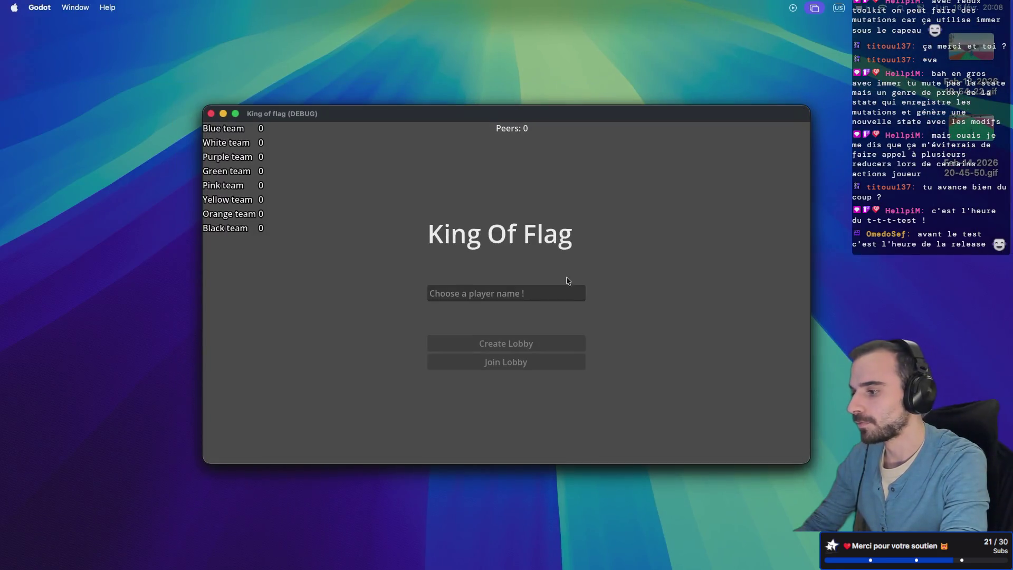
- Create a test lobby as player 1 in the running game, then return to the editor
left_click(501, 293)
type("1")
left_click(506, 343)
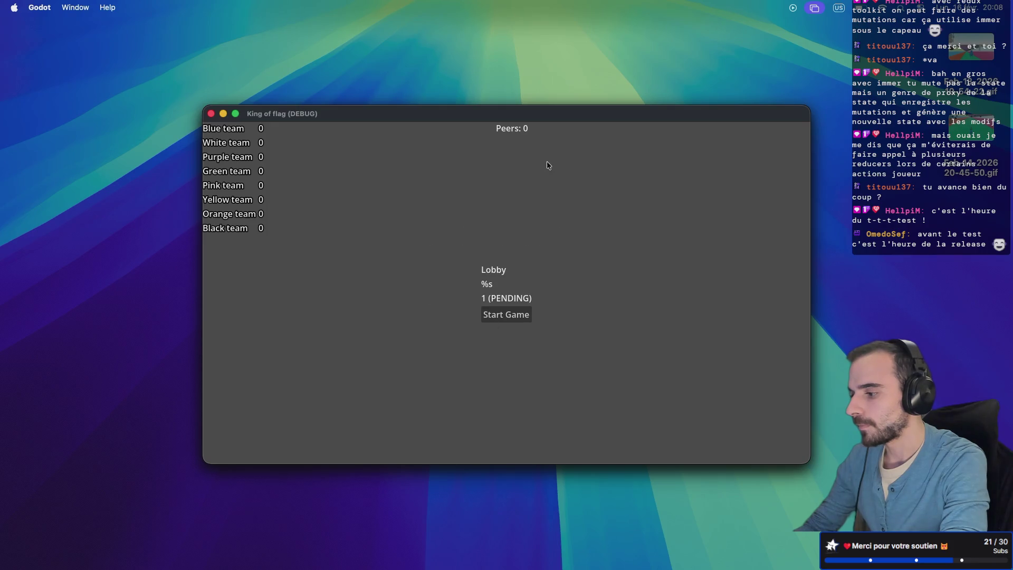
left_click_drag(510, 125, 650, 145)
key("super+Tab")
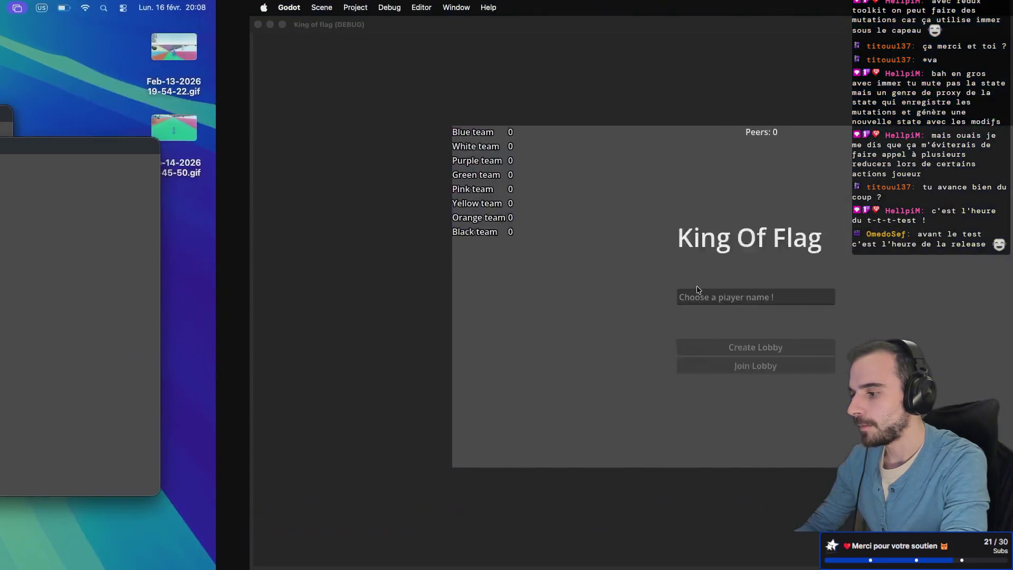
- Complete line 41 as "%s" % new_player_name, save ui.gd, and relaunch the game
left_click(472, 119)
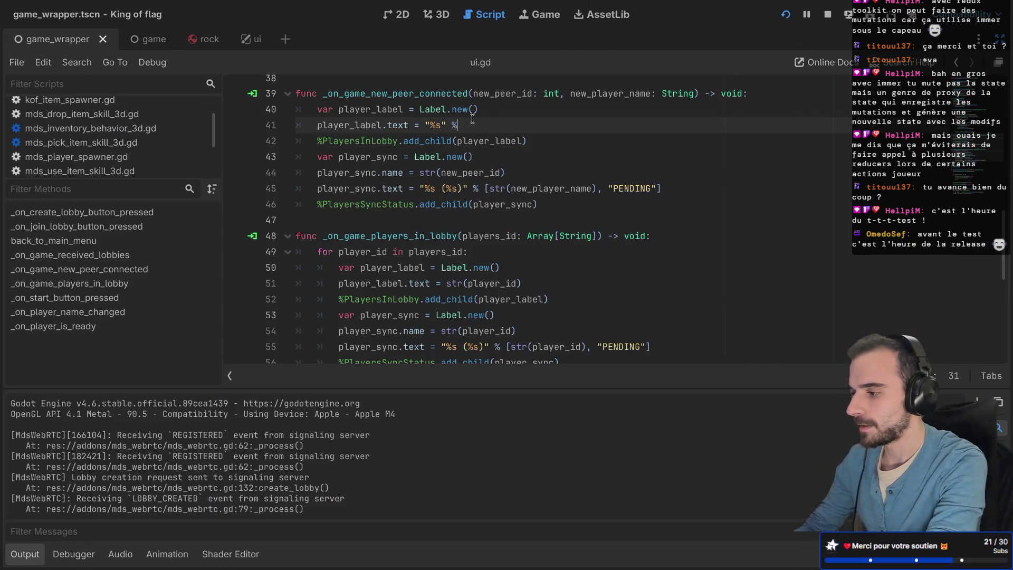
type("new")
key("Down")
key("Down")
key("Up")
key("Return")
key("ctrl+s")
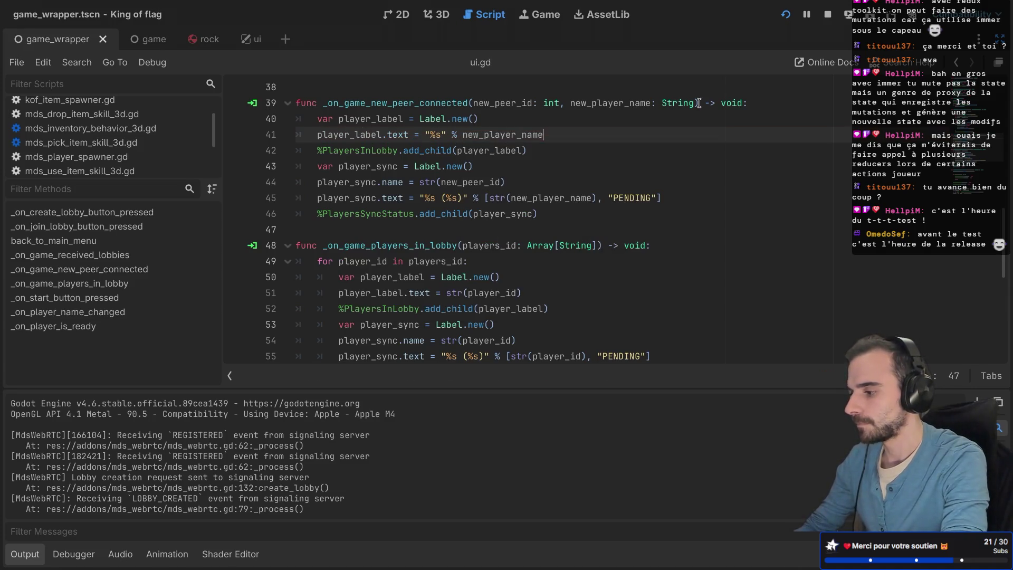
key("super+b")
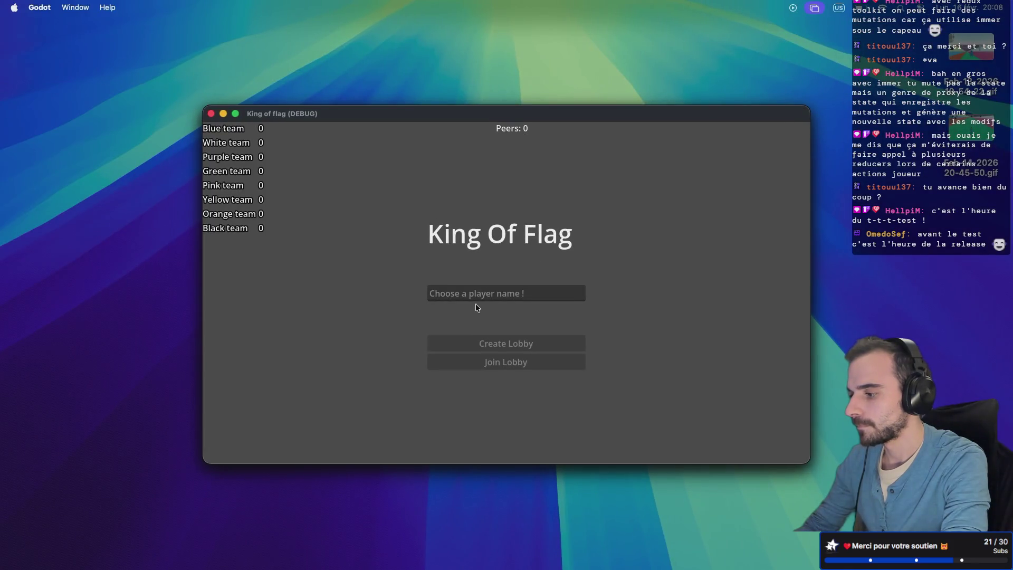
- Host a lobby as player 1 and join lobby 1 from the second instance
left_click(476, 298)
type("1")
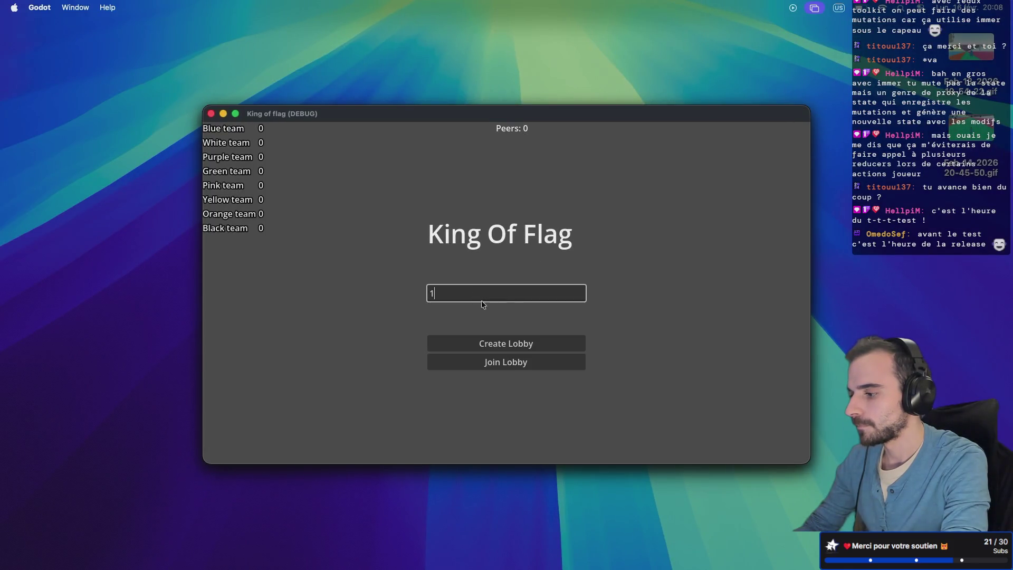
left_click(477, 343)
left_click_drag(514, 112, 741, 190)
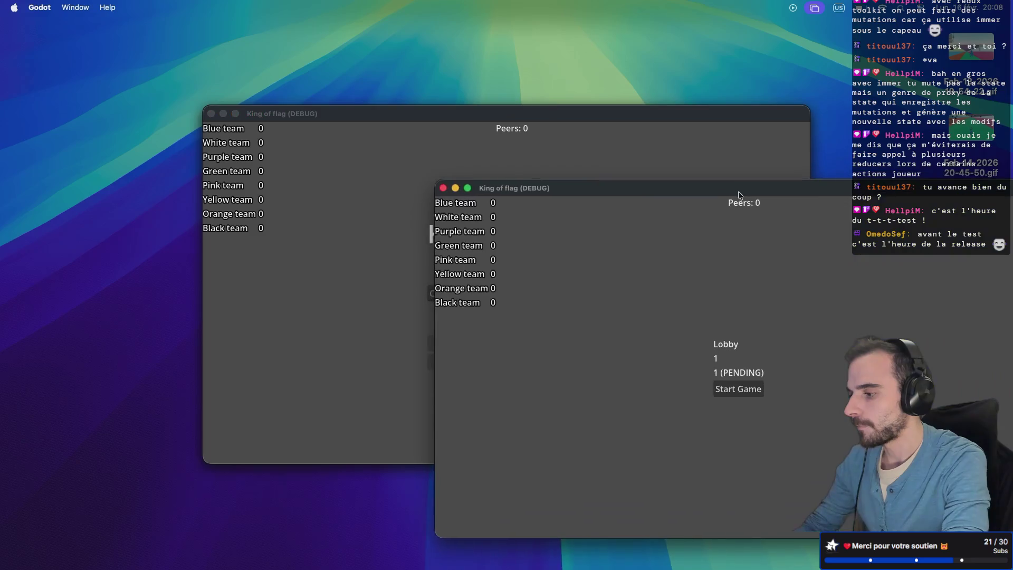
left_click(500, 148)
left_click(446, 296)
type("1")
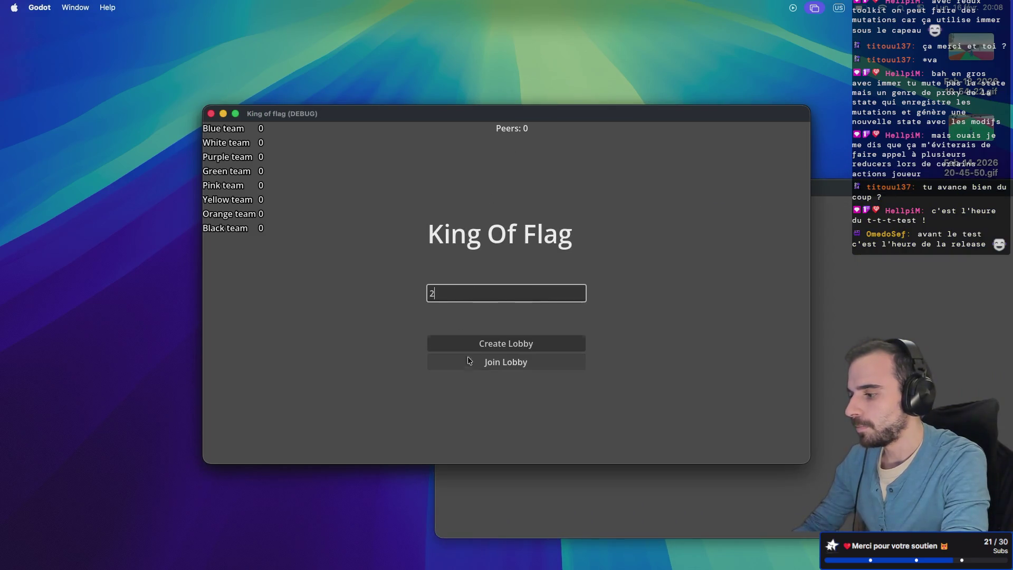
left_click(484, 362)
left_click(504, 280)
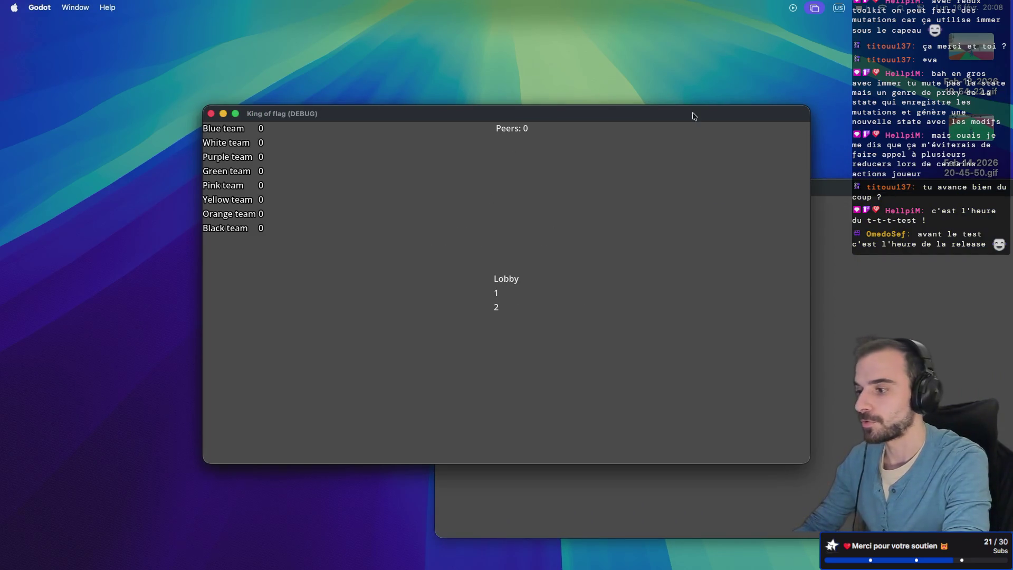
- Start the match from the host, walk the character forward with W, and return to the editor
left_click(841, 254)
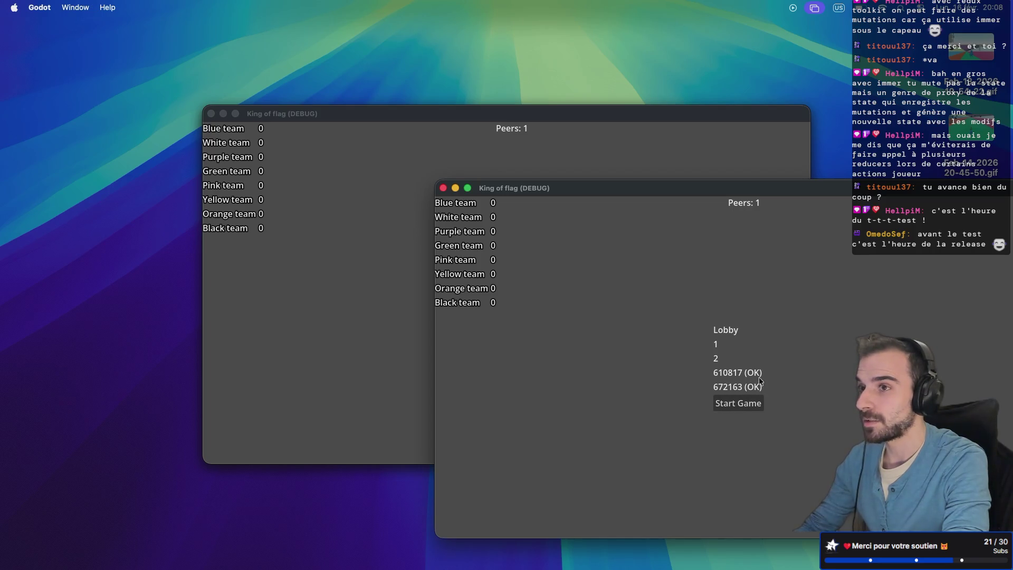
left_click(737, 403)
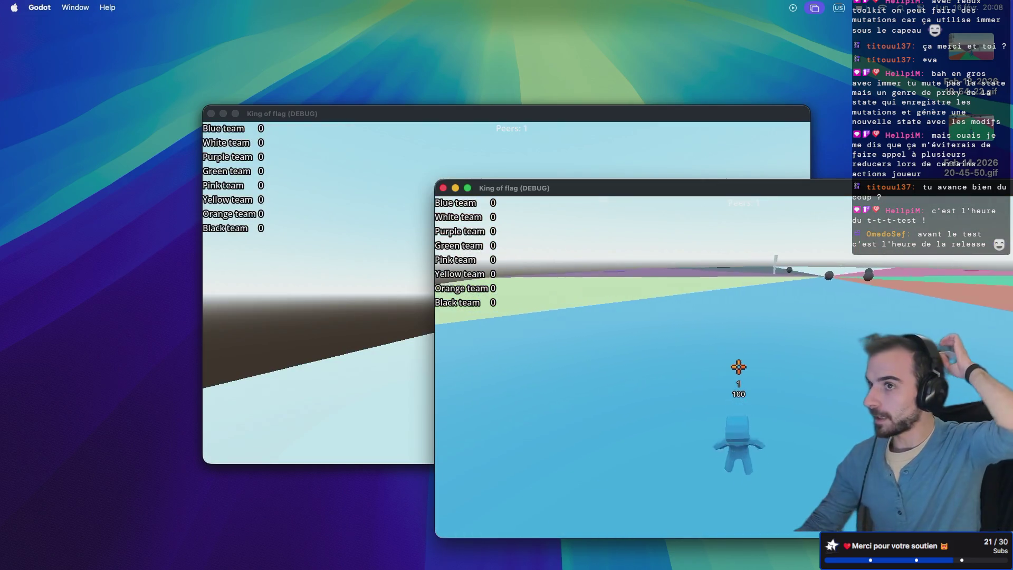
key("w")
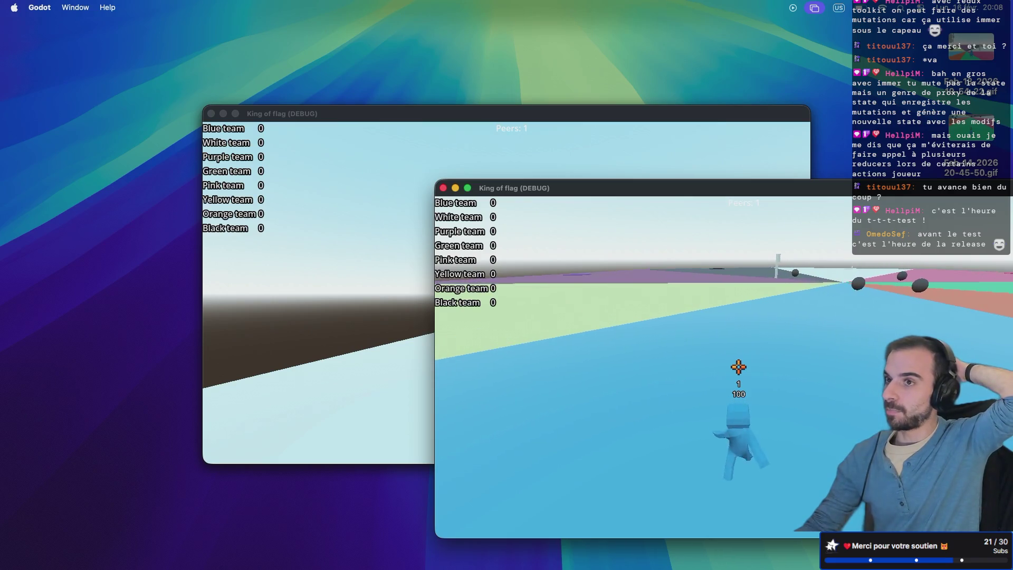
key("w")
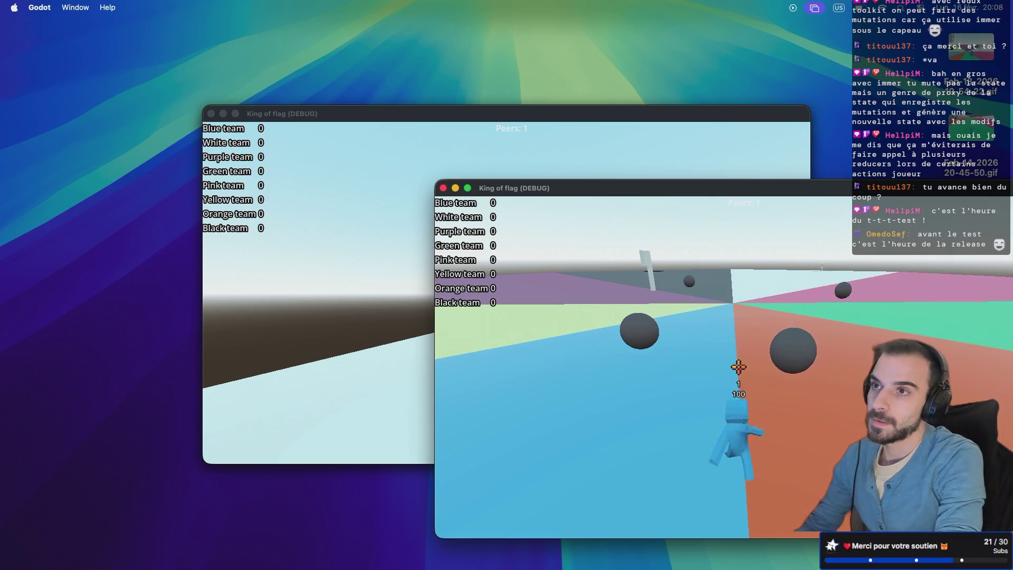
key("super+Tab")
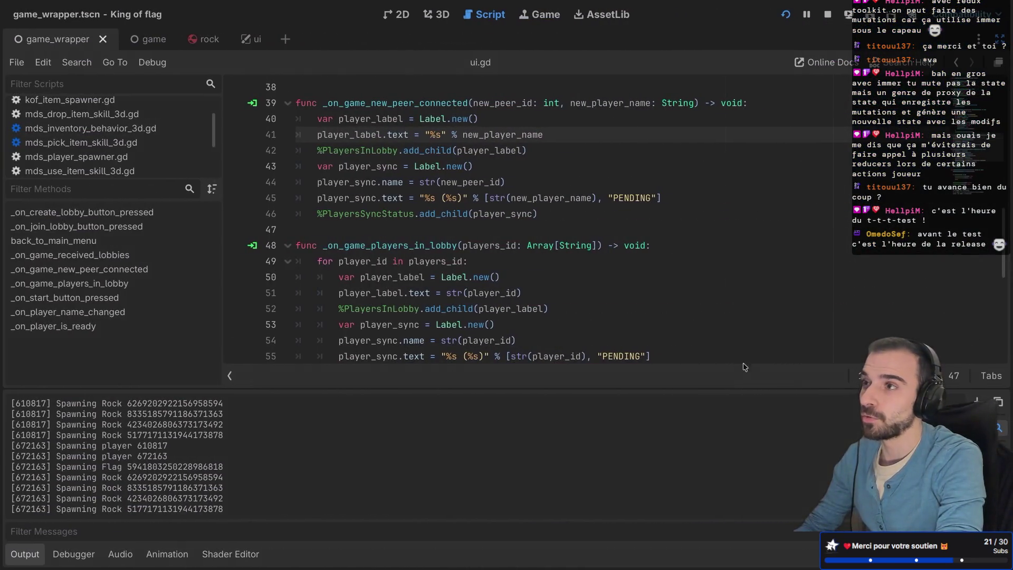
- Browse ui.gd, then game_wrapper.gd and duplication_manager.gd from the script list
scroll(512, 204, "up", 12)
scroll(512, 203, "down", 8)
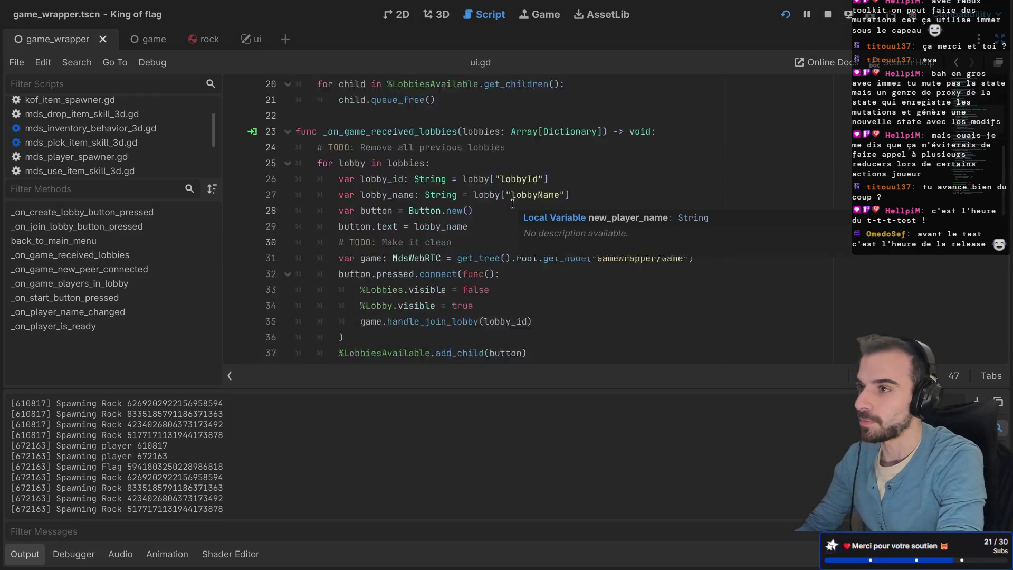
scroll(512, 203, "down", 9)
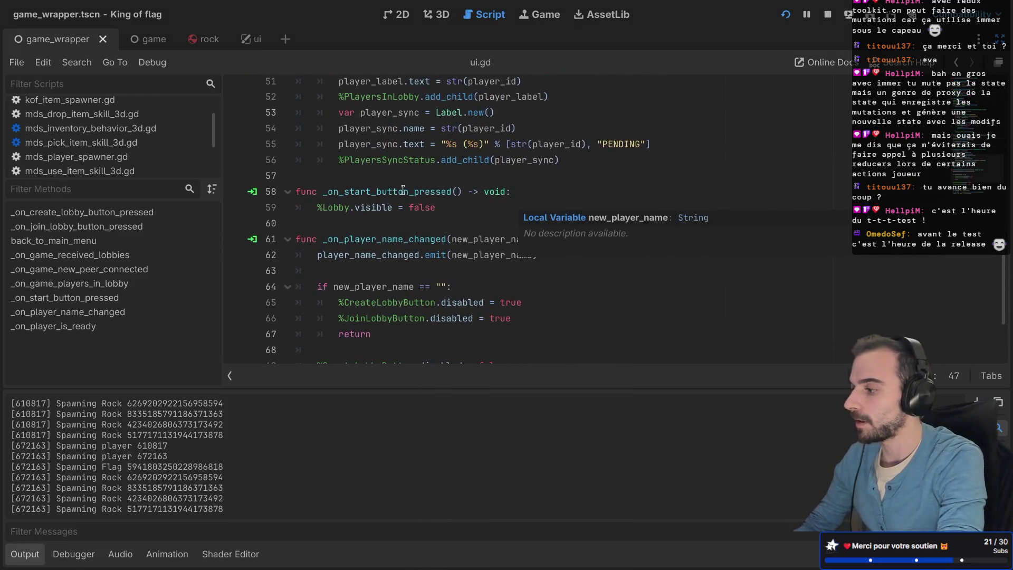
scroll(158, 137, "up", 3)
left_click(115, 121)
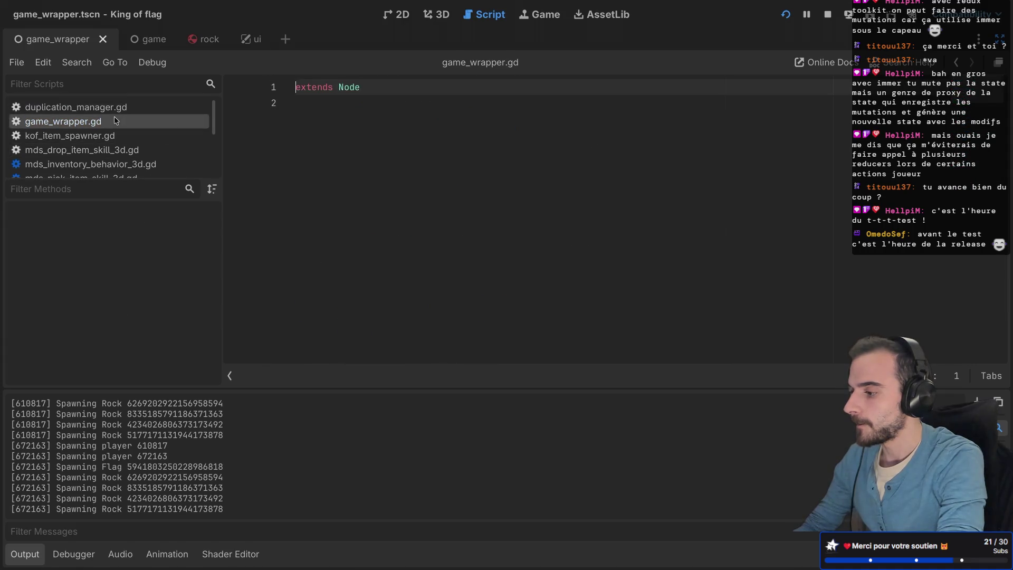
left_click(75, 107)
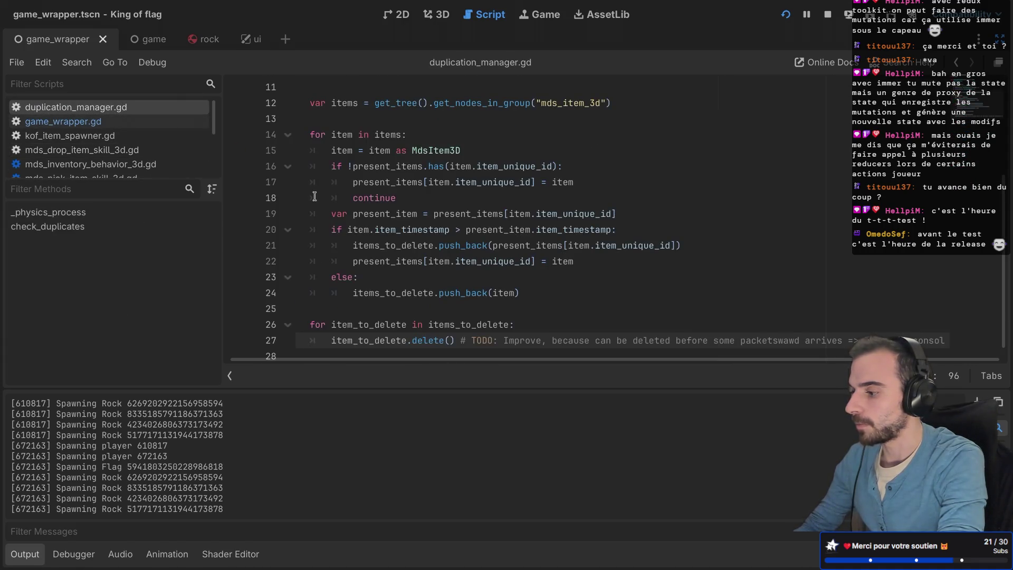
scroll(467, 205, "up", 4)
- Open the GameWrapper and Game node scripts from the scene tree, then jump into mds_webrtc.gd
key("ctrl+shift+F11")
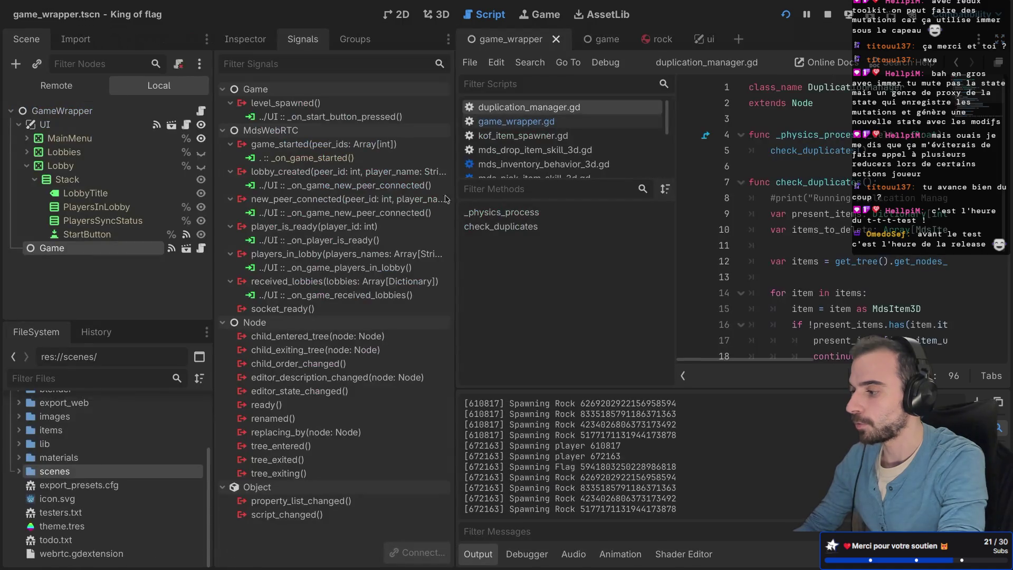
left_click(202, 111)
left_click(201, 248)
key("ctrl+shift+F11")
scroll(563, 206, "down", 5)
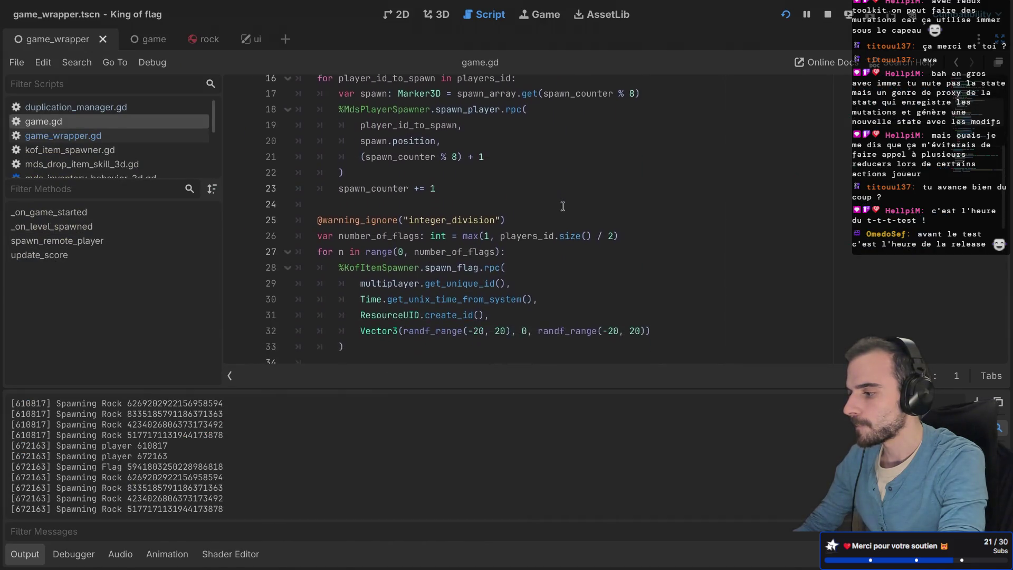
scroll(562, 206, "down", 1)
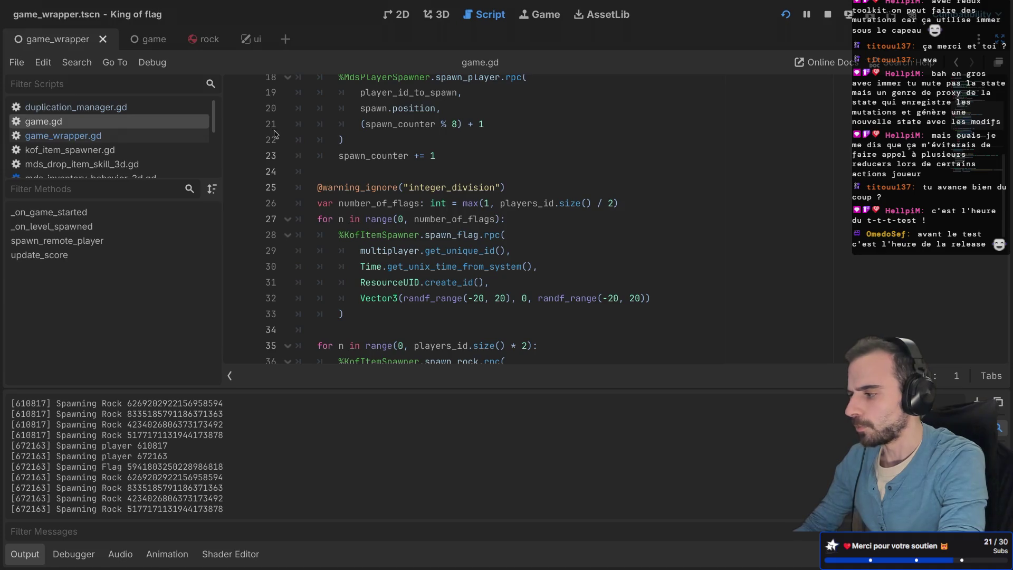
key("ctrl+shift+F11")
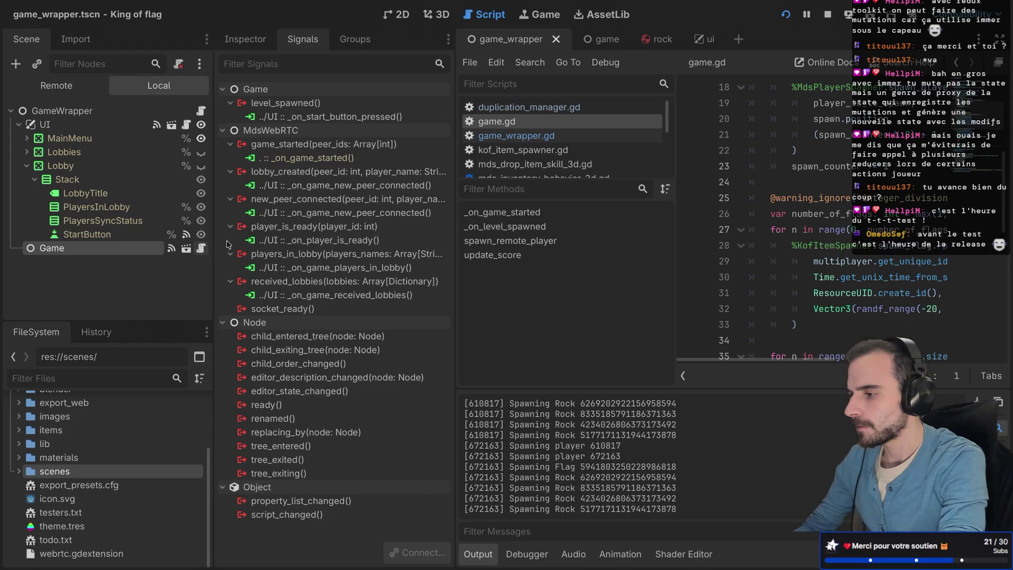
left_click(200, 248)
left_click(468, 88, "ctrl")
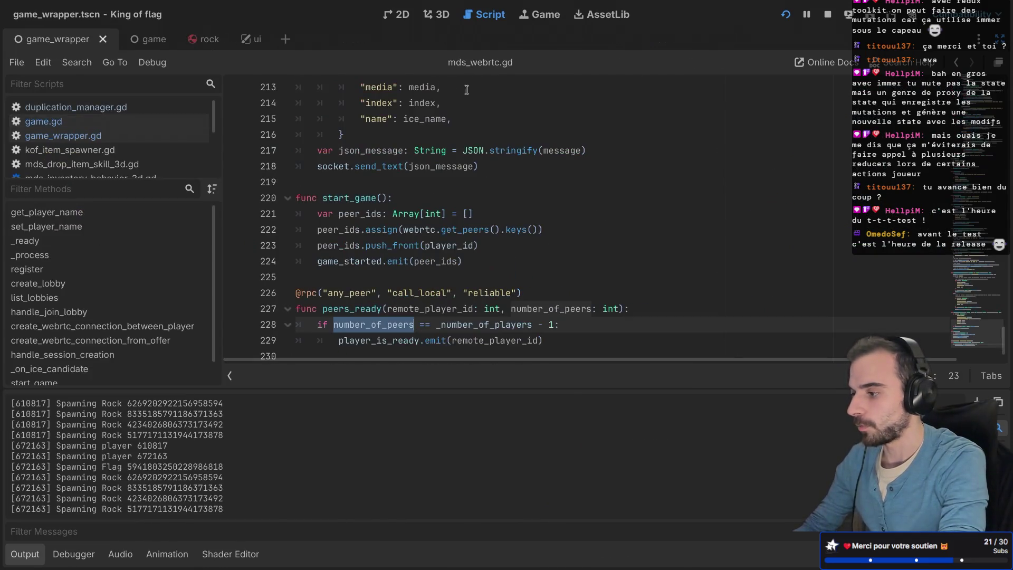
- Change create_timer(3) to create_timer(10) in mds_webrtc.gd, save, and rerun the game
left_click(530, 216)
scroll(531, 217, "up", 20)
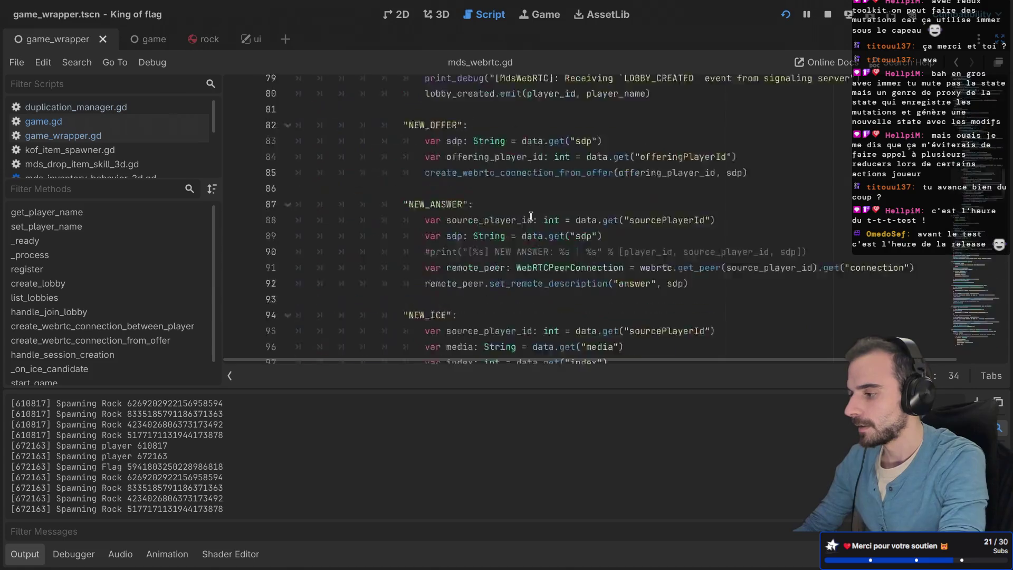
scroll(530, 216, "down", 5)
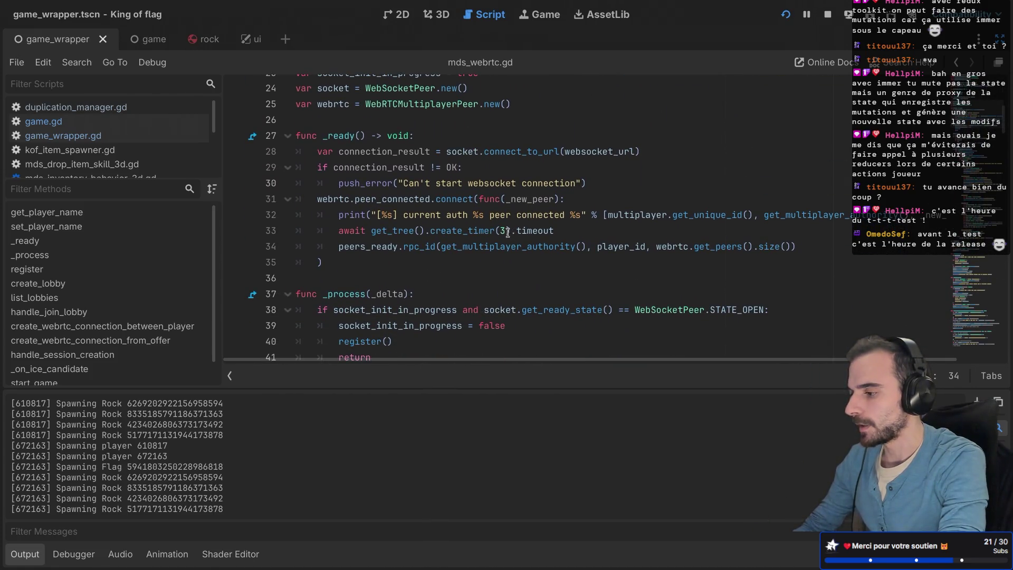
double_click(508, 233)
type("10")
key("ctrl+s")
left_click(637, 171)
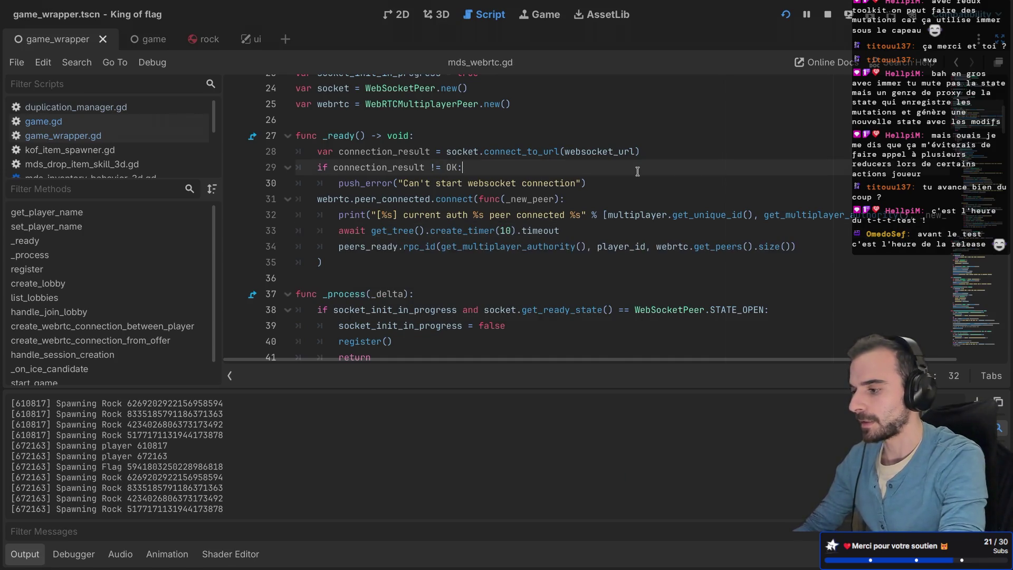
left_click(785, 20)
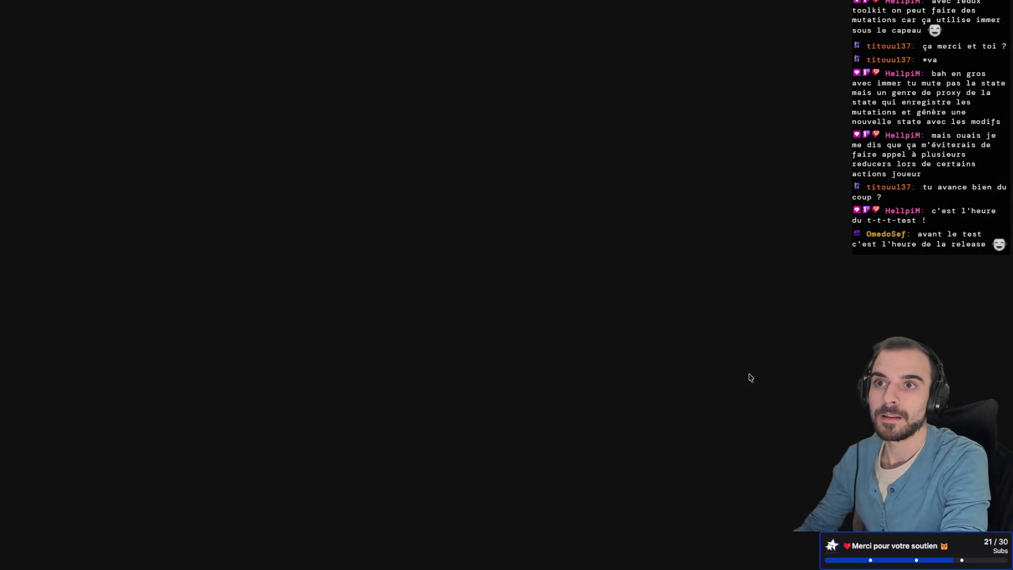
- Host a lobby as player 1, join it from the other instance as player 2, then return to the editor
type("1")
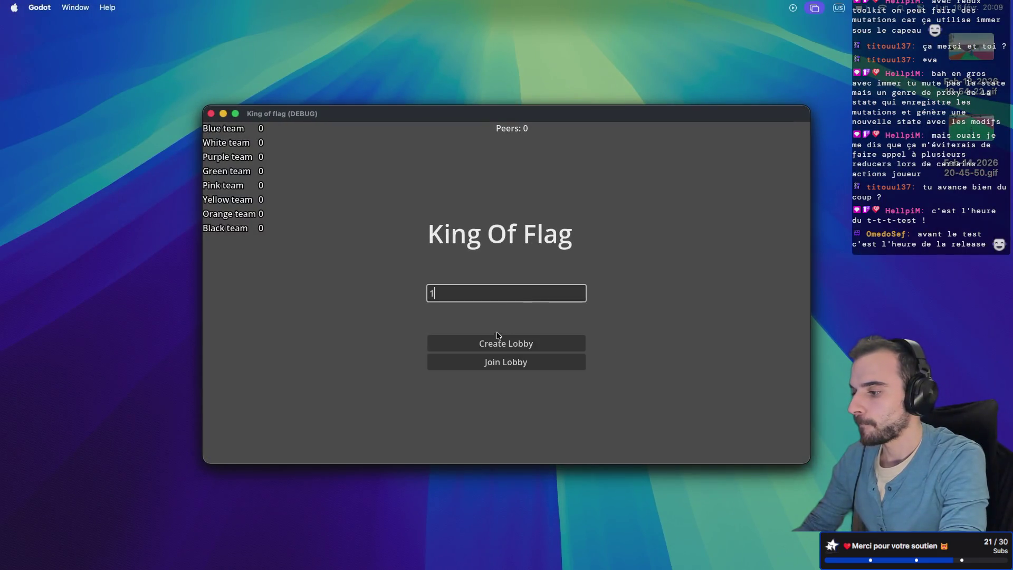
left_click(492, 343)
left_click_drag(535, 116, 751, 192)
left_click(565, 173)
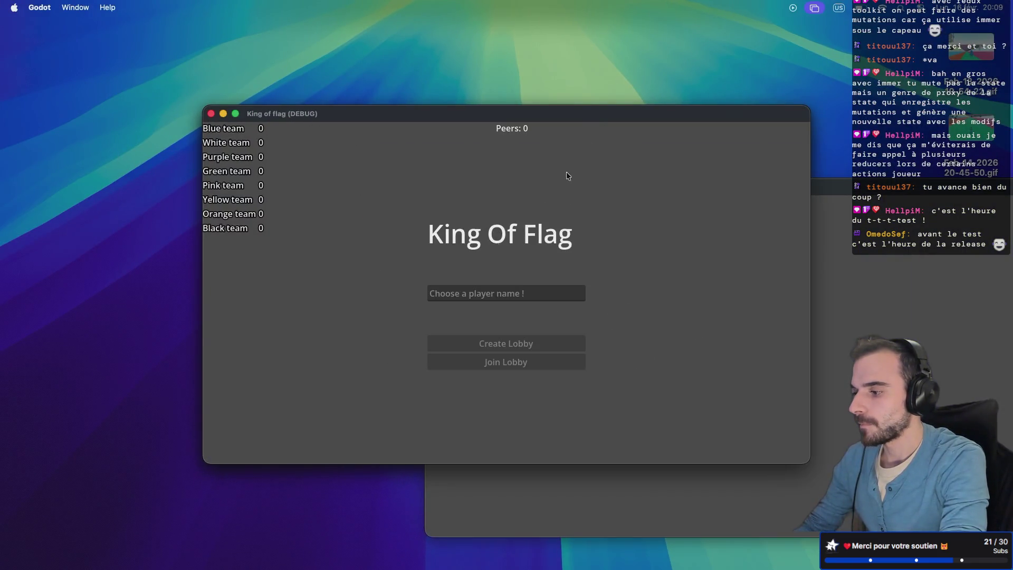
type("2")
left_click(475, 362)
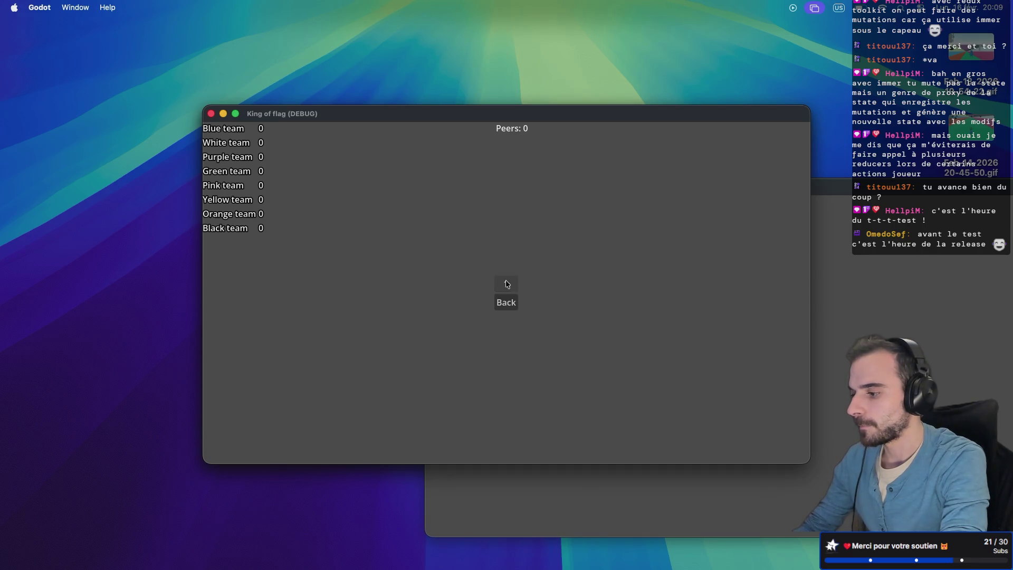
left_click_drag(733, 113, 592, 97)
left_click(808, 283)
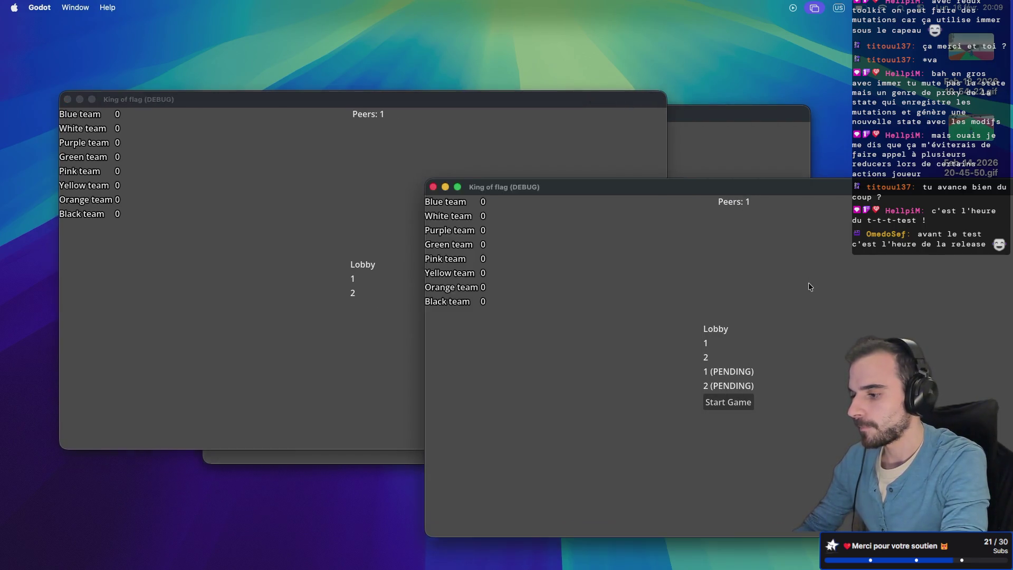
key("super+Tab")
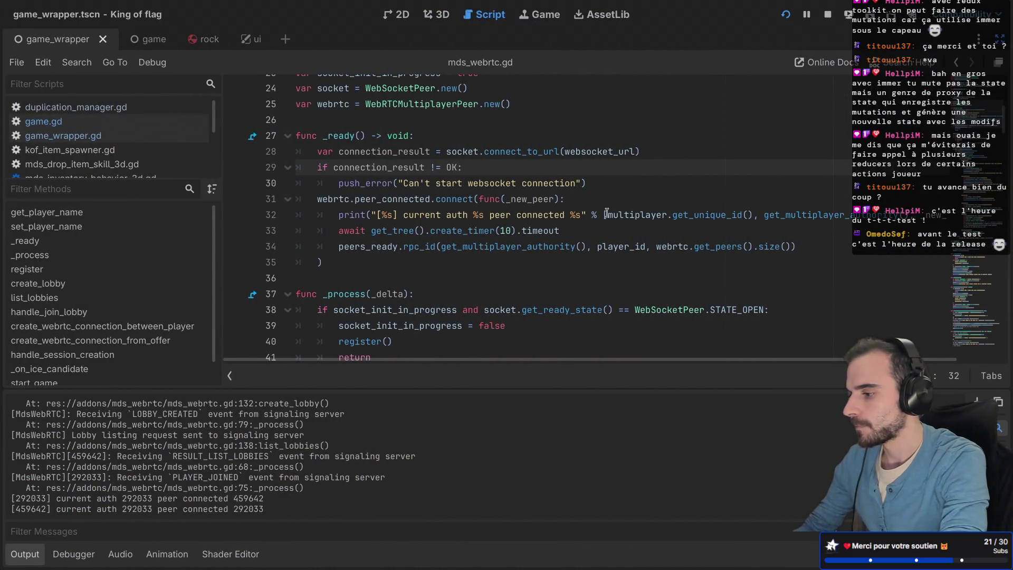
- Append '# TODO: remove possible race condition' to the create_timer(10) line, save, and relaunch with F5
left_click(575, 204)
key("Return")
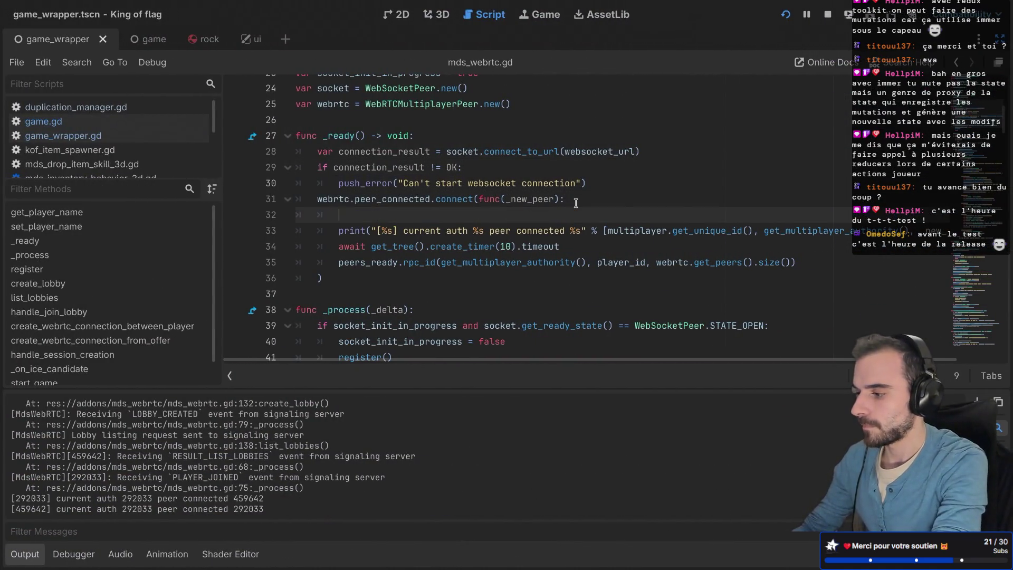
left_click(585, 251)
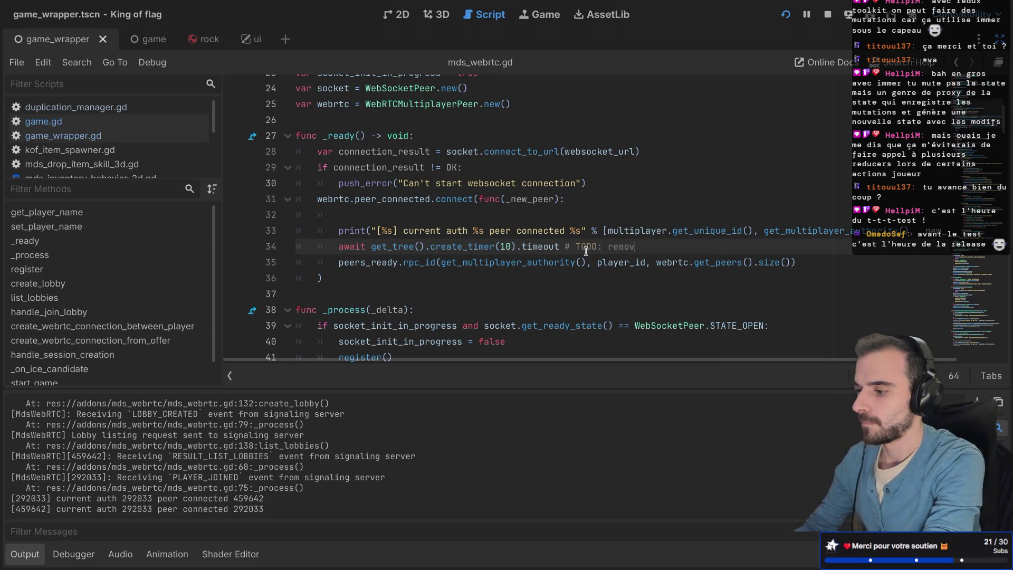
type("e race c")
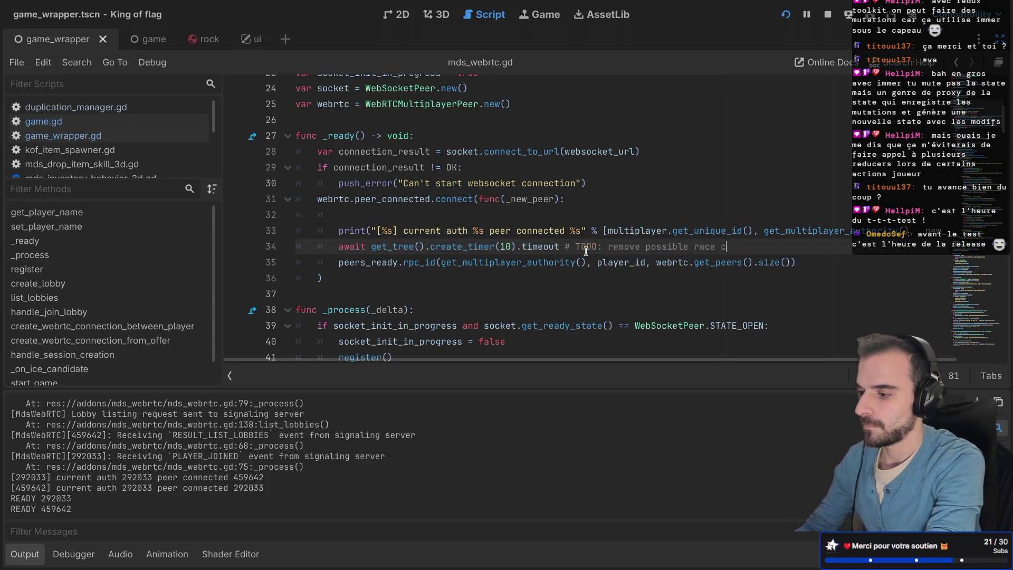
left_click(423, 209)
key("BackSpace")
key("BackSpace")
key("ctrl+s")
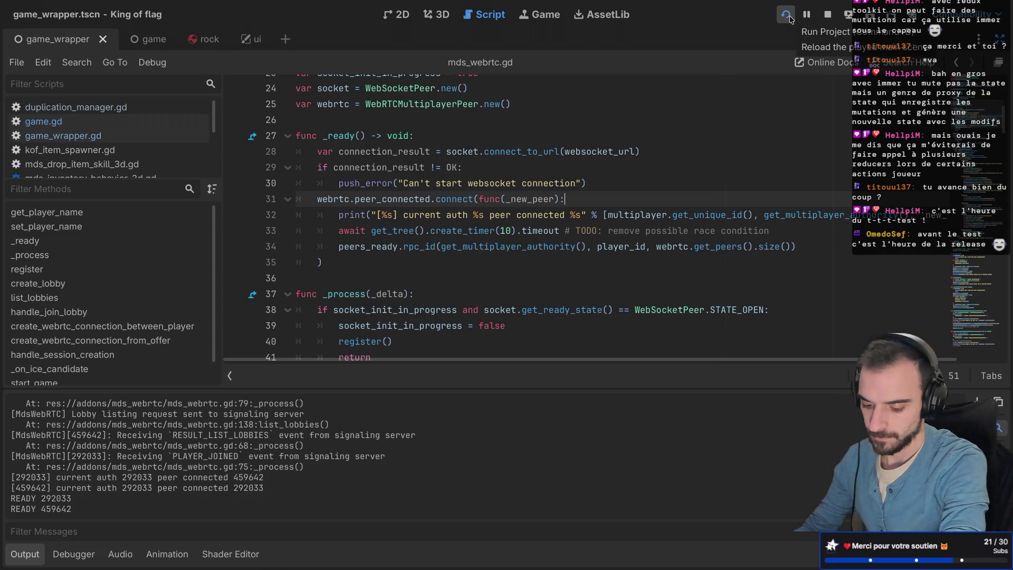
key("F5")
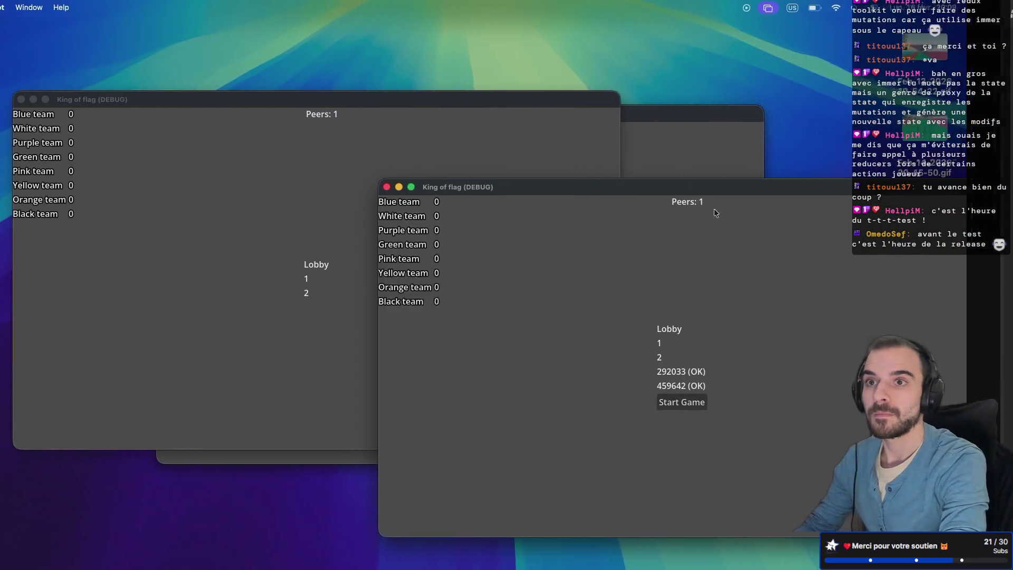
- Start the match from the host window, then return to the Godot editor
left_click(716, 403)
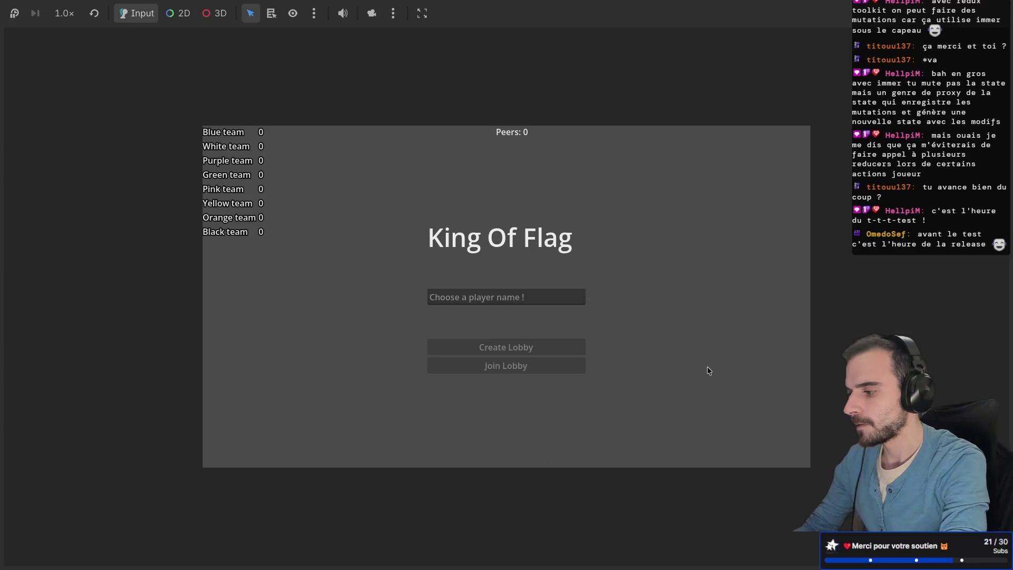
key("super+Tab")
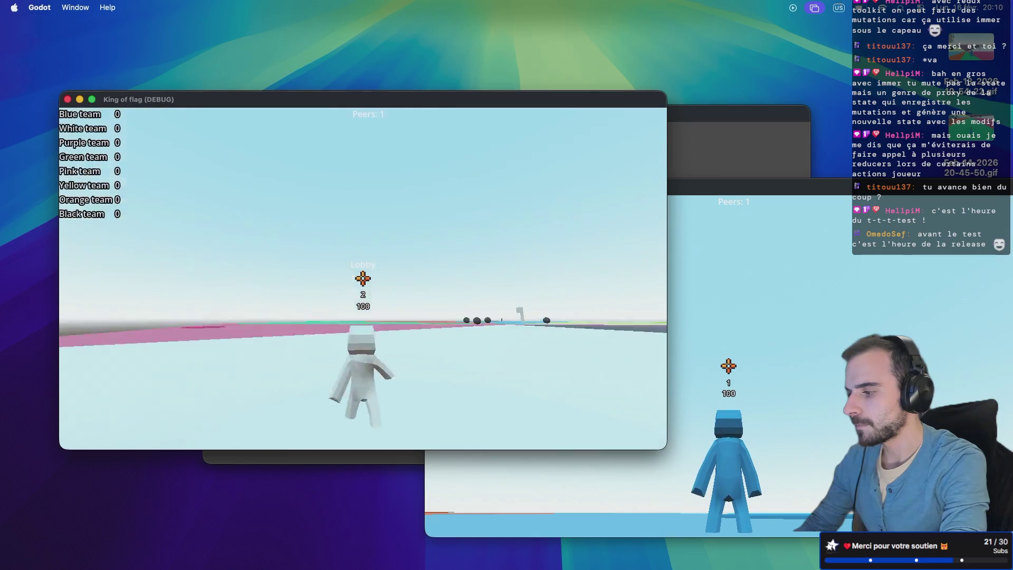
key("ctrl+Right")
key("ctrl+Right")
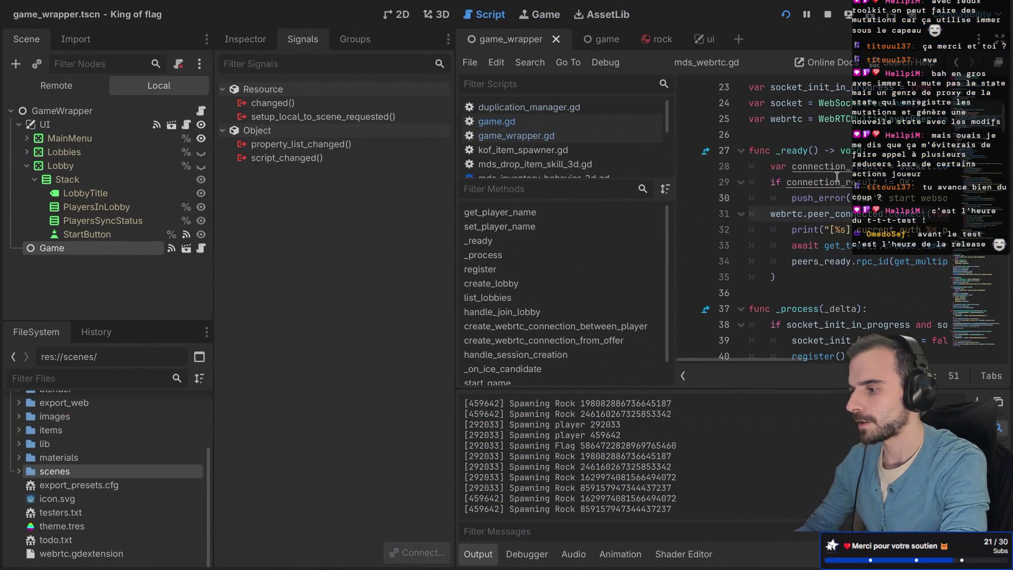
- Switch the script editor to distraction-free mode and scroll through mds_webrtc.gd
key("ctrl+shift+F11")
mouse_move(558, 242)
scroll(558, 241, "up", 2)
scroll(558, 242, "down", 8)
scroll(558, 242, "down", 1)
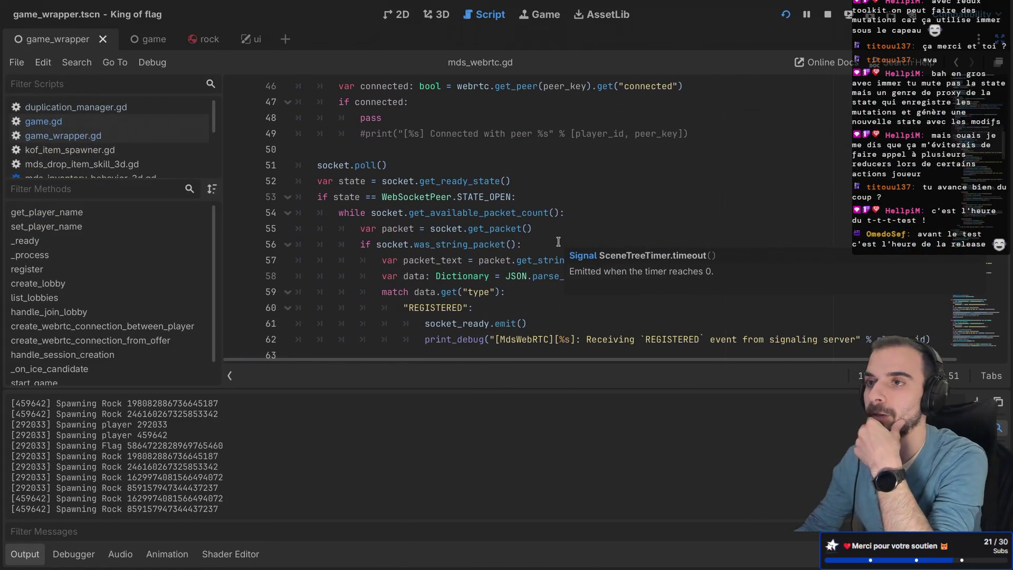
scroll(645, 185, "up", 15)
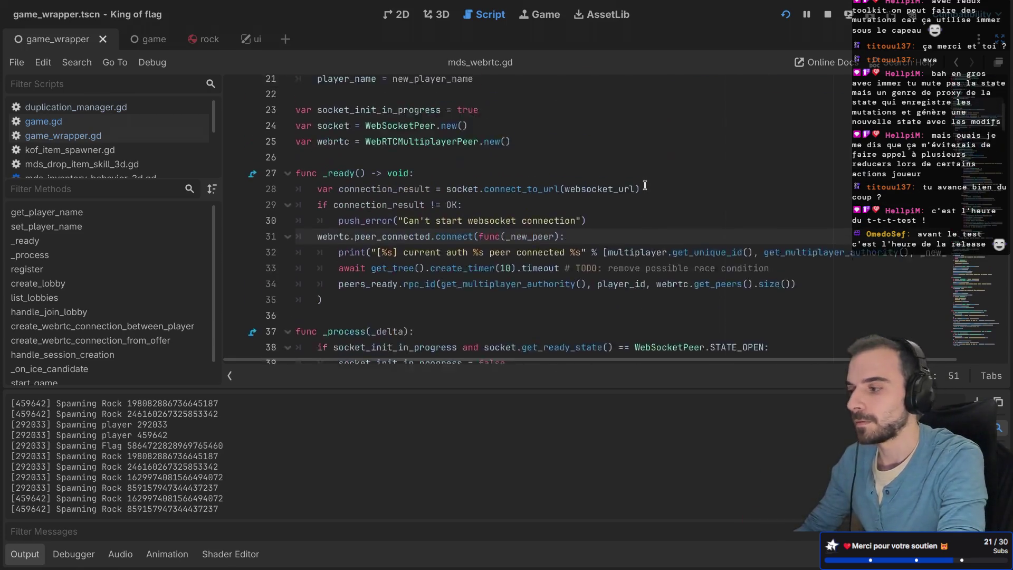
- Open game.gd and locate the level_spawned call on line 46
left_click(116, 121)
scroll(370, 171, "down", 11)
scroll(370, 171, "down", 1)
double_click(352, 240)
left_click(405, 223)
scroll(459, 208, "down", 10)
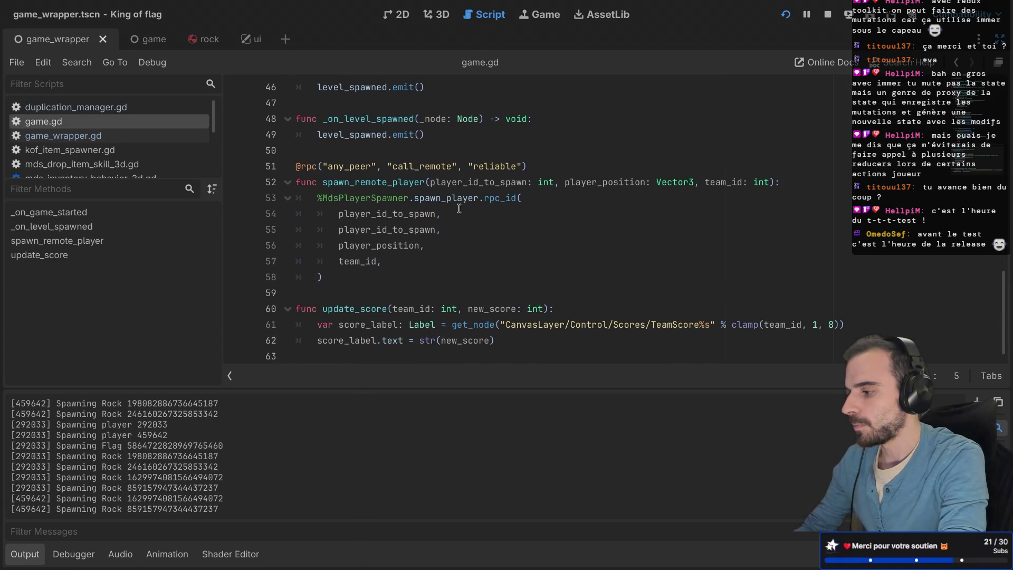
scroll(459, 208, "up", 5)
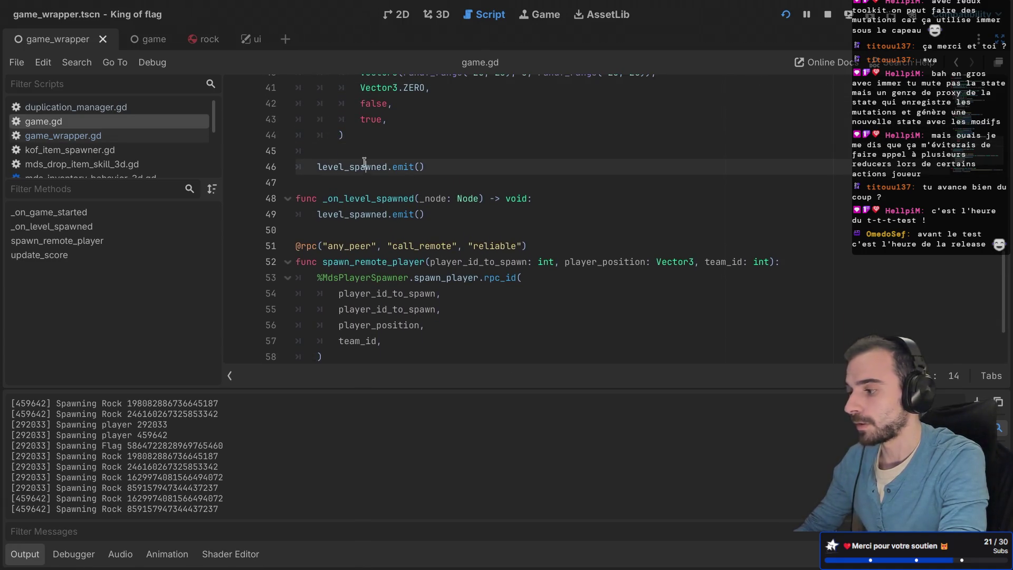
- Read the level_spawned signal description and _on_game_started, placing the cursor on line 50
double_click(364, 163)
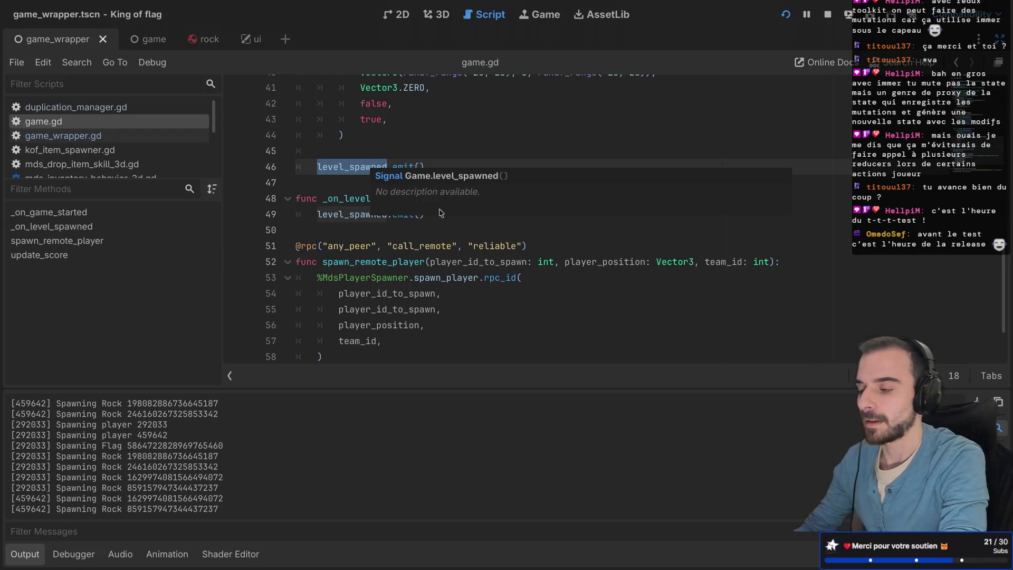
scroll(395, 179, "up", 10)
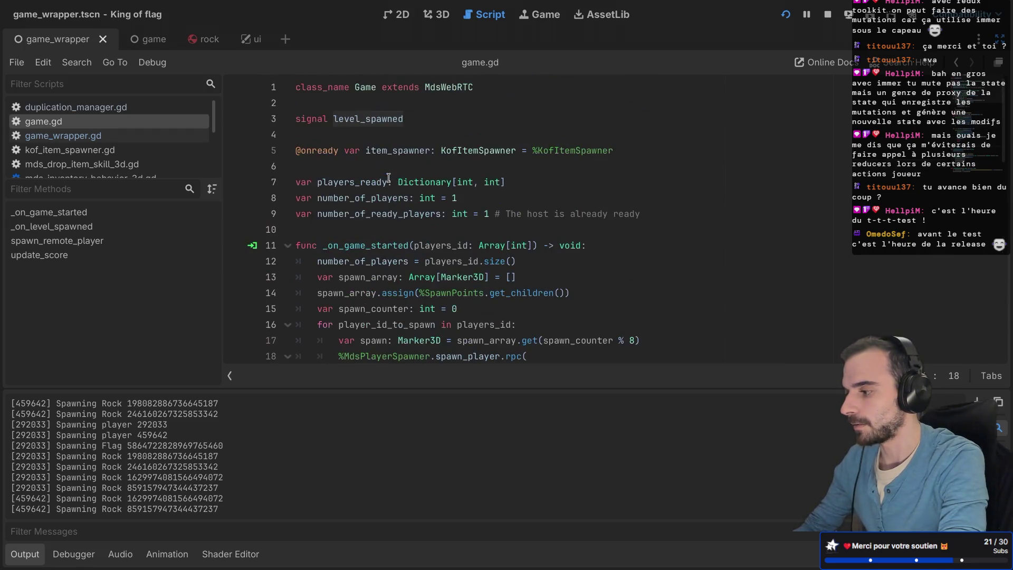
mouse_move(328, 246)
left_mouse_down()
mouse_move(422, 243)
mouse_move(414, 240)
left_mouse_up()
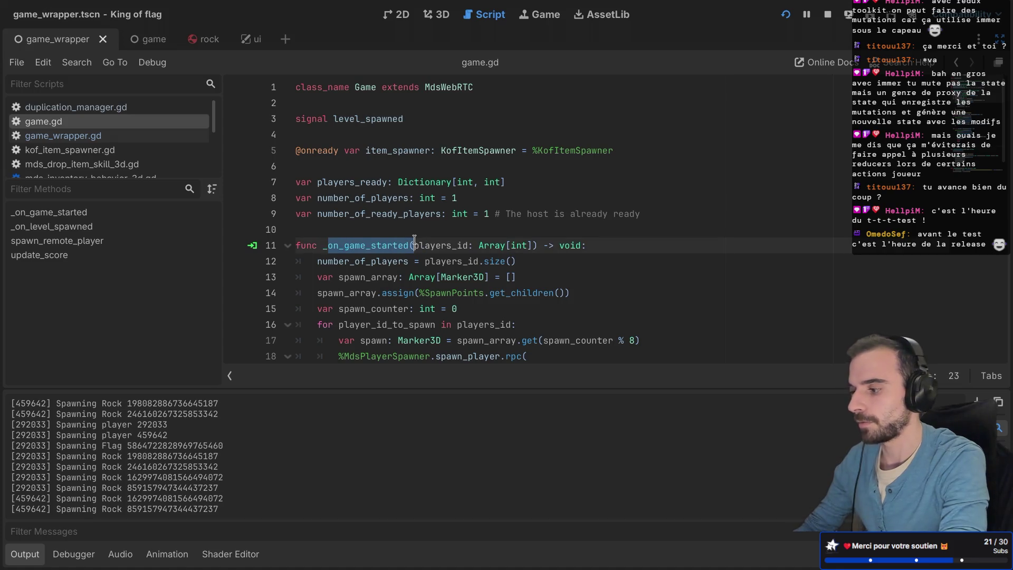
scroll(425, 271, "down", 14)
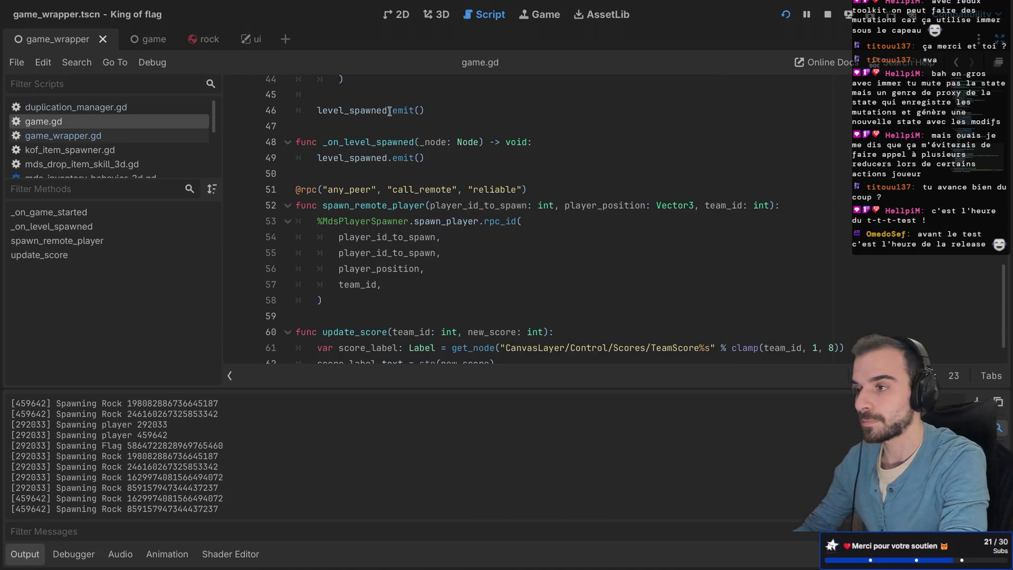
left_click(429, 121)
left_click(445, 162)
left_click(420, 170)
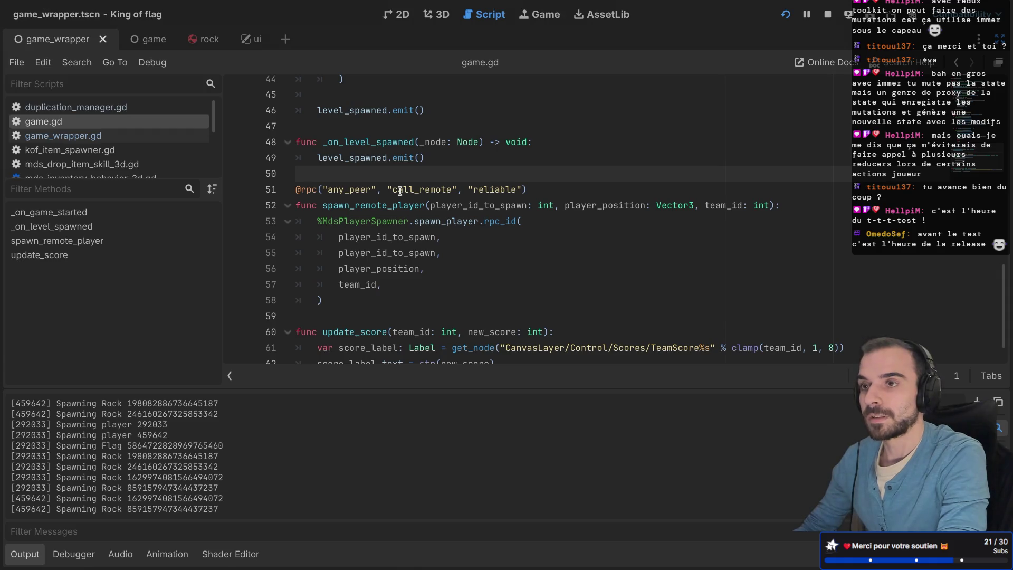
key("Return")
key("Up")
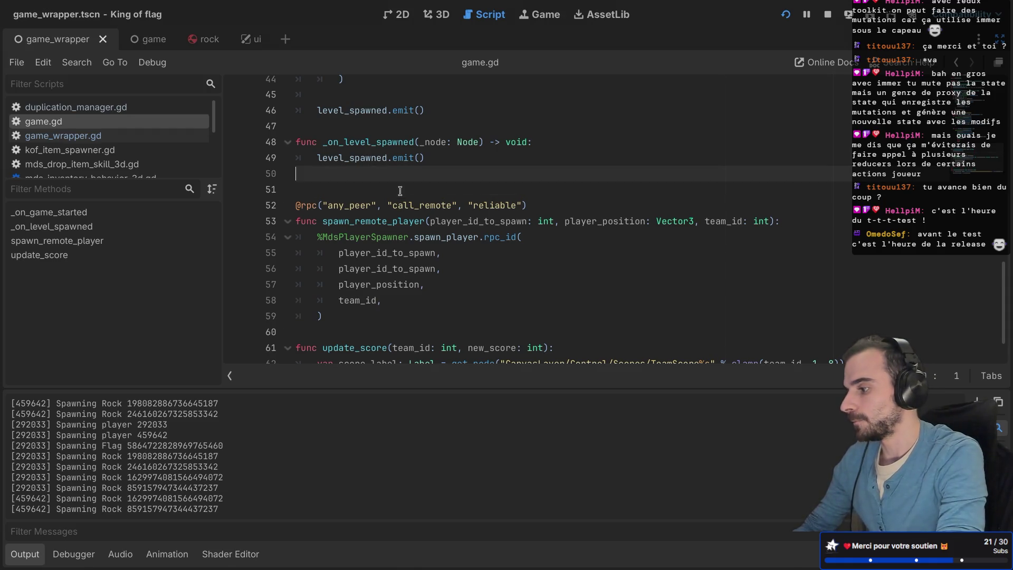
key("Return")
type("@rpc")
key("Return")
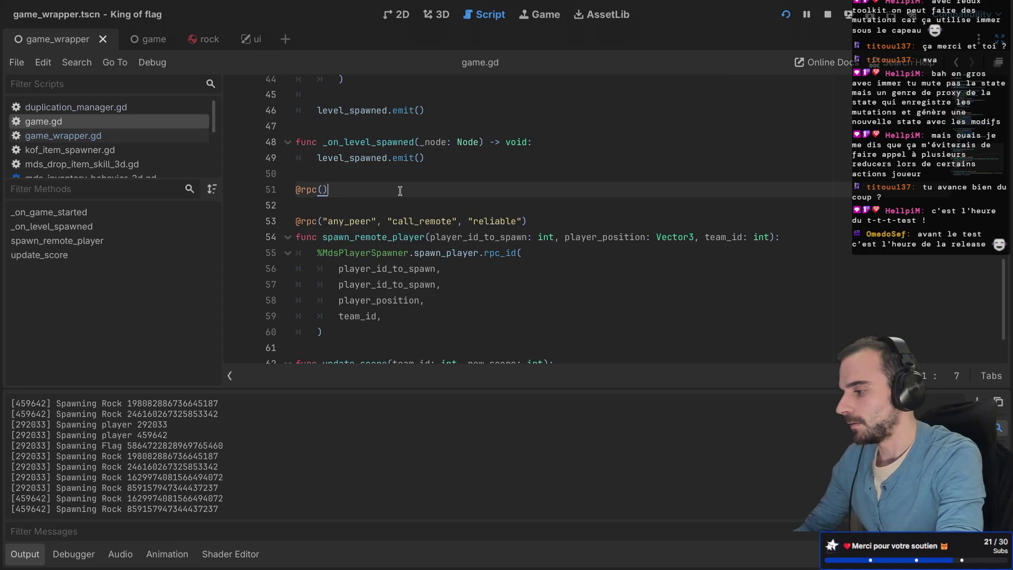
type("\"aut")
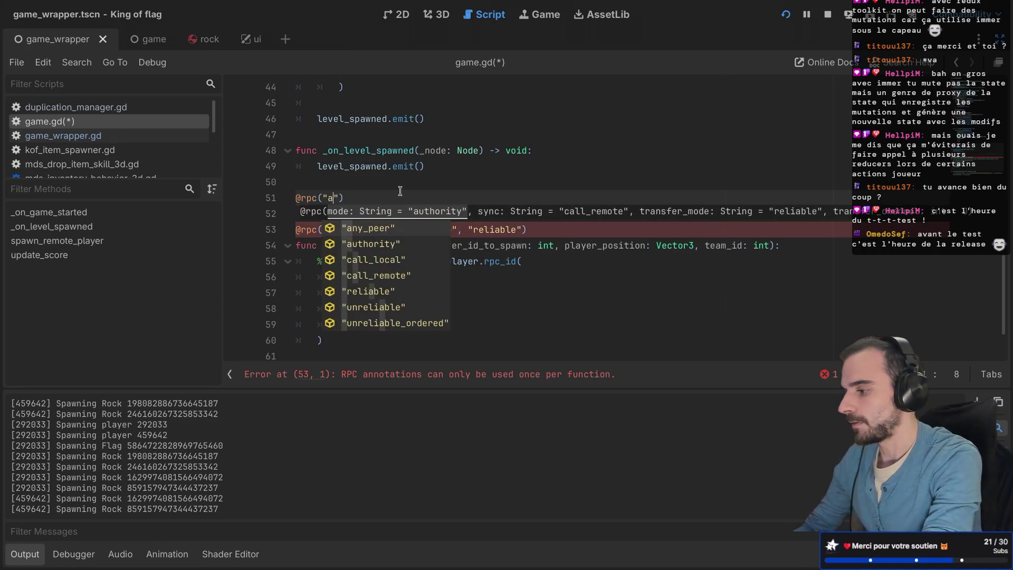
key("Return")
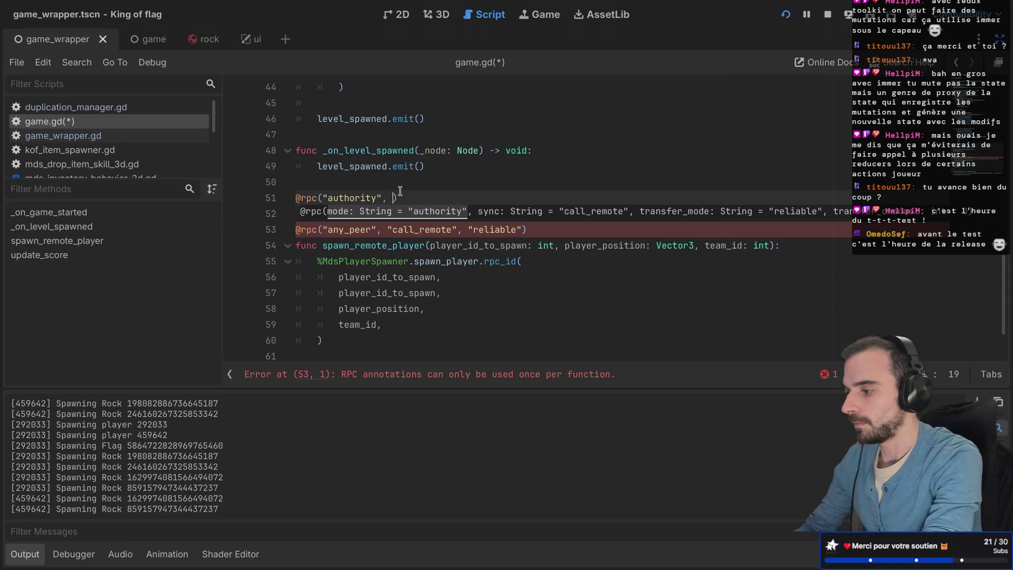
type("\"ca")
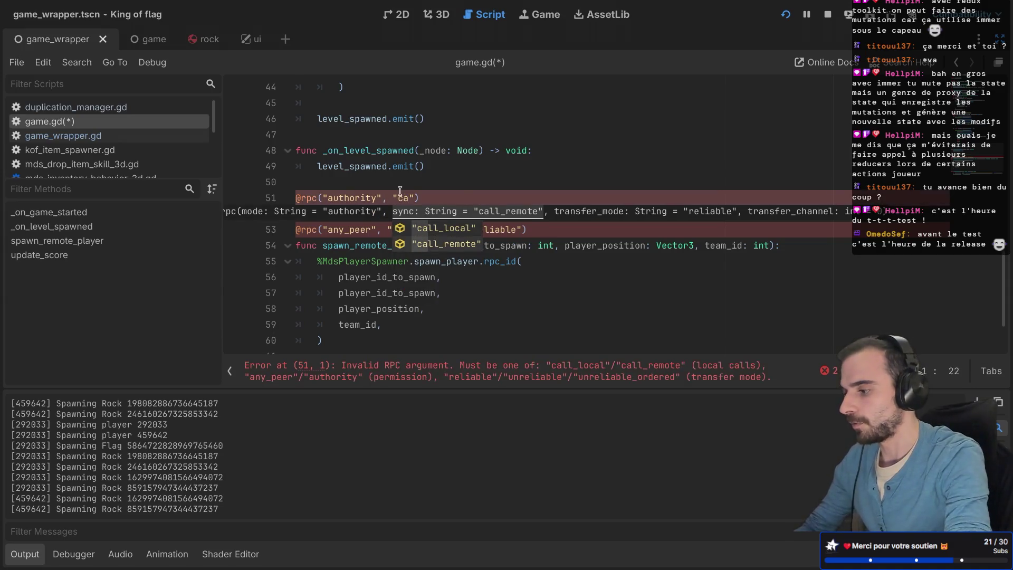
key("Down")
key("Return")
type(", \"rel")
key("Return")
key("ctrl+s")
- Declare func hide_ui(): beneath the new annotation and save game.gd
left_click(573, 196)
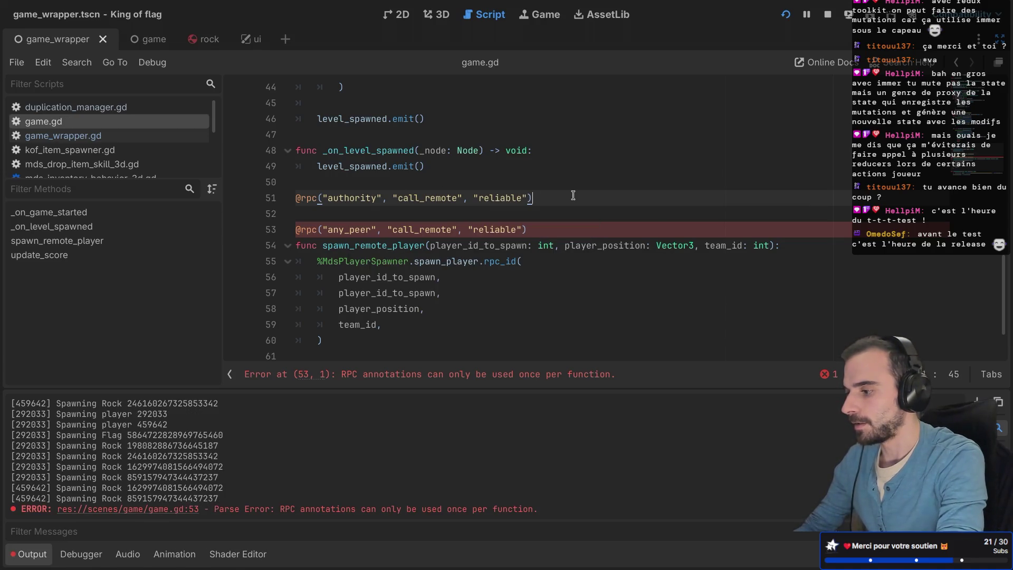
key("Return")
type("func")
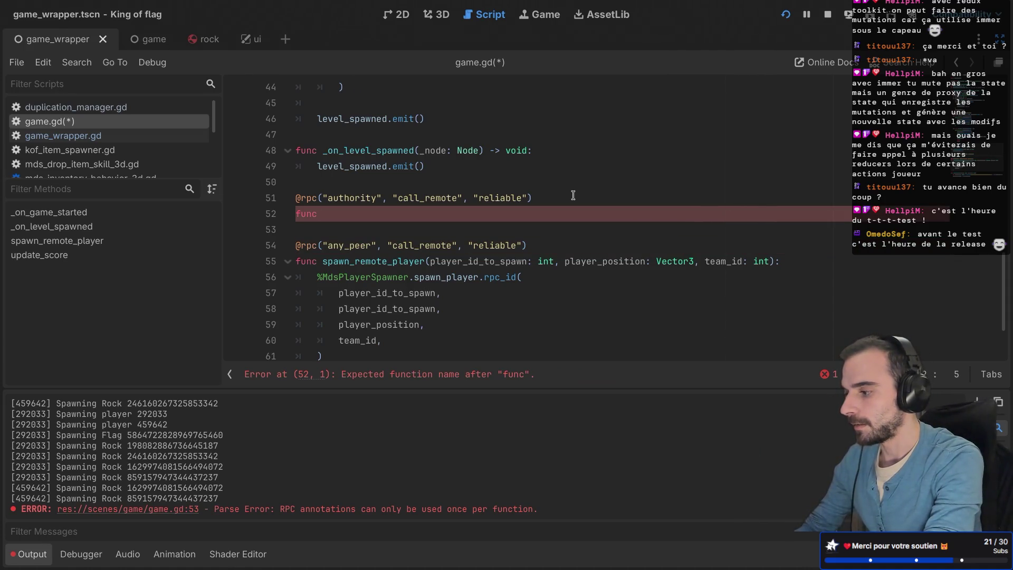
type("i()")
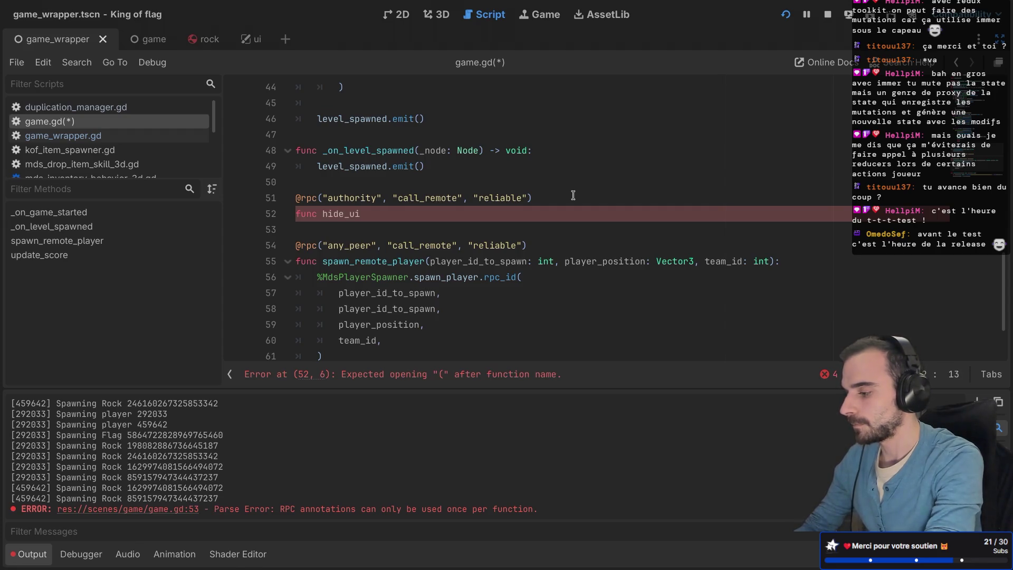
type(":")
key("Return")
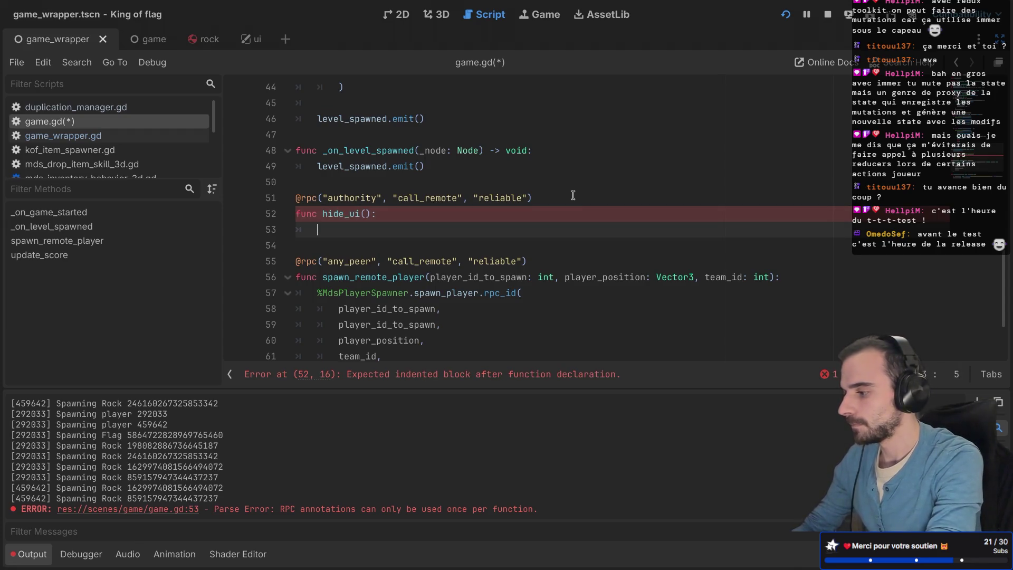
scroll(572, 196, "up", 10)
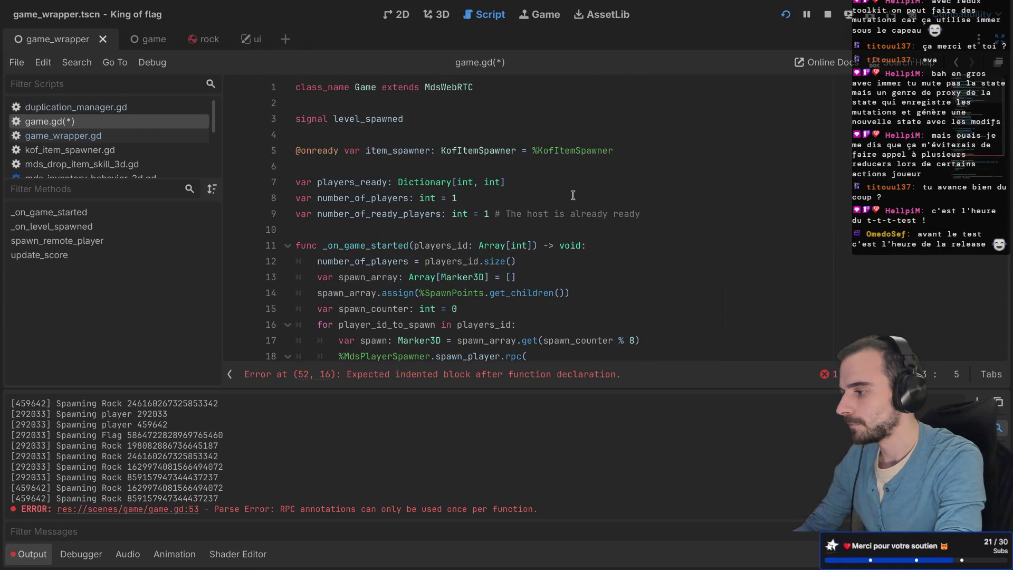
scroll(573, 195, "down", 10)
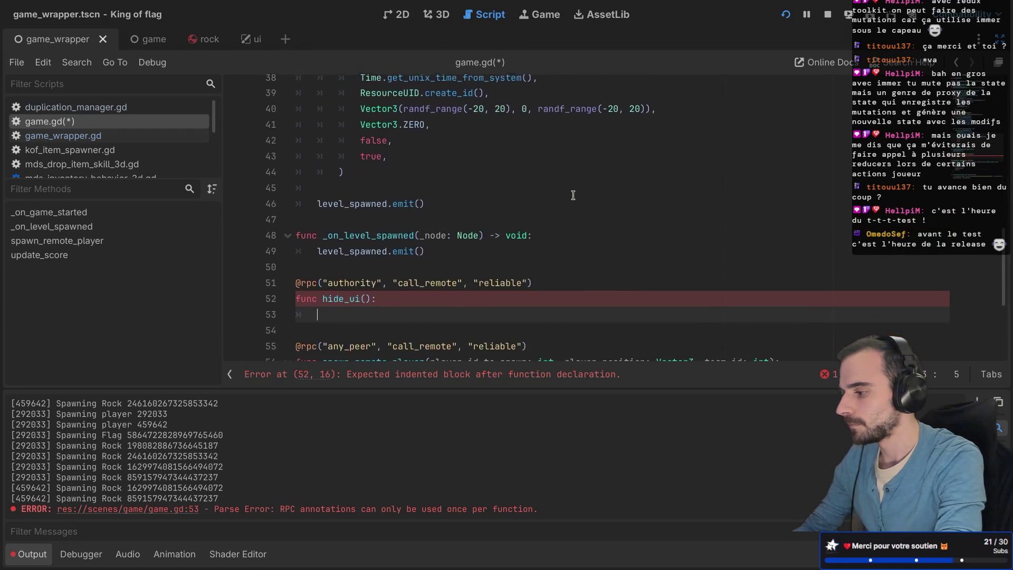
key("ctrl+s")
- Copy level_spawned.emit() from line 46 into the body of hide_ui
key("ctrl+shift+F11")
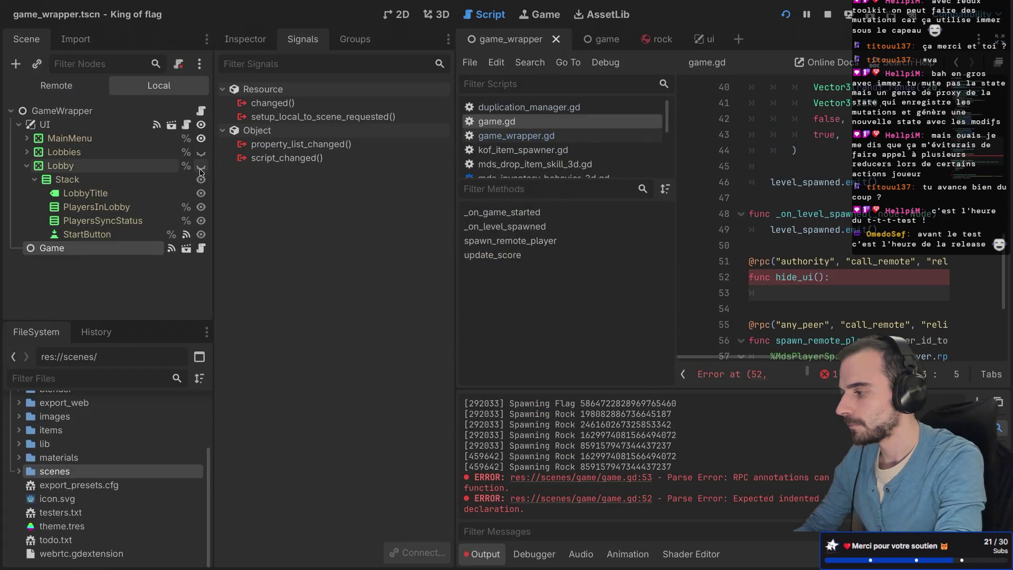
key("ctrl+shift+F11")
scroll(393, 198, "up", 1)
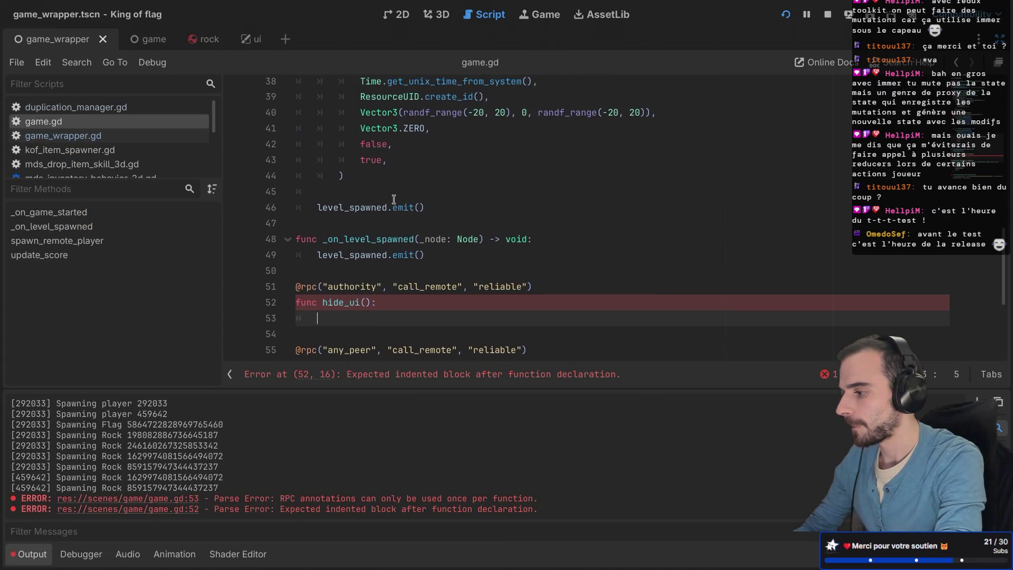
left_click_drag(313, 212, 449, 208)
key("ctrl+c")
left_click(336, 321)
key("ctrl+v")
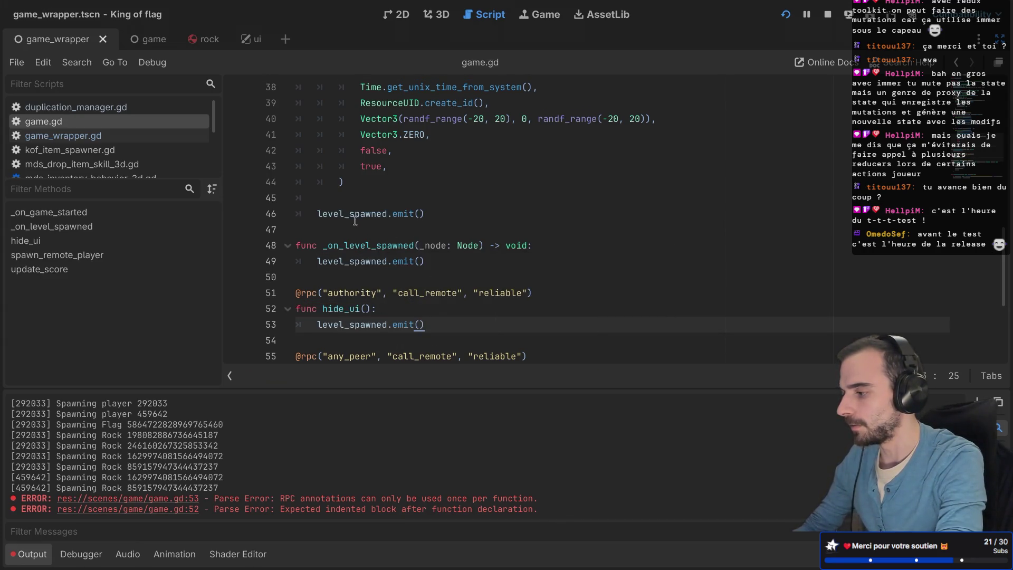
key("Home")
key("ctrl+shift+Right")
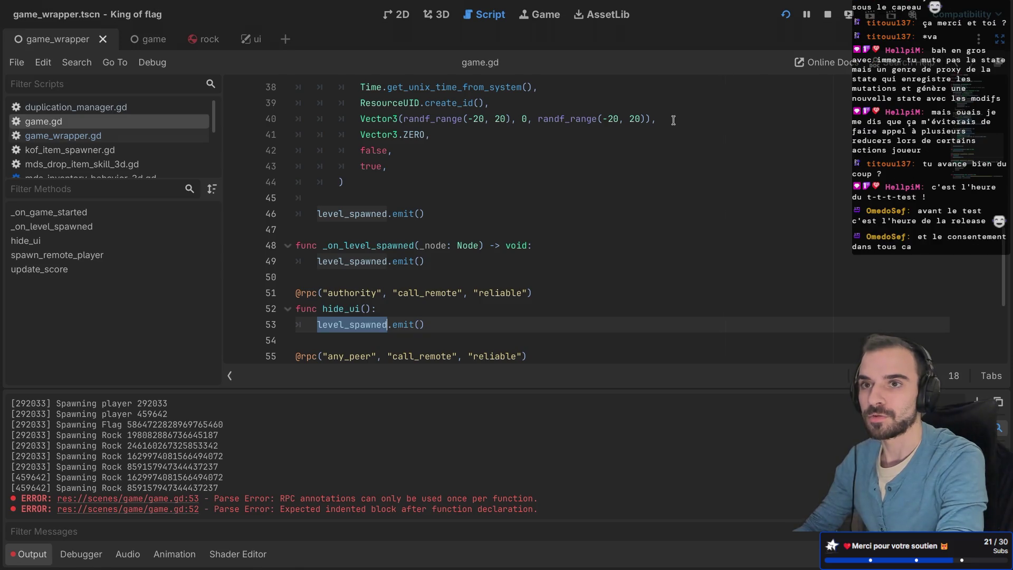
scroll(634, 168, "down", 1)
left_click(614, 244)
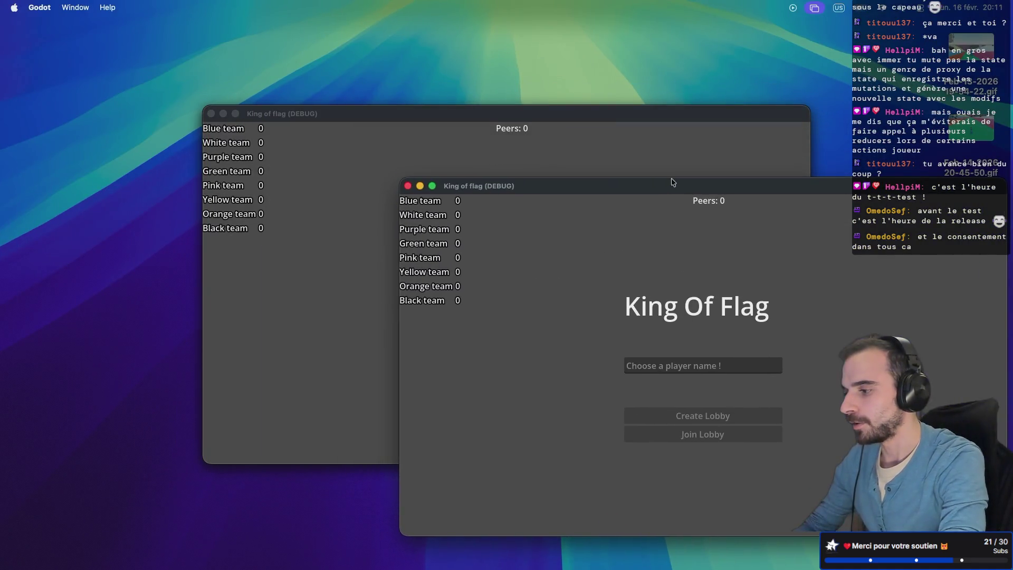
- Enter names 1 and 2 in the two game windows and join both to the lobby
left_click(562, 137)
left_click(502, 290)
type("1")
left_click(497, 343)
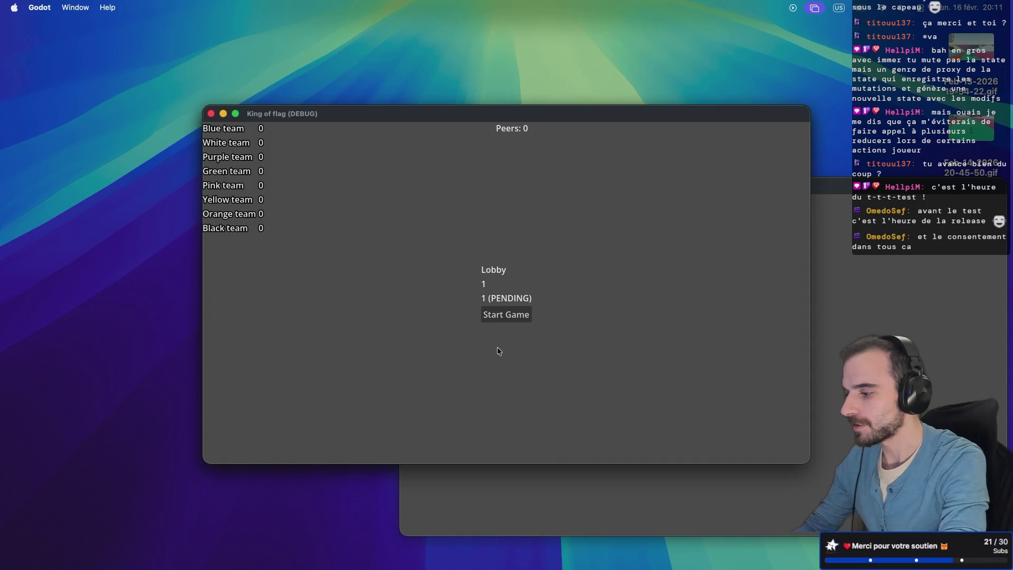
left_click(812, 324)
left_click(687, 364)
type("2")
left_click(702, 434)
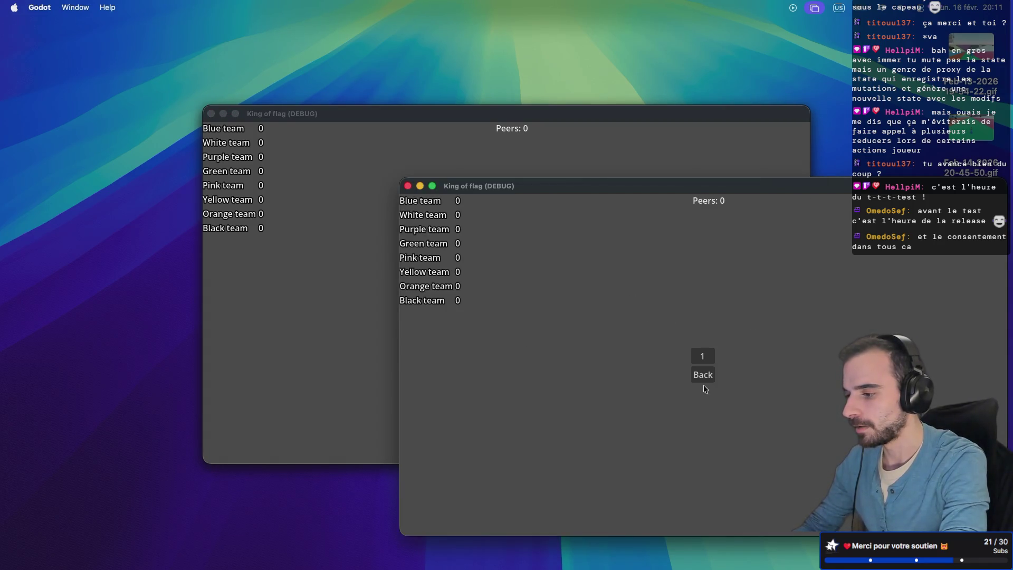
- Reposition the first game window and start the match for both players
left_click(625, 139)
left_click_drag(585, 114, 391, 95)
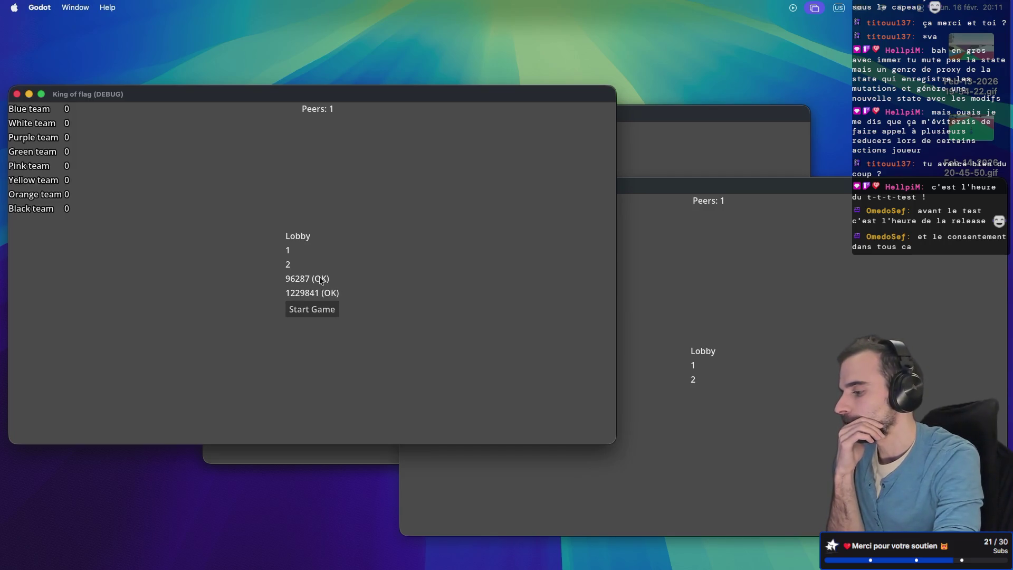
left_click(323, 311)
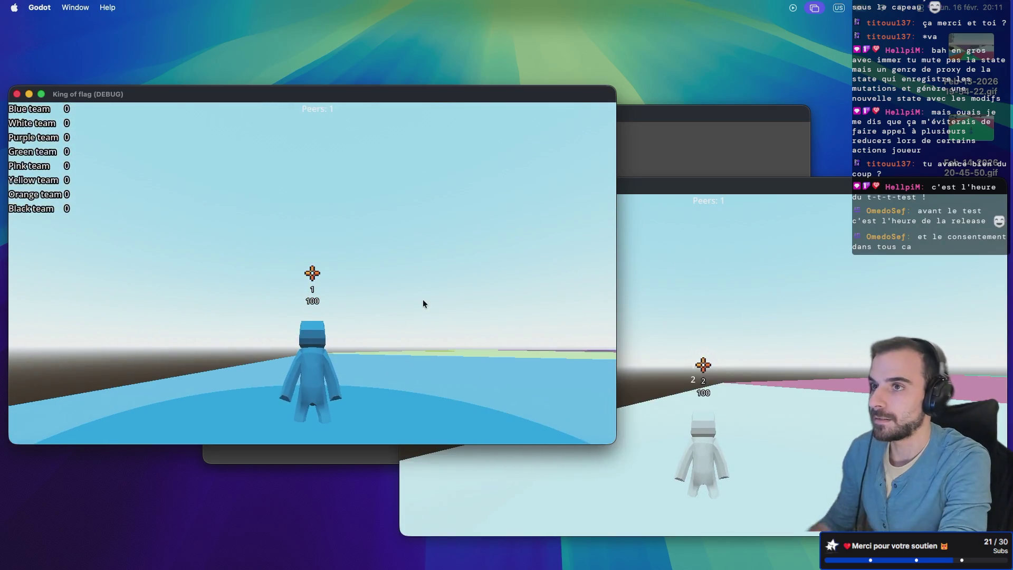
key("ctrl+Right")
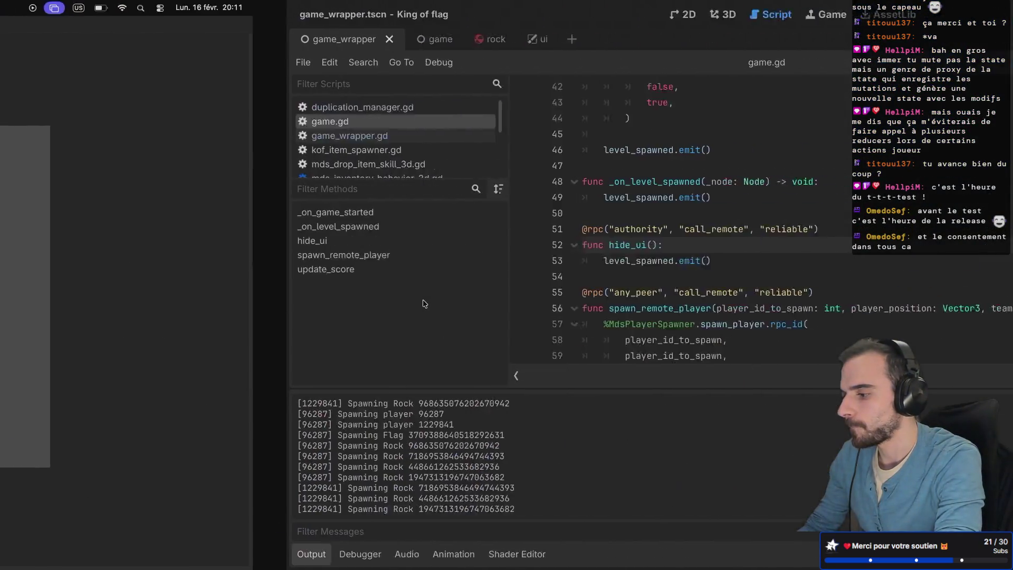
- Replace level_spawned.emit() on line 46 with hide_ui.rpc() and save game.gd
left_click_drag(441, 145, 318, 146)
key("BackSpace")
key("Return")
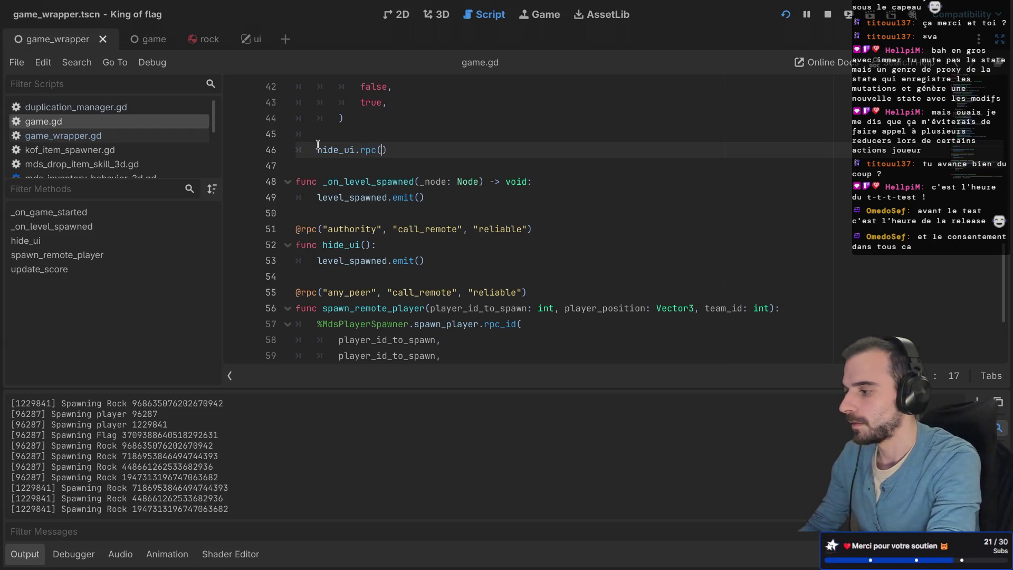
double_click(348, 149)
double_click(342, 245)
left_click_drag(356, 150, 439, 149)
key("BackSpace")
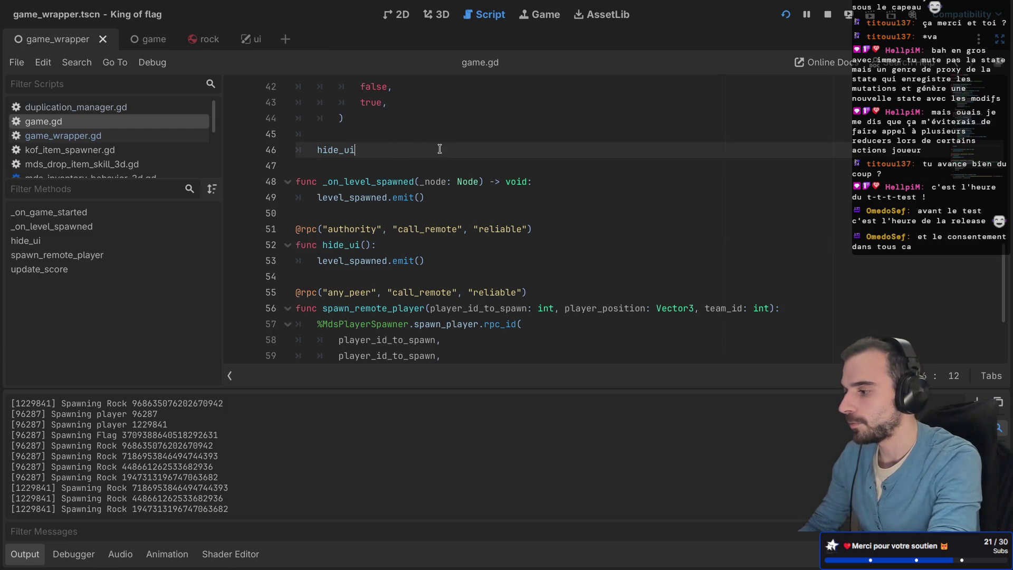
key("ctrl+z")
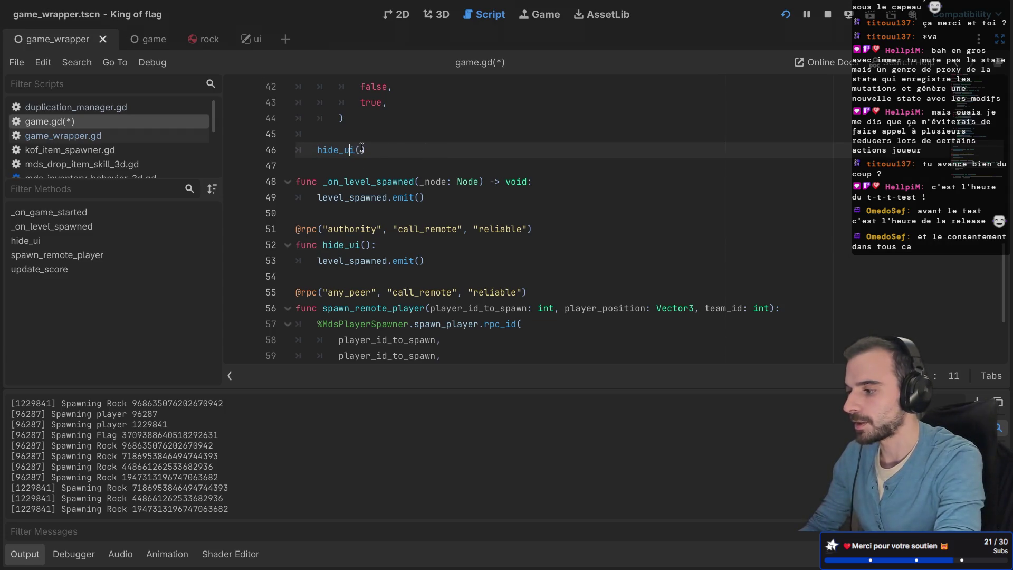
key("ctrl+s")
- Briefly try rpc_id on line 46, revert to hide_ui.rpc(), and relaunch the game
double_click(340, 150)
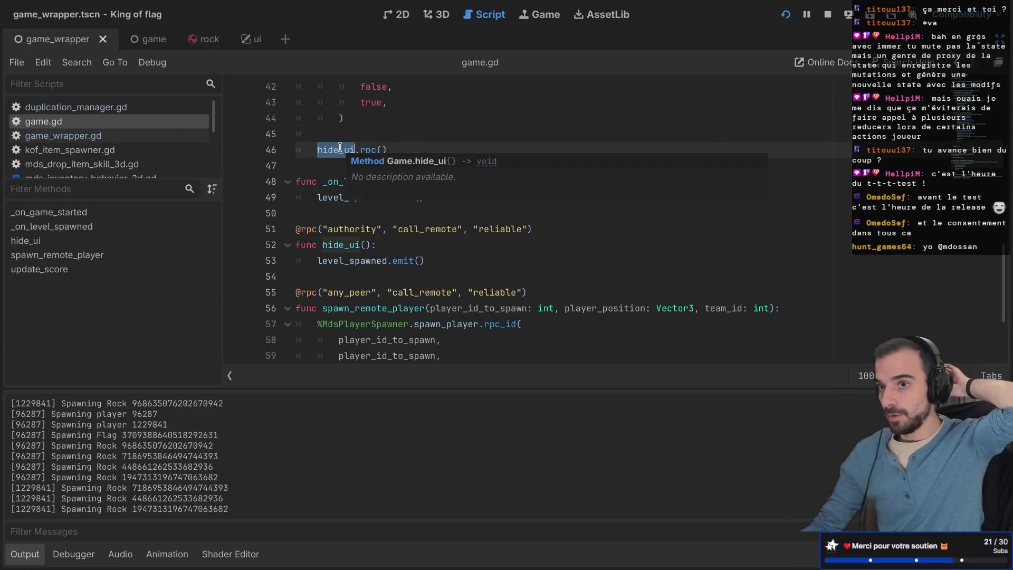
double_click(370, 150)
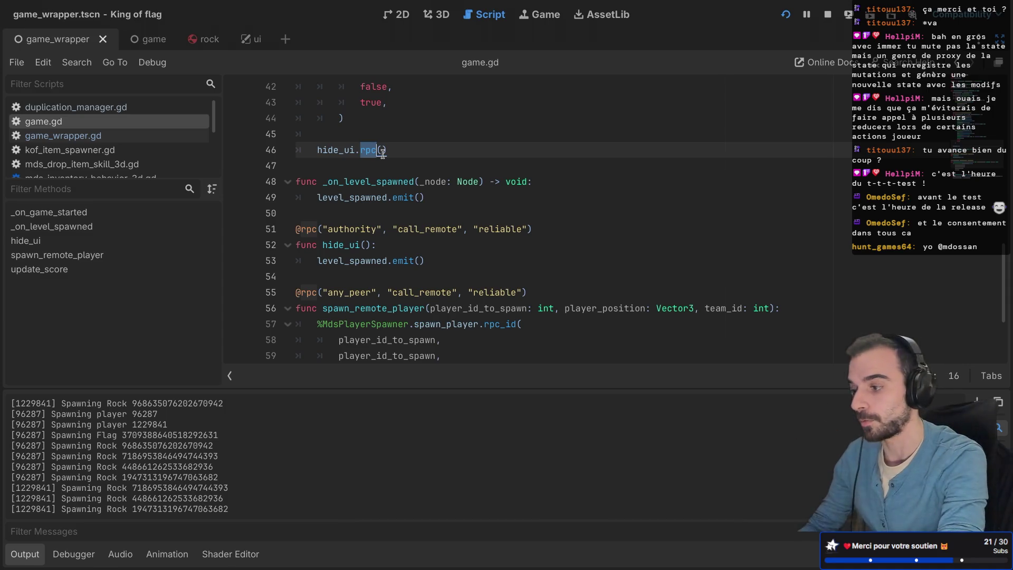
left_click(374, 151)
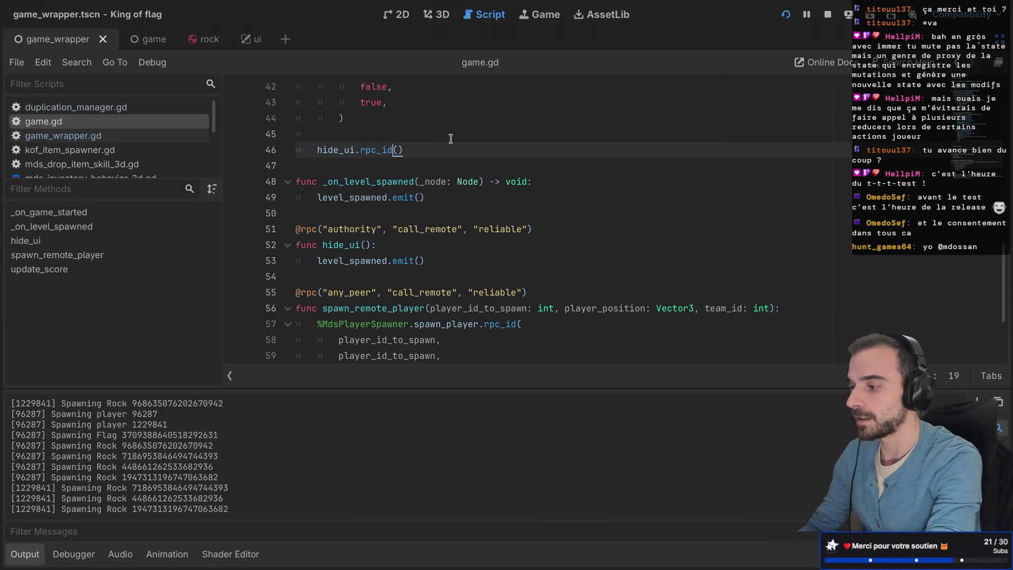
type("(\"")
key("Escape")
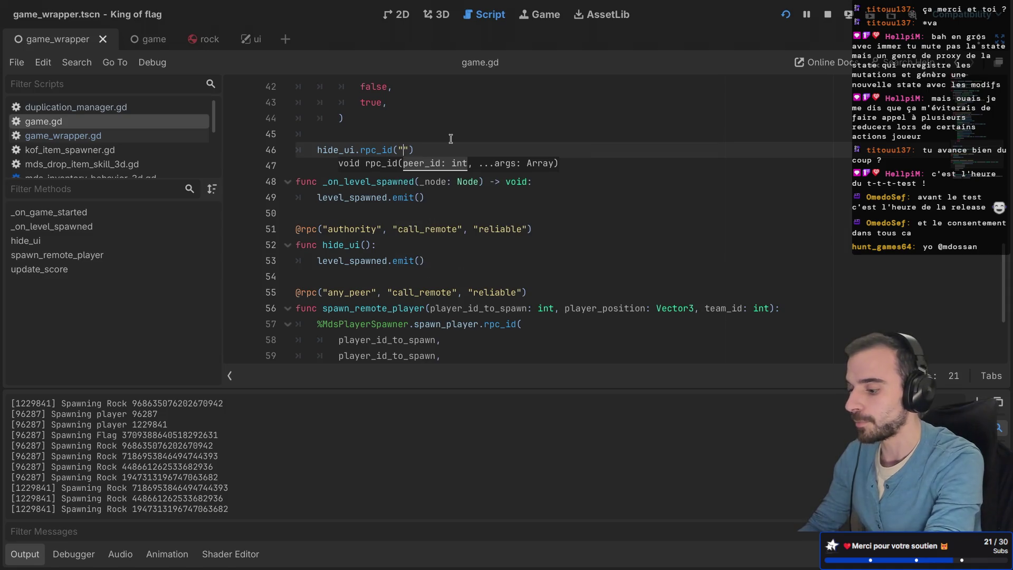
left_click(433, 135)
key("ctrl+z")
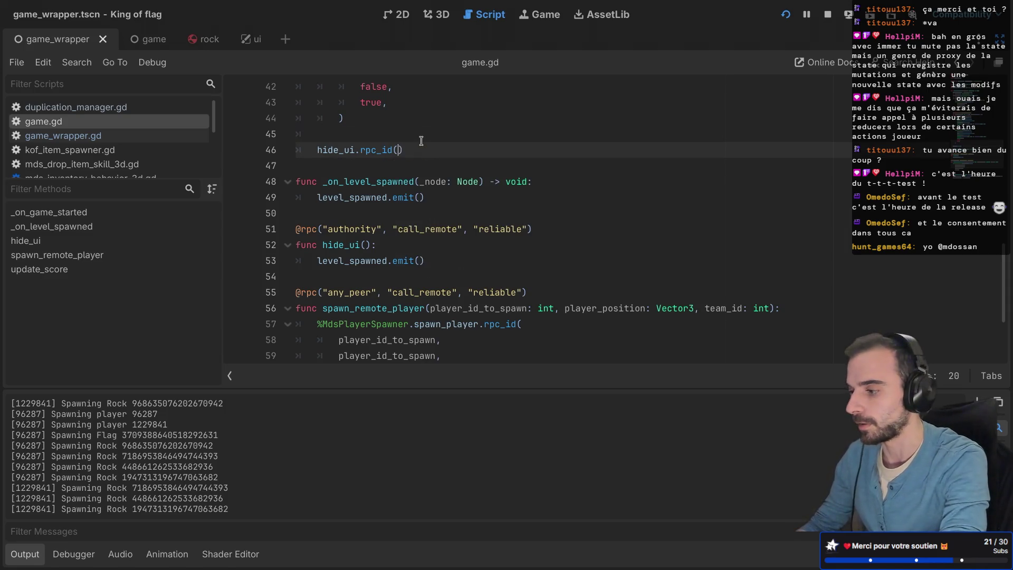
left_click_drag(344, 150, 422, 152)
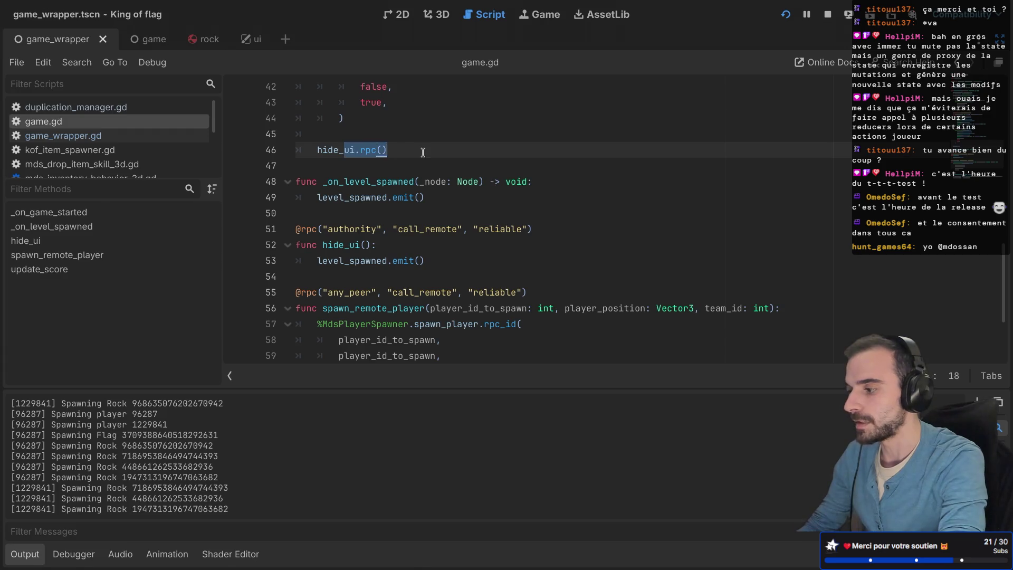
key("F5")
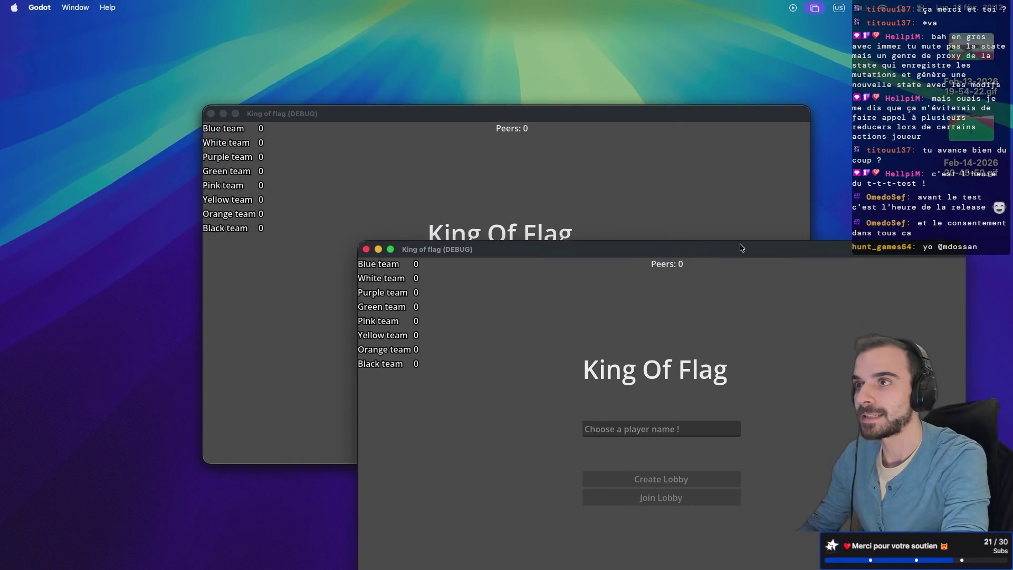
- Create a lobby as player 1 in one window and join it as player 2 in the other
left_click_drag(723, 251, 797, 233)
left_click(696, 410)
type("1")
left_click(686, 456)
left_click(309, 322)
left_click(436, 294)
type("2")
left_click(455, 361)
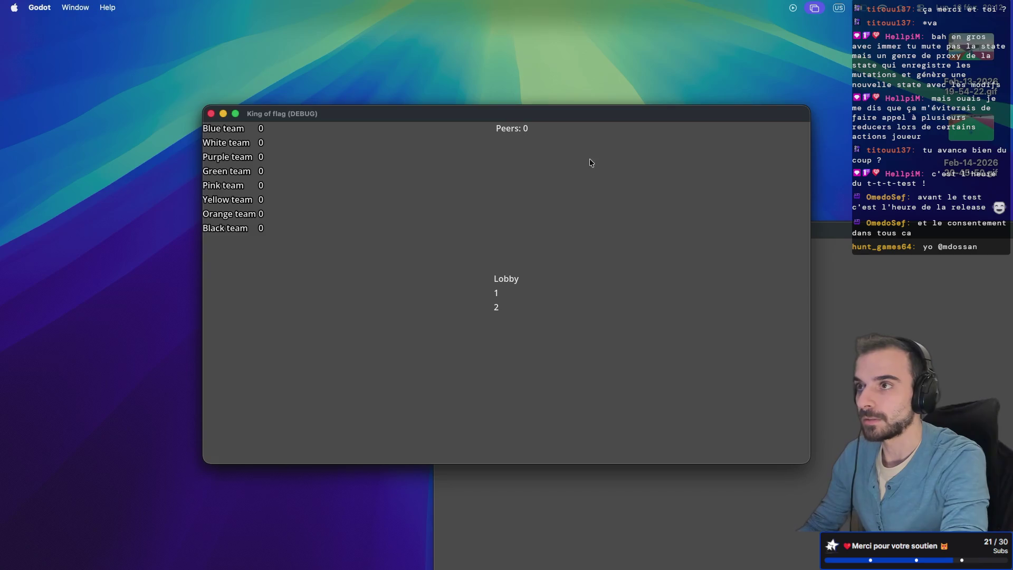
- Arrange the game windows, start the match, and check each player's view
left_click_drag(616, 118, 451, 90)
left_click(721, 278)
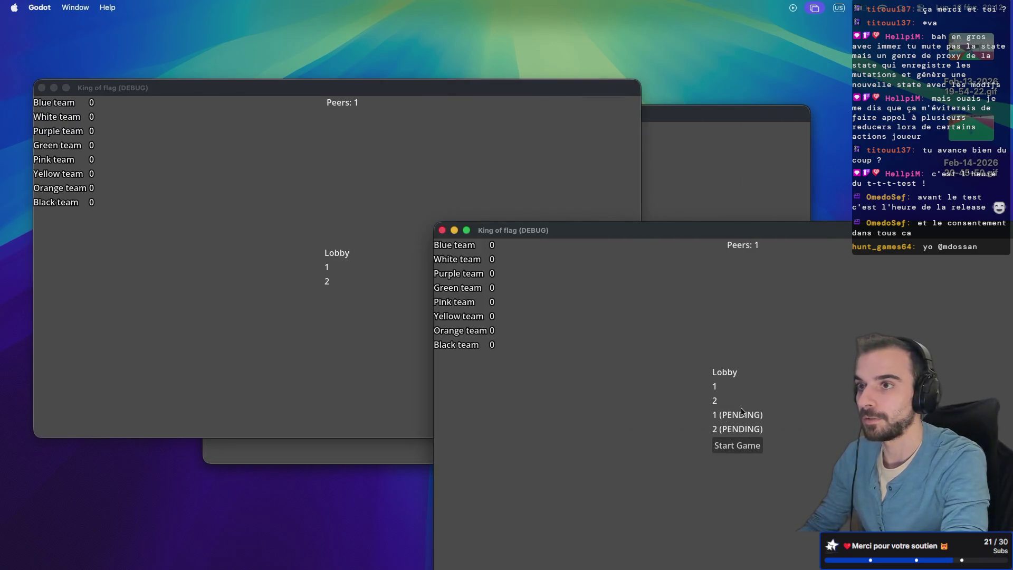
left_click_drag(733, 227, 721, 201)
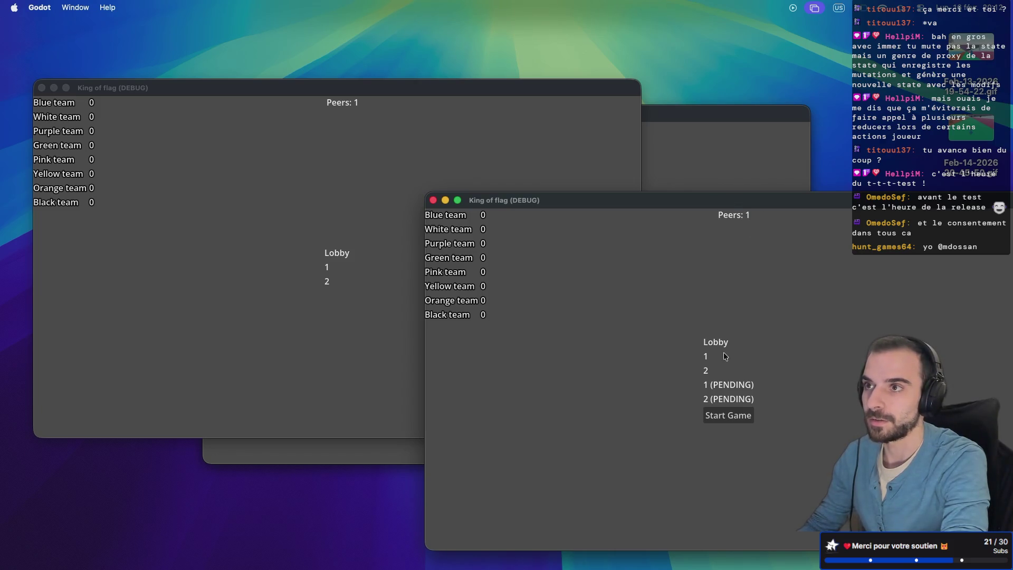
left_click(723, 417)
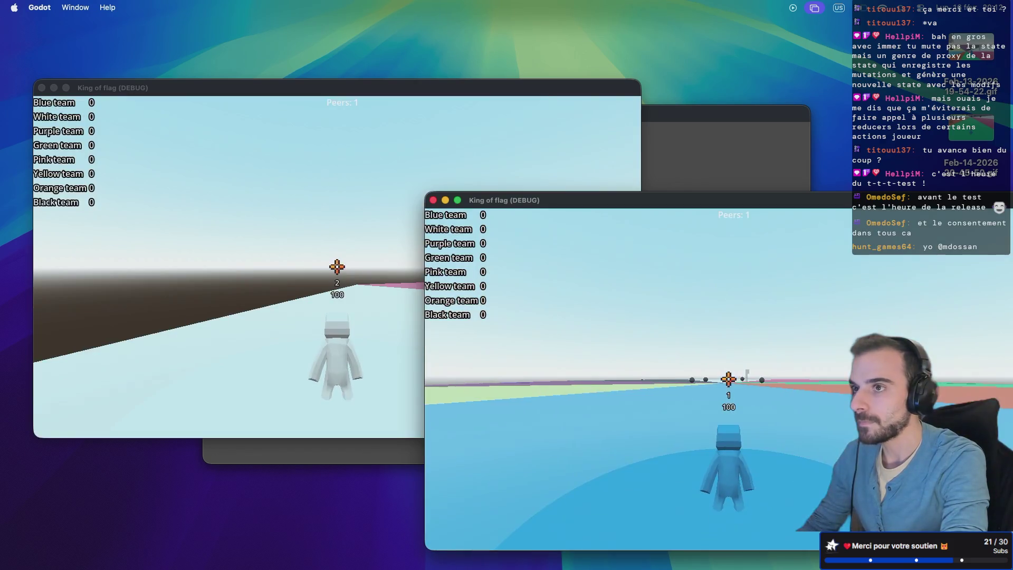
key("super+Tab")
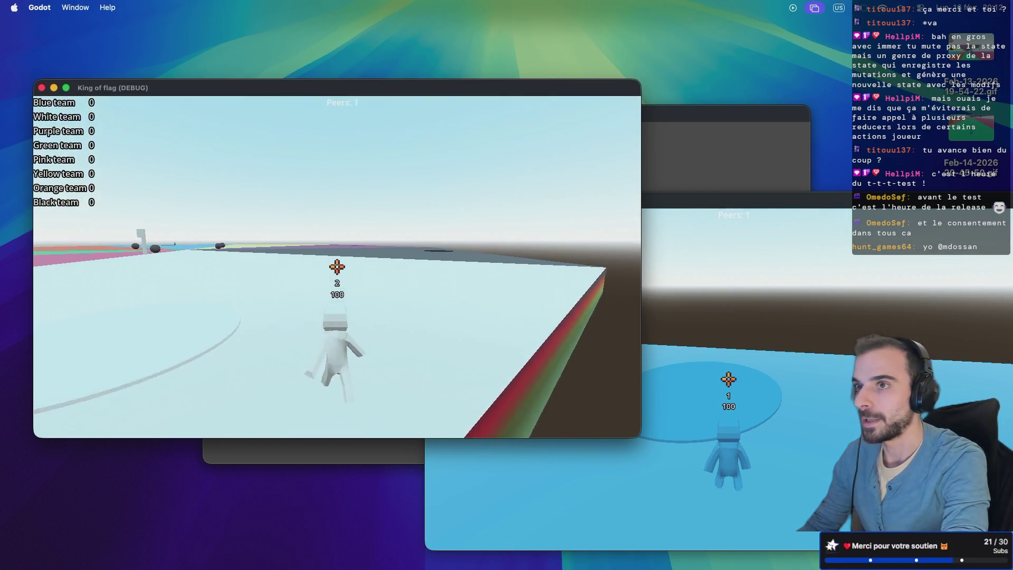
key("super+Tab")
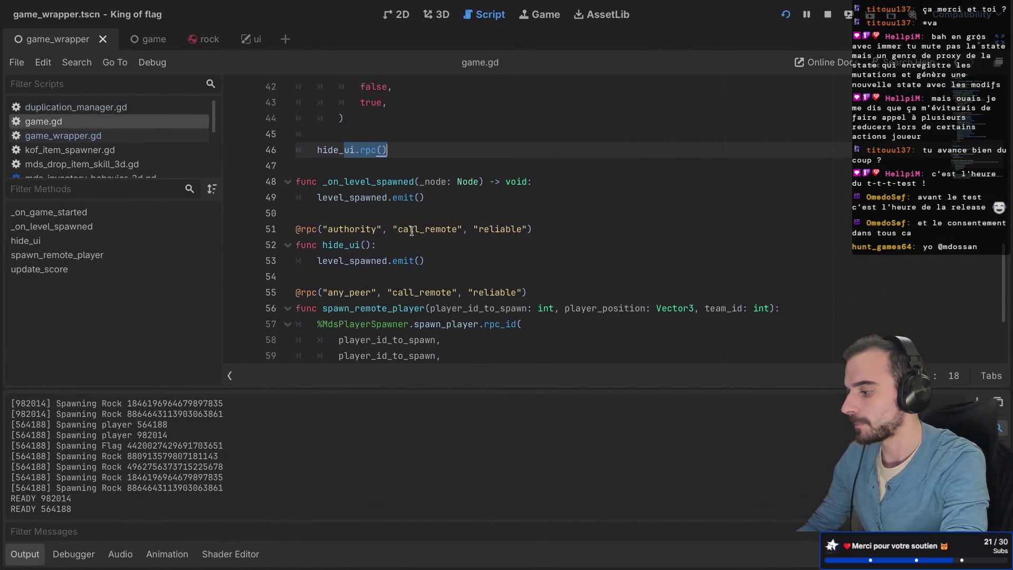
- Close the rock and ui scenes and select the Game node in game_wrapper
key("ctrl+s")
key("ctrl+shift+F11")
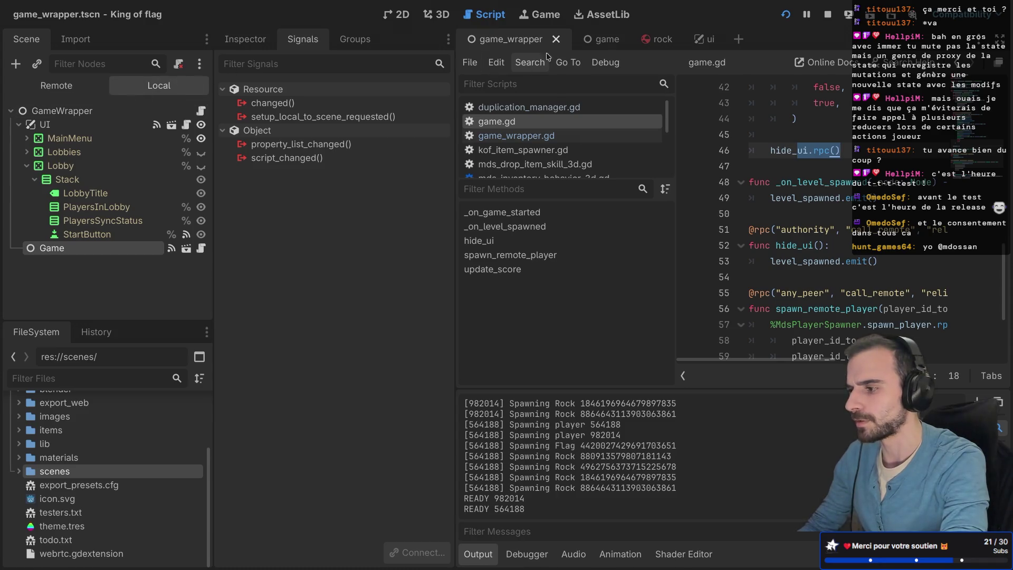
middle_click(667, 43)
middle_click(667, 43)
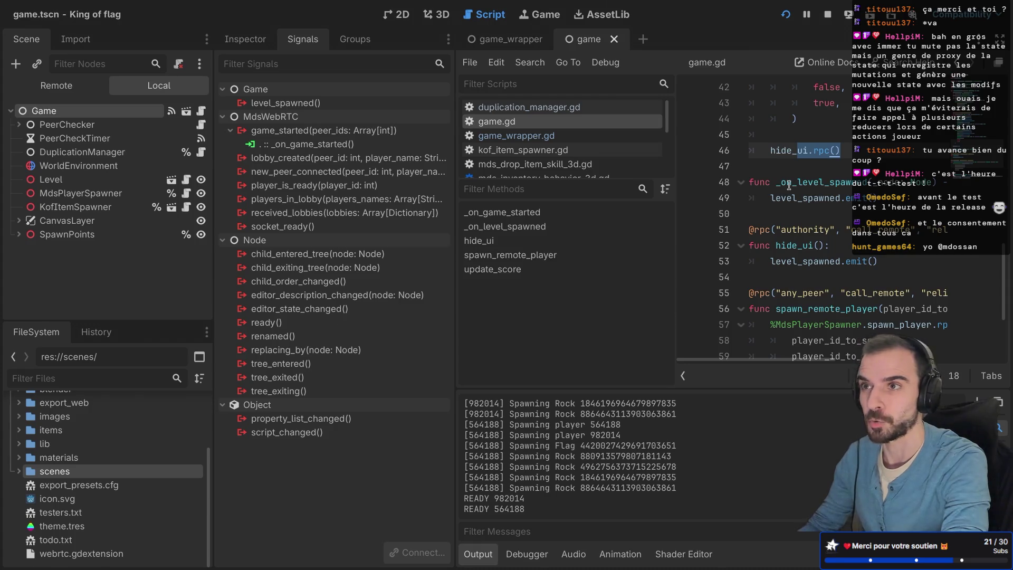
left_click(504, 40)
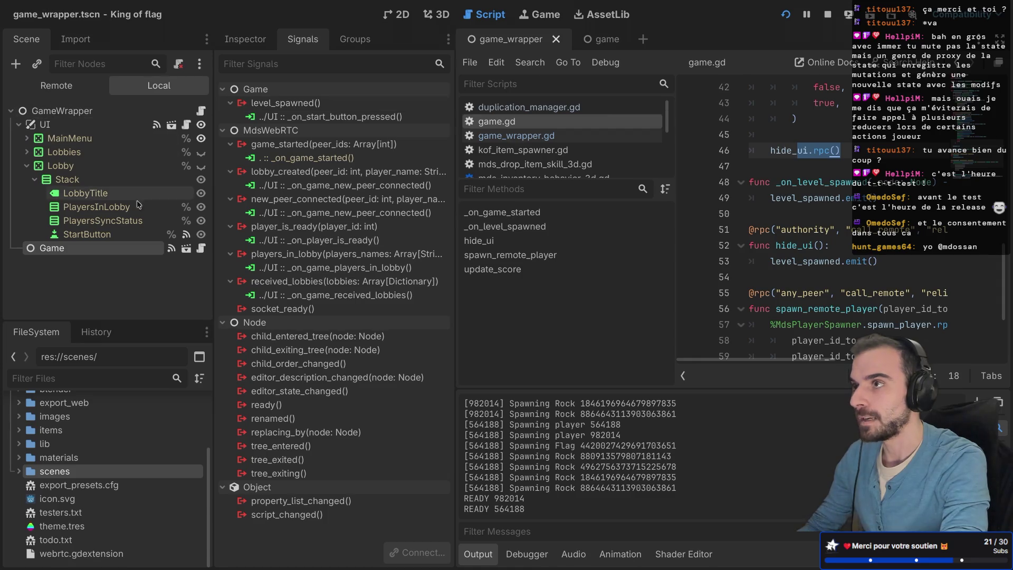
left_click(252, 45)
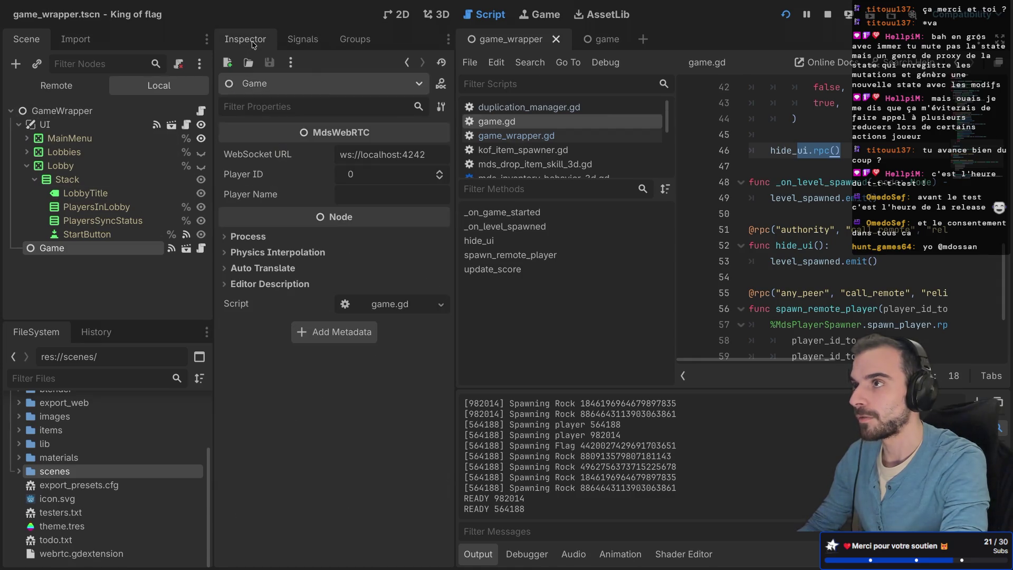
- Change the WebSocket URL from ws://localhost to the remote wss signaling domain, save, and relaunch
left_click(349, 154)
type("s")
key("Return")
double_click(382, 154)
type("signal")
type("ing.")
type("mdossan")
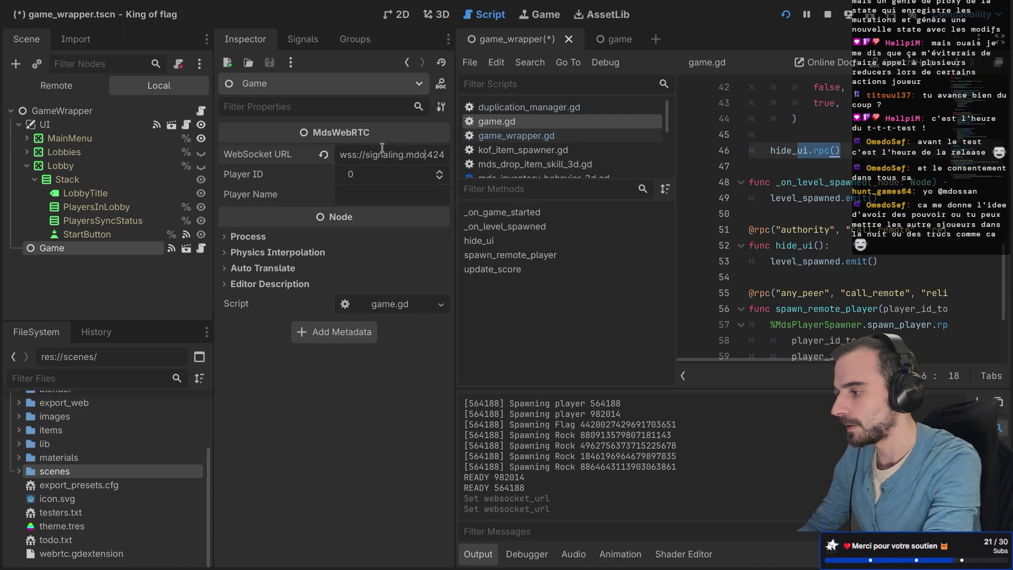
type(".dev")
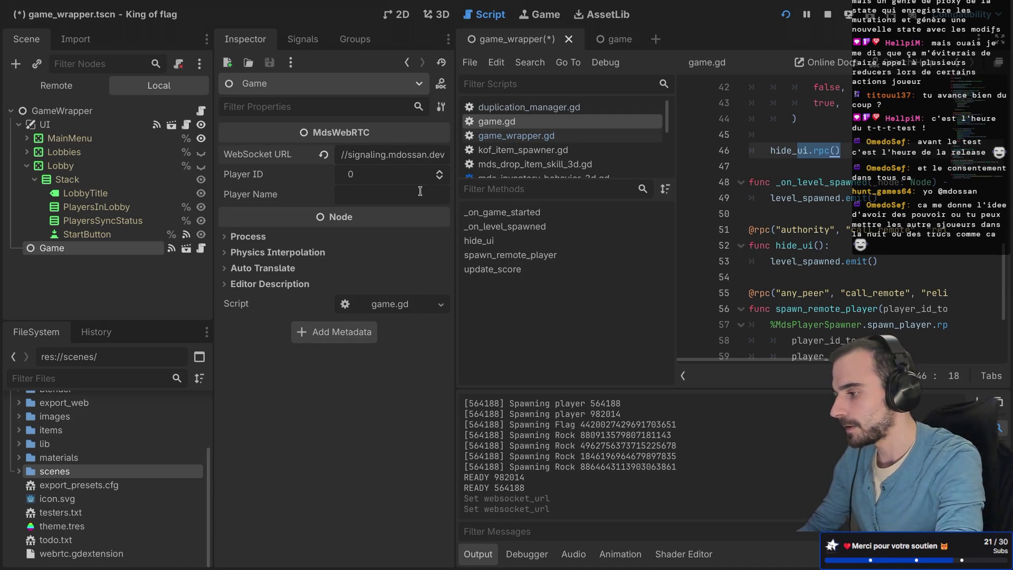
key("super+s")
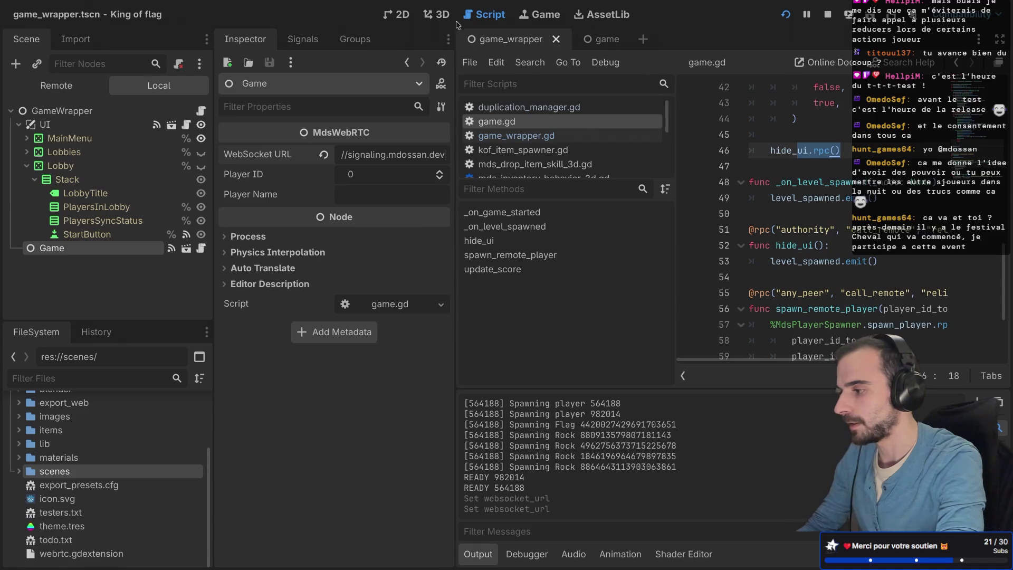
key("super+b")
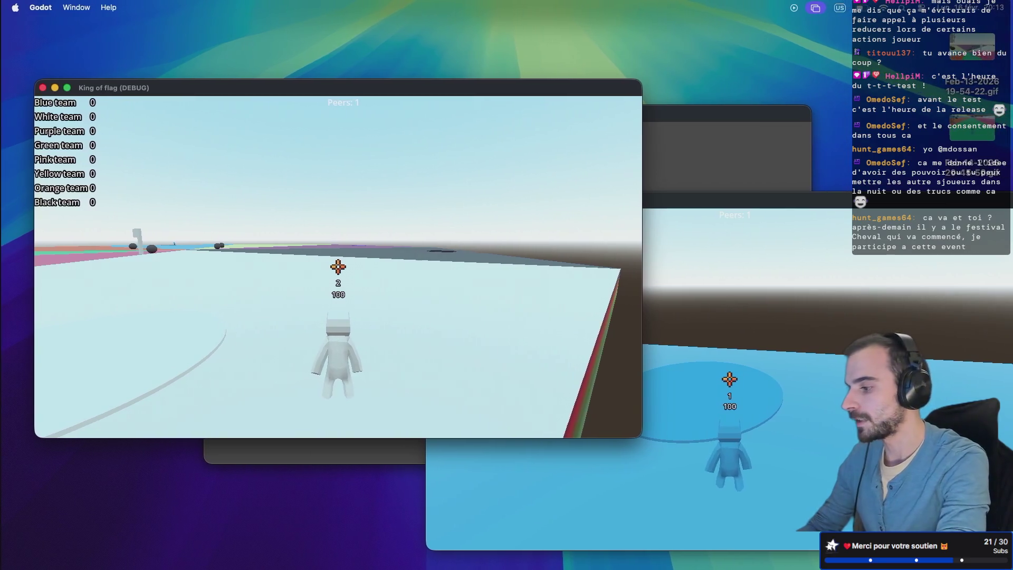
- Launch Terminal and SSH into the signaling server via a history search
key("super+space")
type("tm")
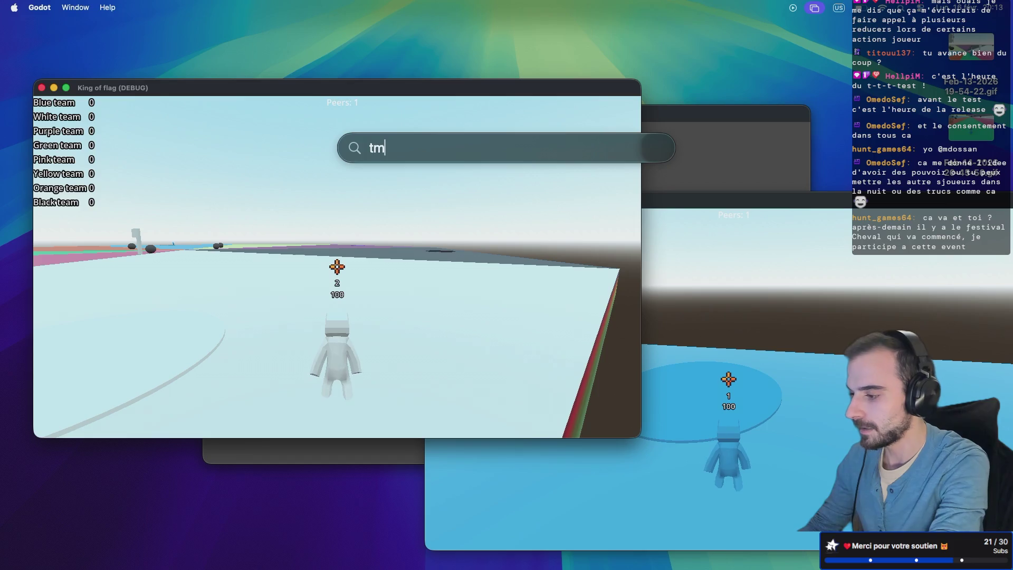
type("er")
key("BackSpace")
key("BackSpace")
key("BackSpace")
type("erminal")
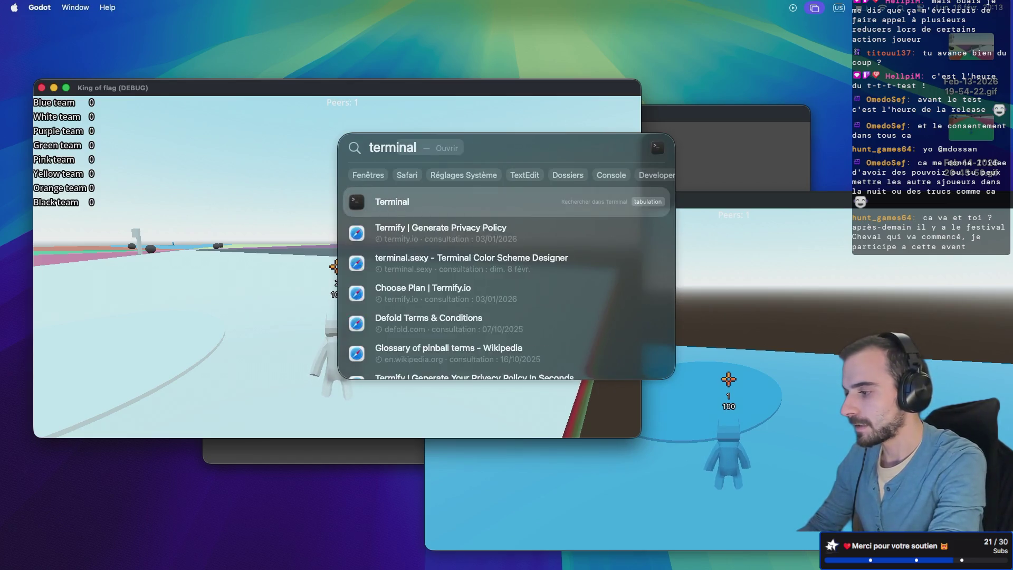
key("Return")
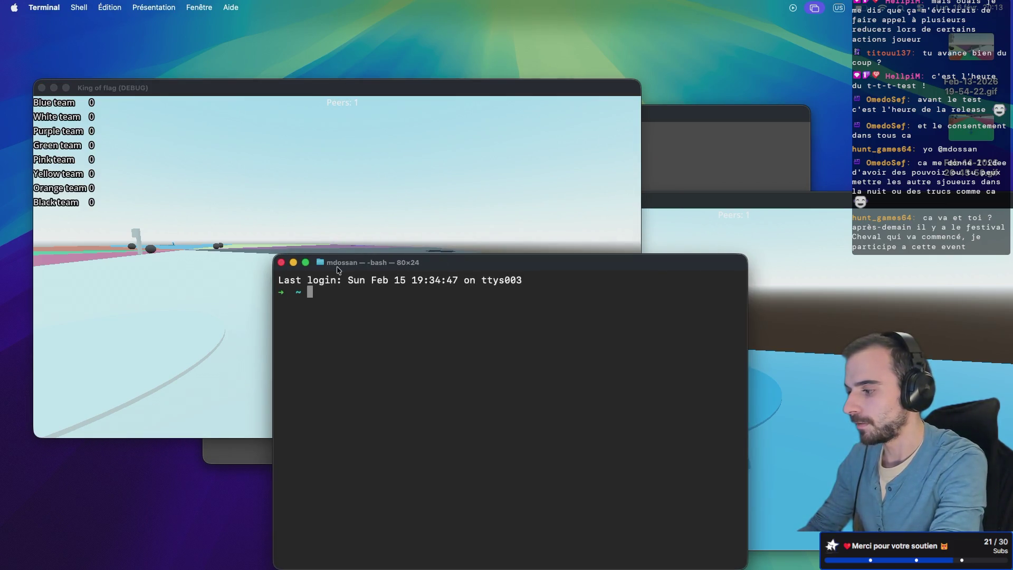
key("ctrl+r")
type("ss")
key("Return")
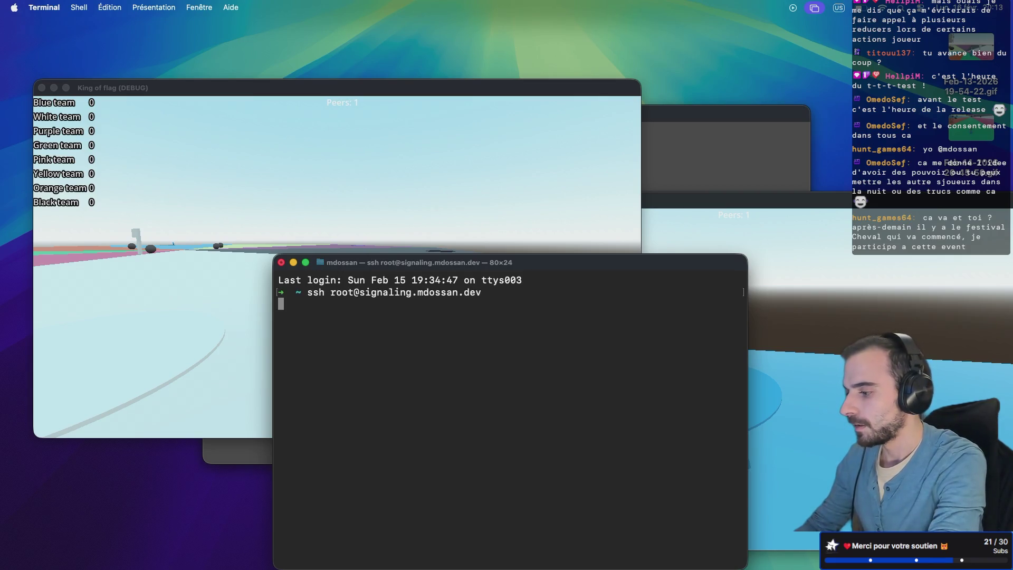
- Reattach the tmux session and rerun the server with PRODUCTION=true node src/index.js
type("tmux")
key("Return")
type("exit")
key("Return")
type("tmux a")
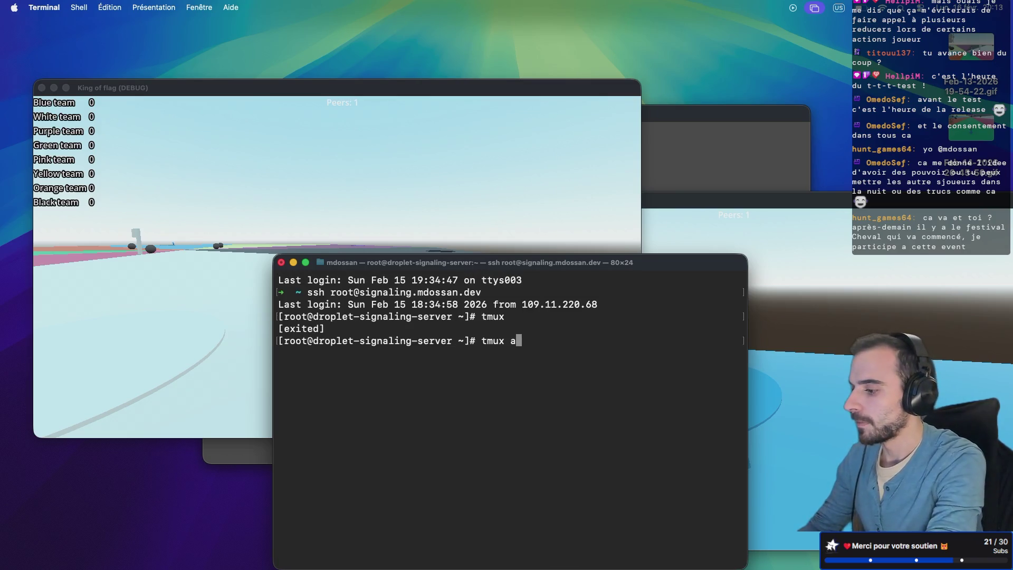
key("Return")
key("ctrl+c")
key("Up")
key("Return")
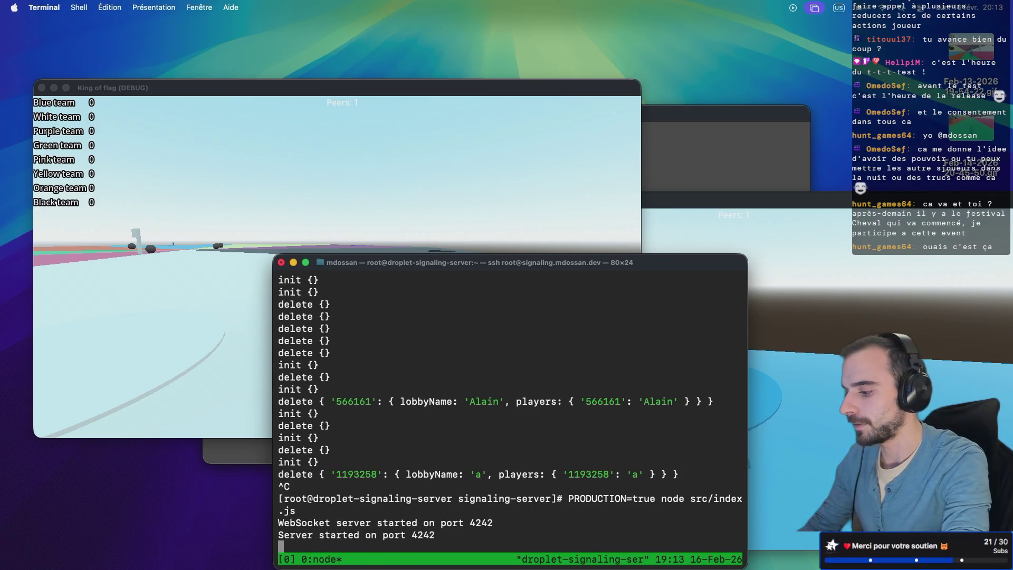
key("super+Tab")
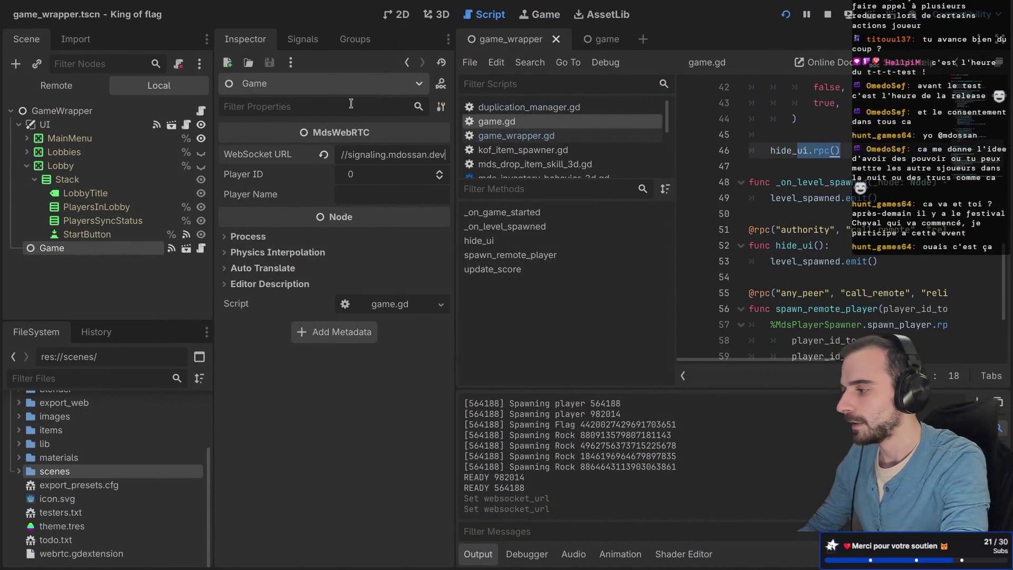
- Re-export the Web build over export_web/index.html, confirming the overwrite
left_click(106, 8)
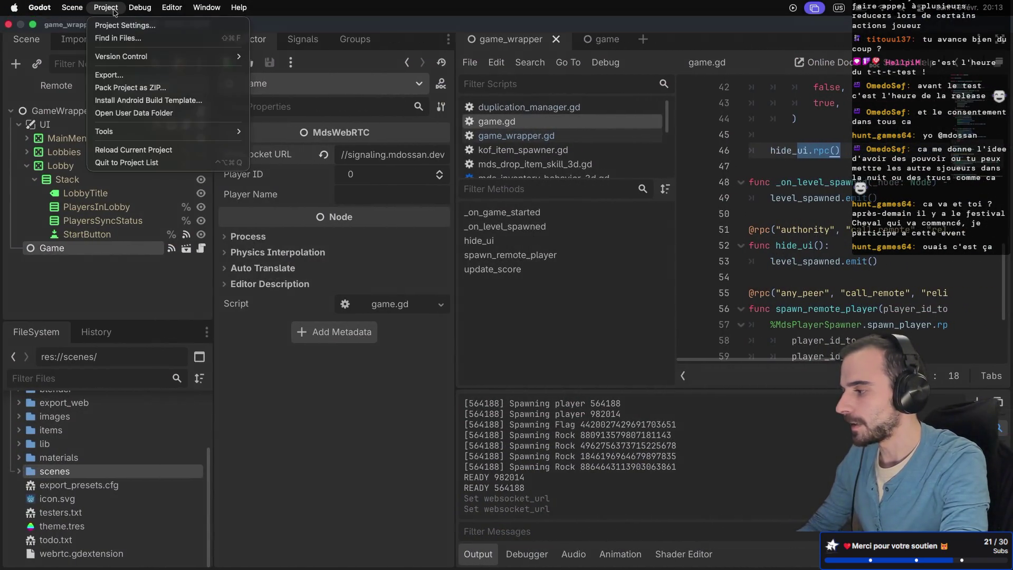
left_click(113, 75)
left_click(457, 405)
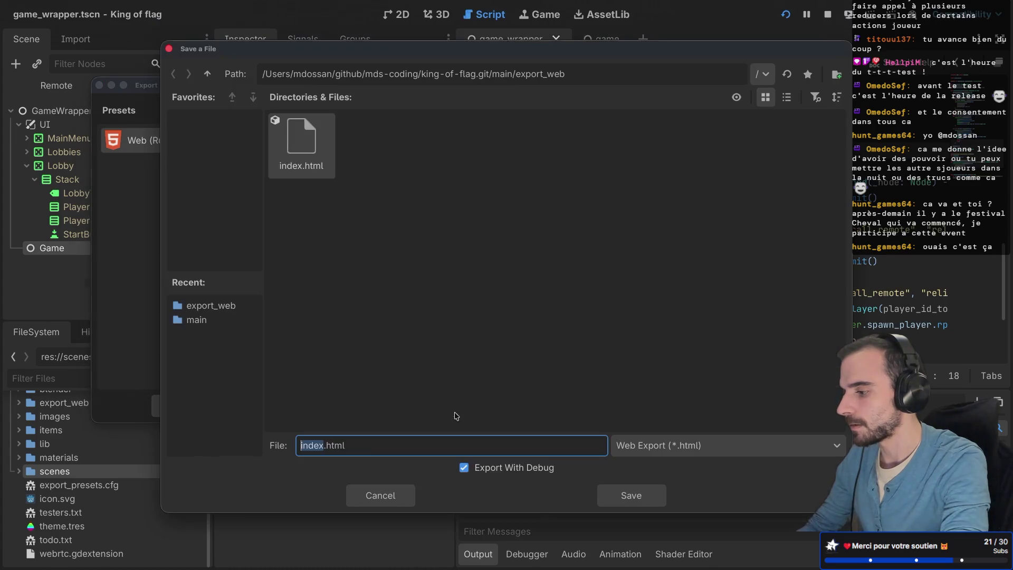
left_click(639, 495)
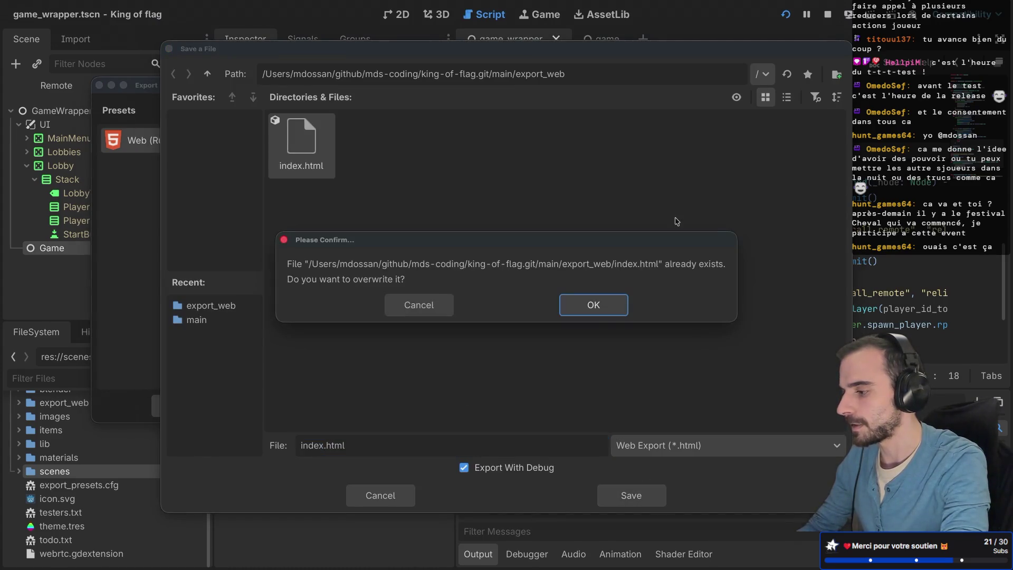
left_click(586, 305)
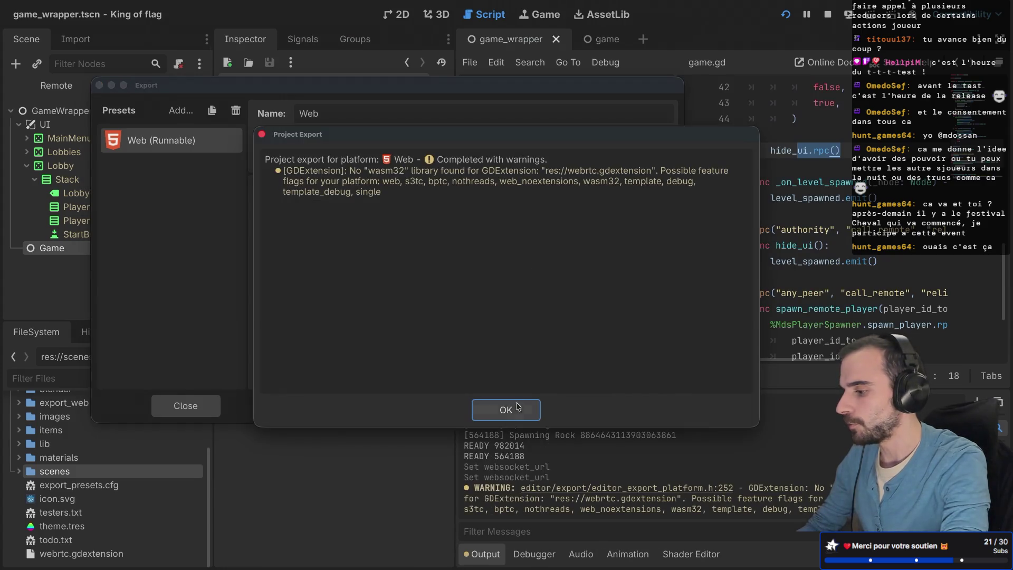
left_click(507, 410)
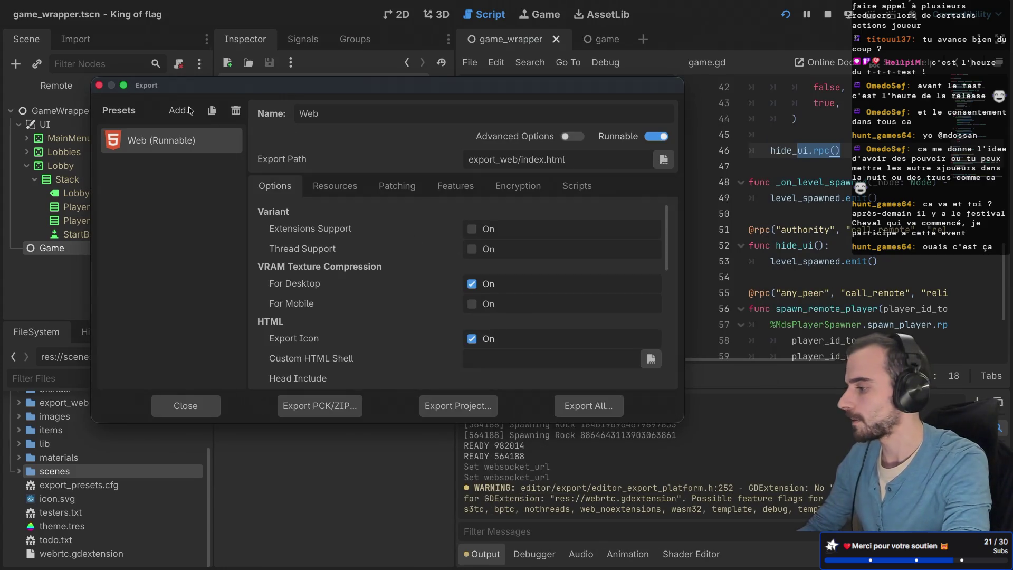
left_click(99, 85)
- In the terminal, delete the old game.zip and zip the new export into game.zip
key("ctrl+Right")
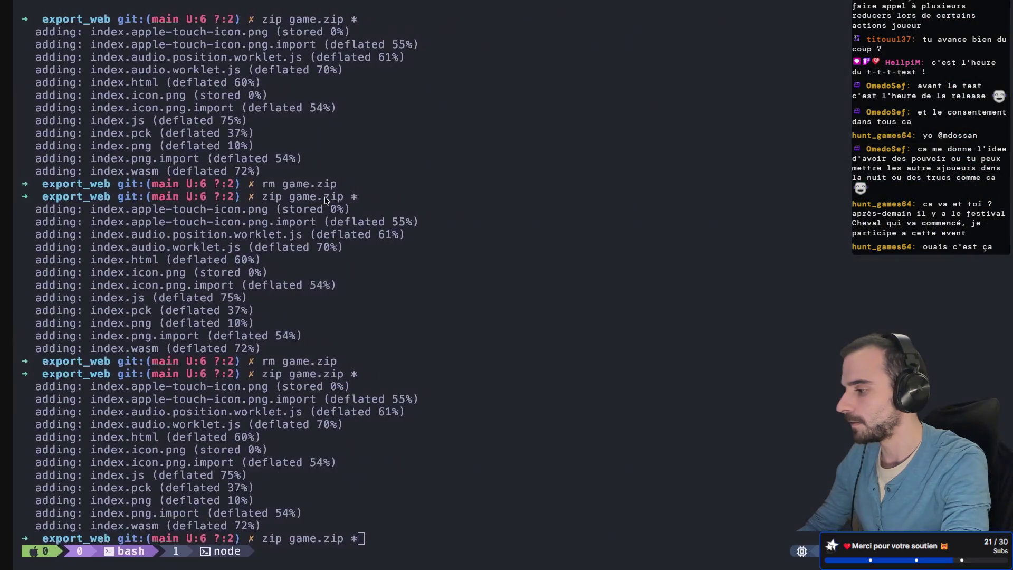
key("Up")
key("Return")
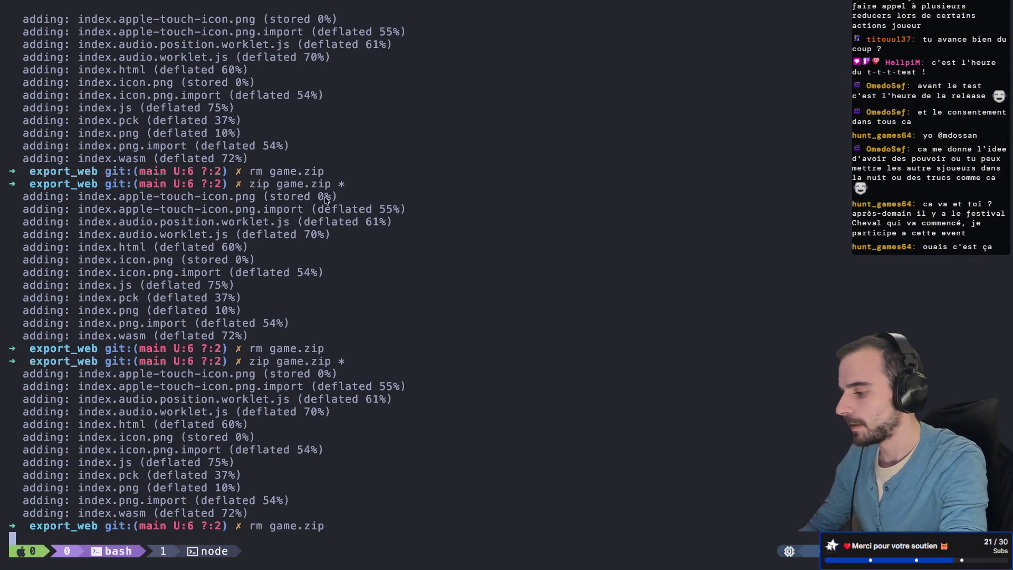
key("Up")
key("Up")
key("Return")
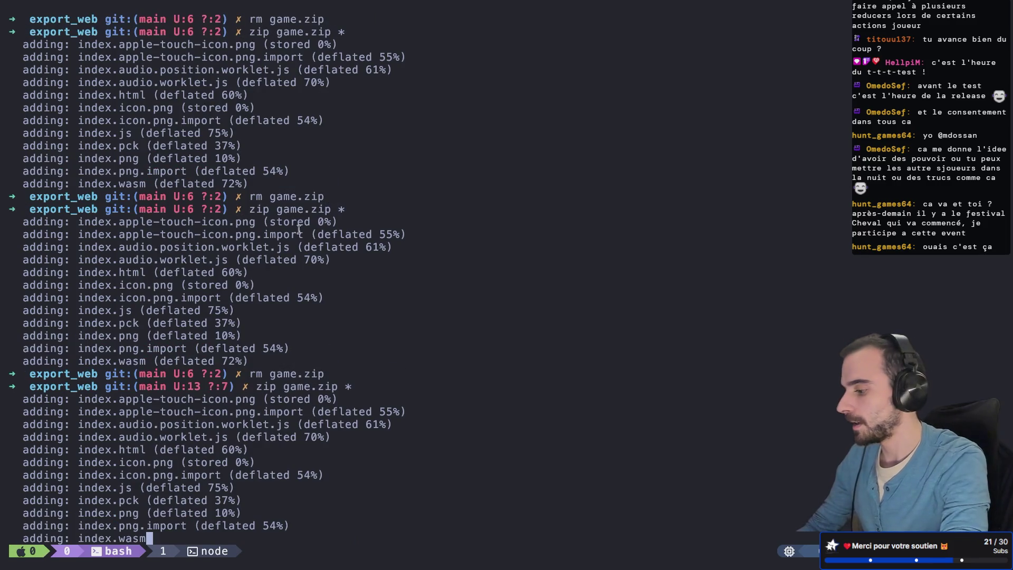
key("ctrl+Right")
scroll(398, 132, "up", 2)
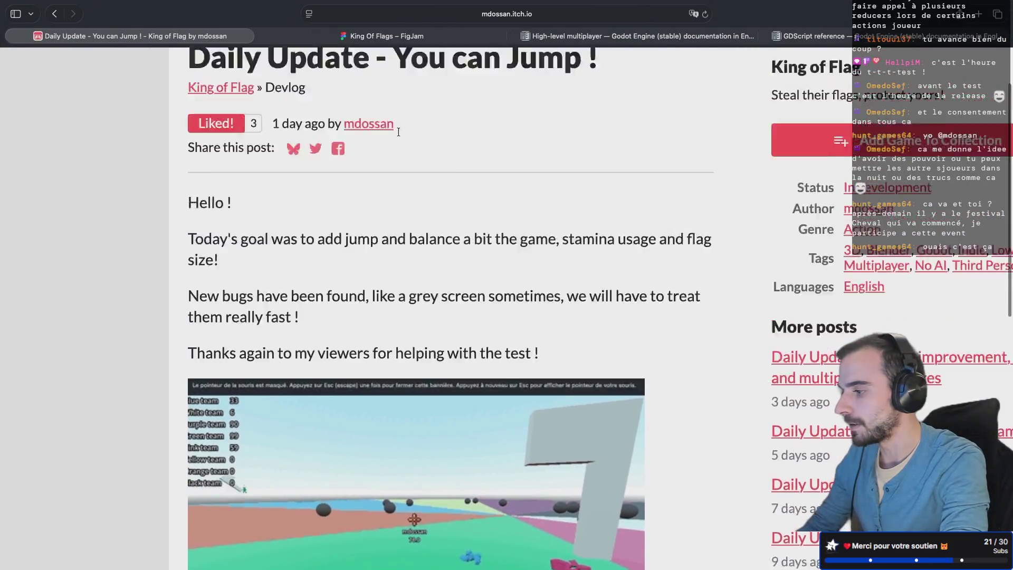
- Open the King of Flag game's edit form on itch.io, enlarging the page
scroll(398, 132, "up", 3)
left_click(223, 163)
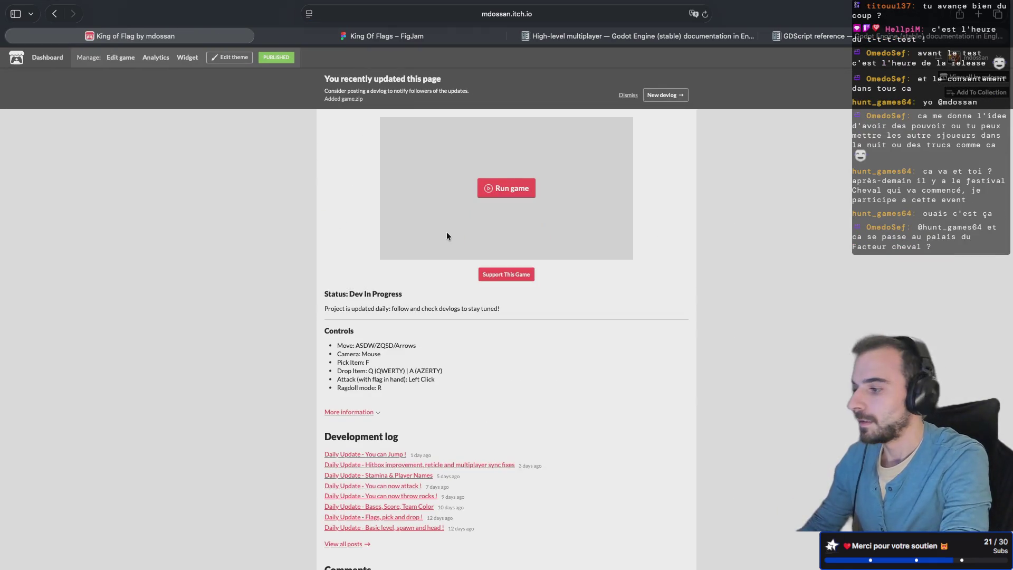
key("super+plus")
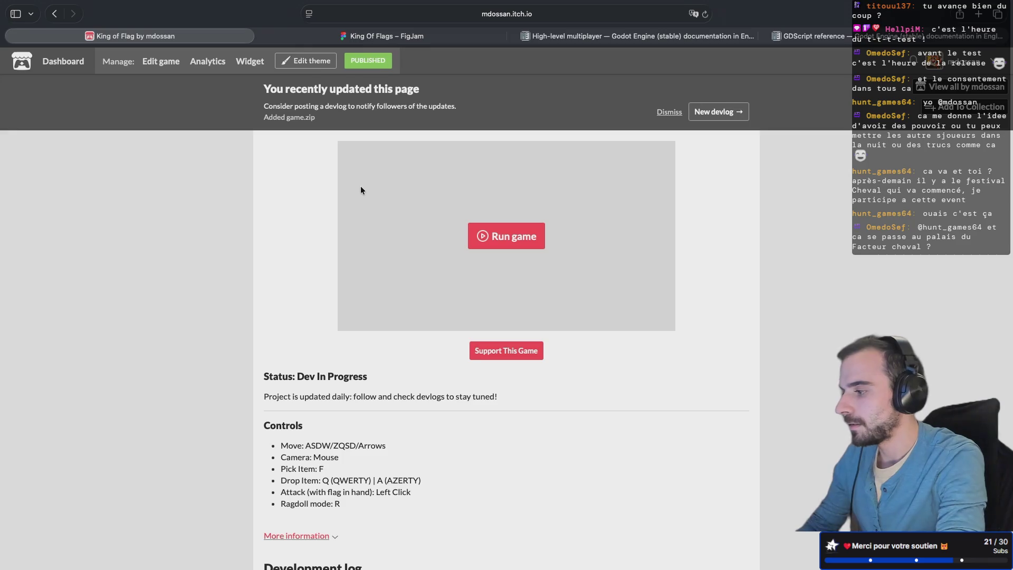
left_click(152, 70)
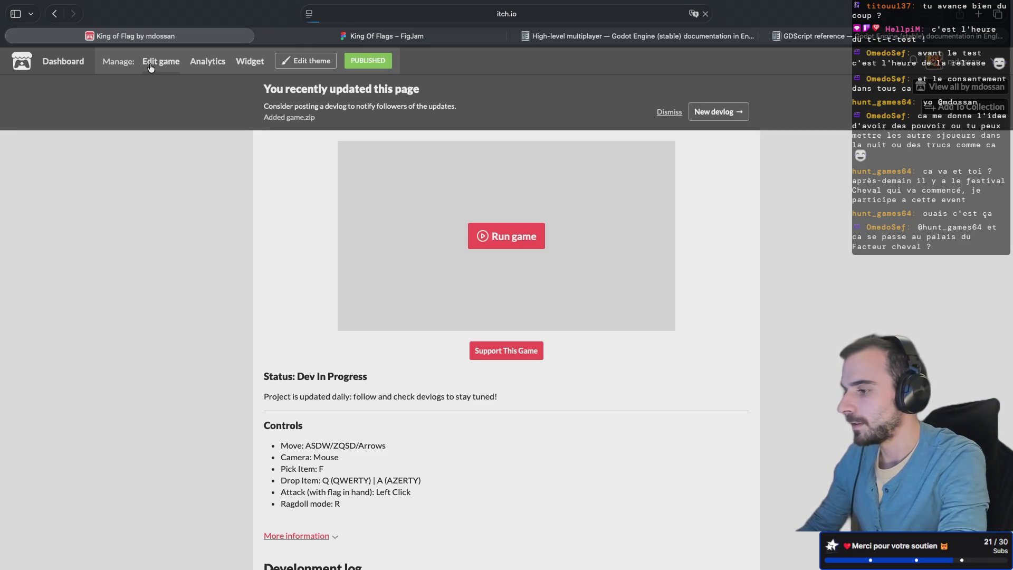
scroll(299, 416, "down", 5)
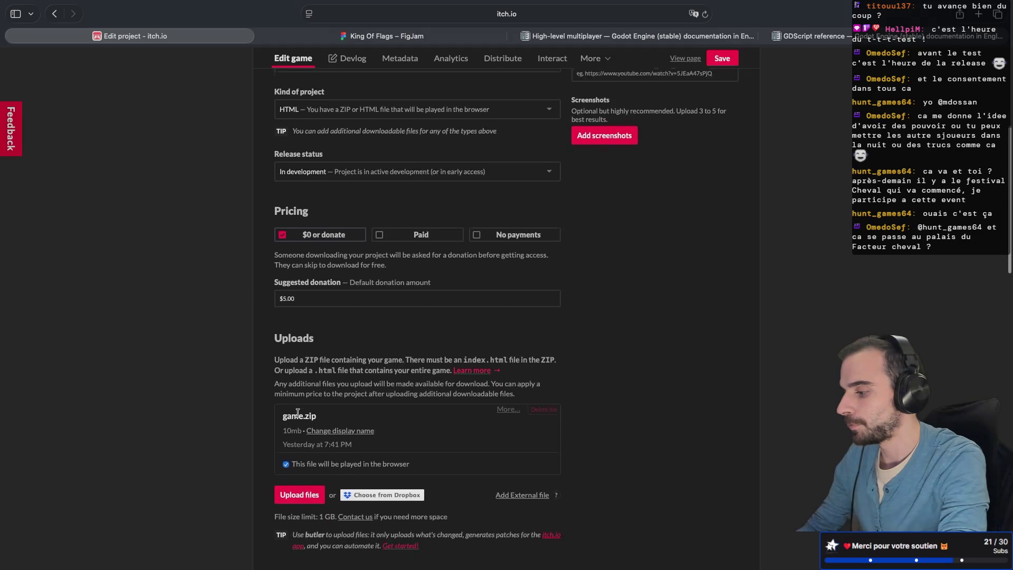
- Upload game.zip, mark it as played in the browser, and save the game
left_click(298, 455)
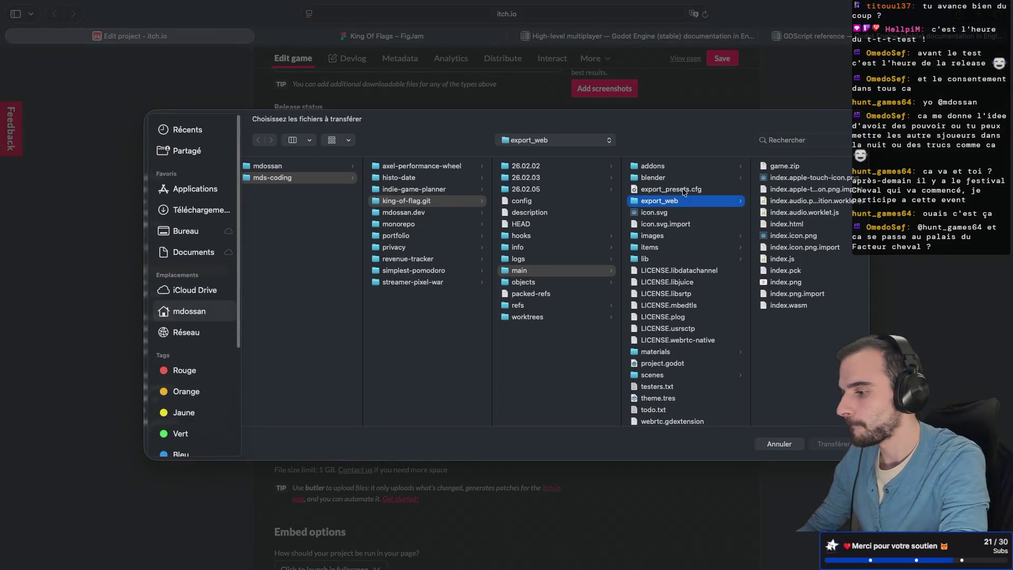
double_click(795, 167)
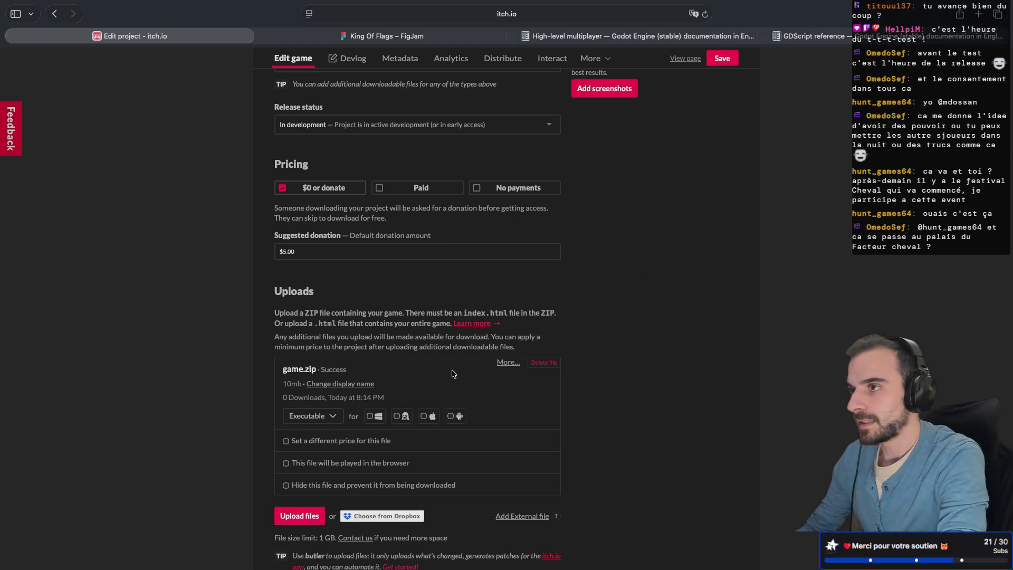
left_click(286, 462)
scroll(276, 401, "down", 2)
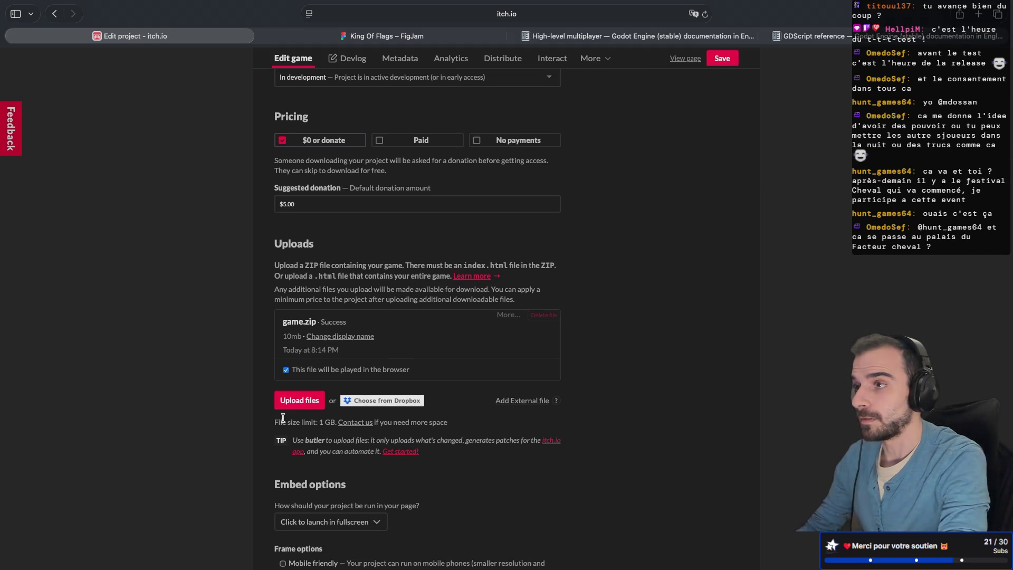
left_click(294, 403)
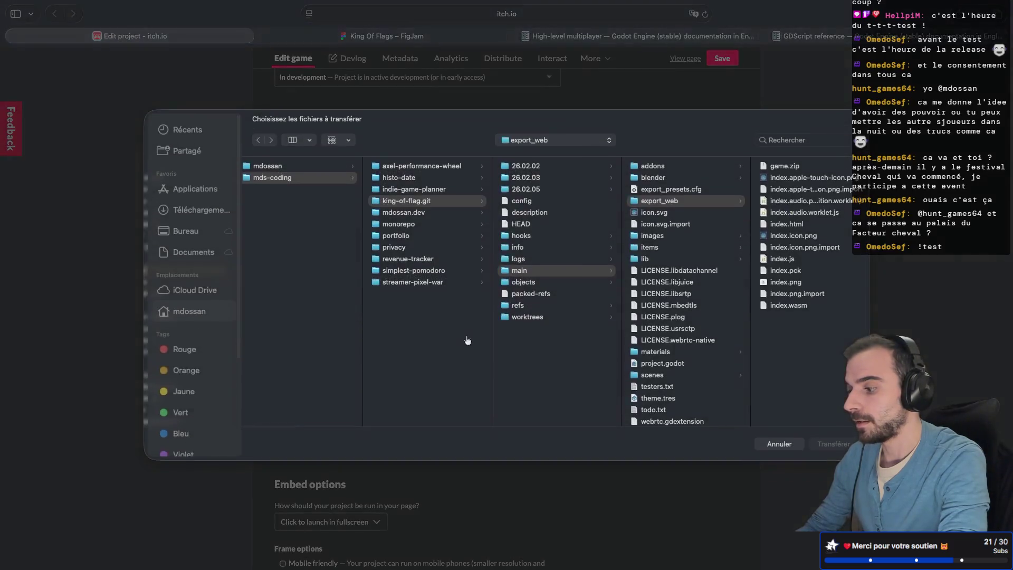
key("Escape")
left_click(722, 63)
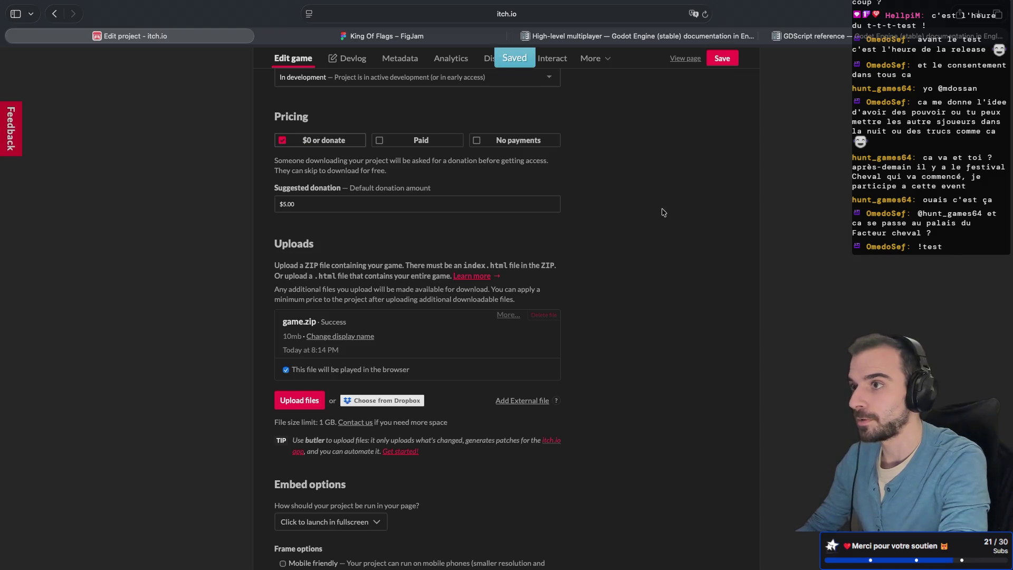
scroll(593, 302, "down", 20)
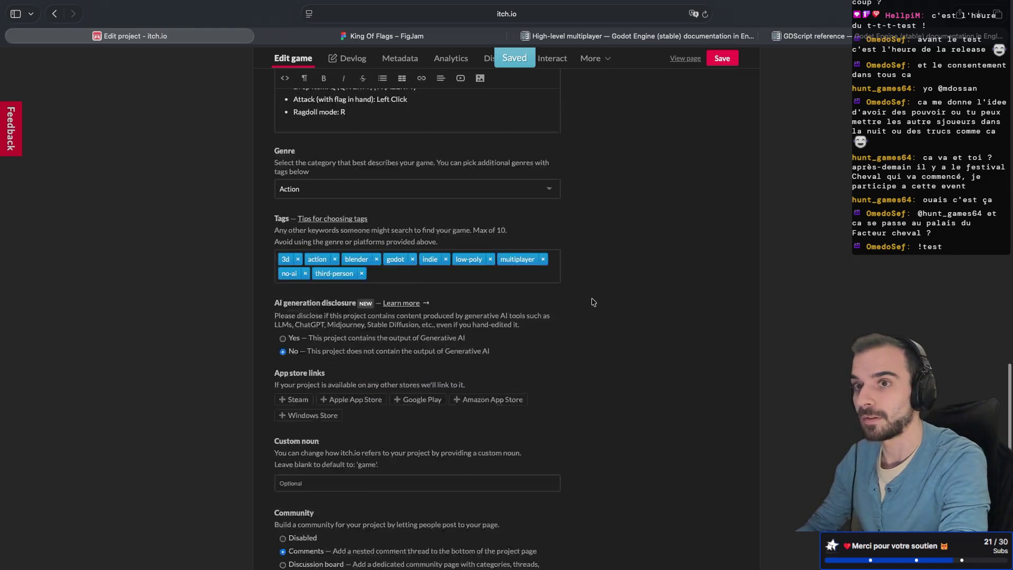
scroll(593, 301, "up", 20)
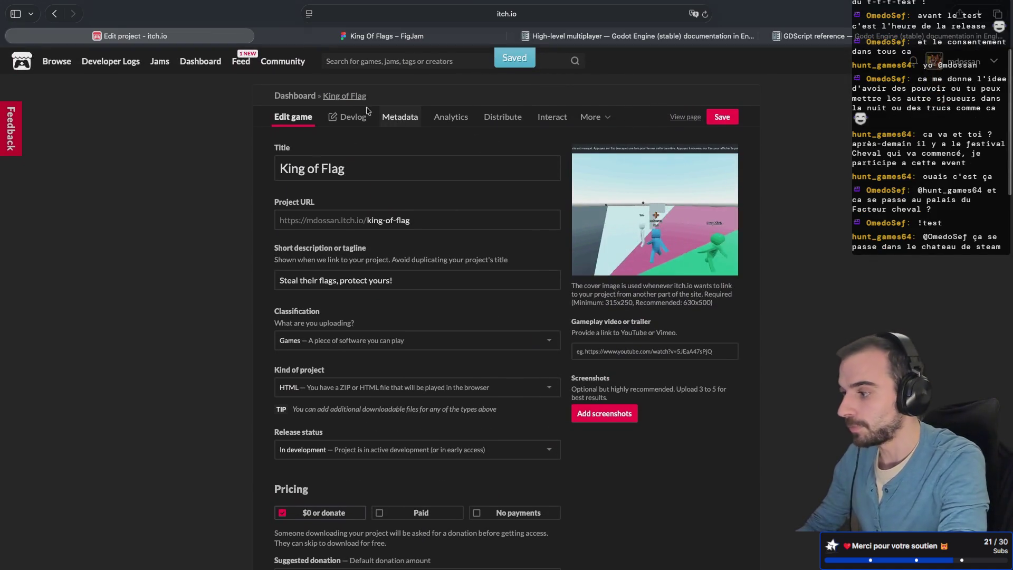
left_click(343, 97)
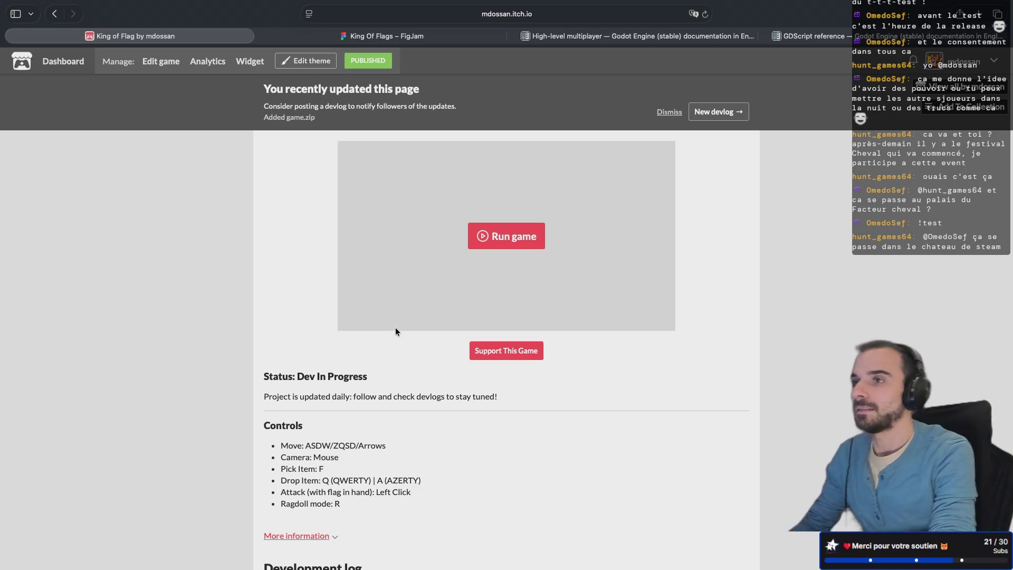
- Run the updated King of Flag web build from its itch.io page
left_click(510, 242)
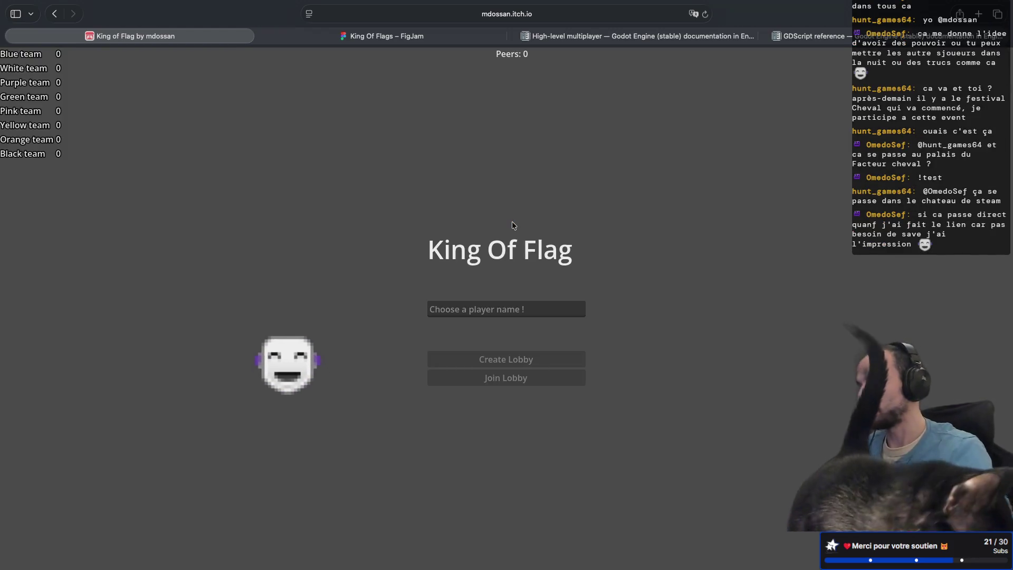
- Enter the player name 'Pierre' and join the listed lobby
left_click(472, 307)
type("P")
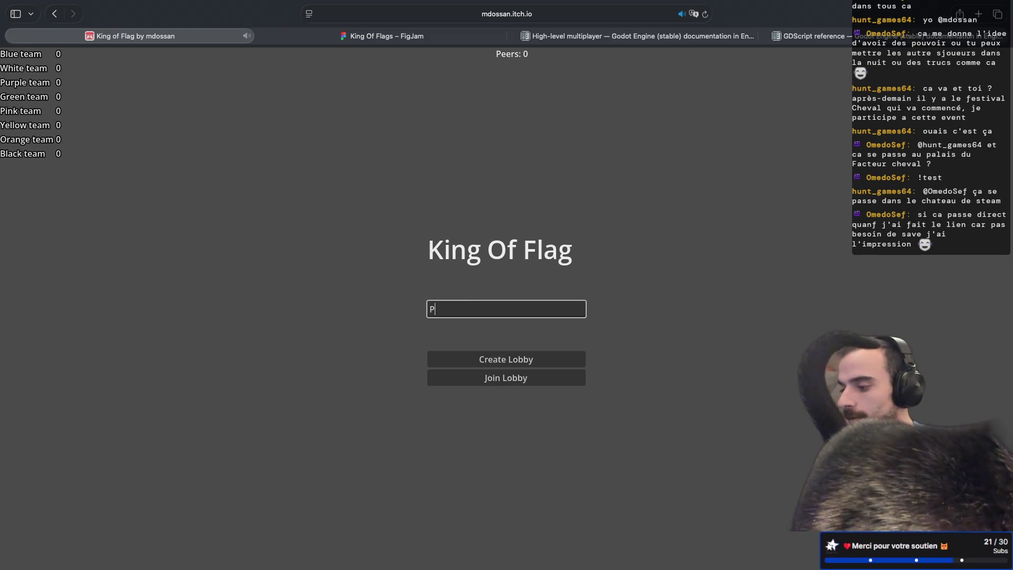
type("ierre")
left_click(516, 382)
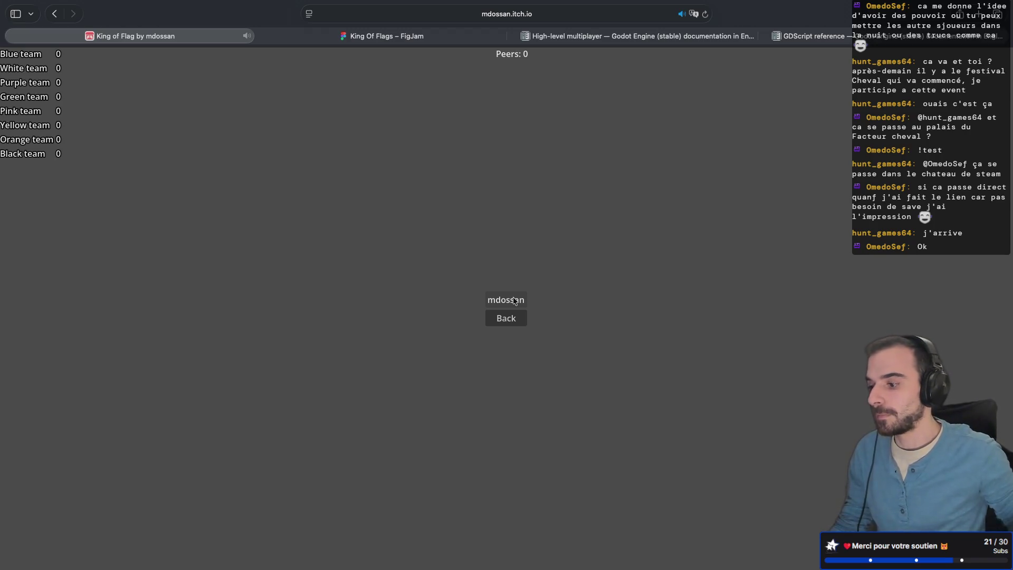
left_click(514, 301)
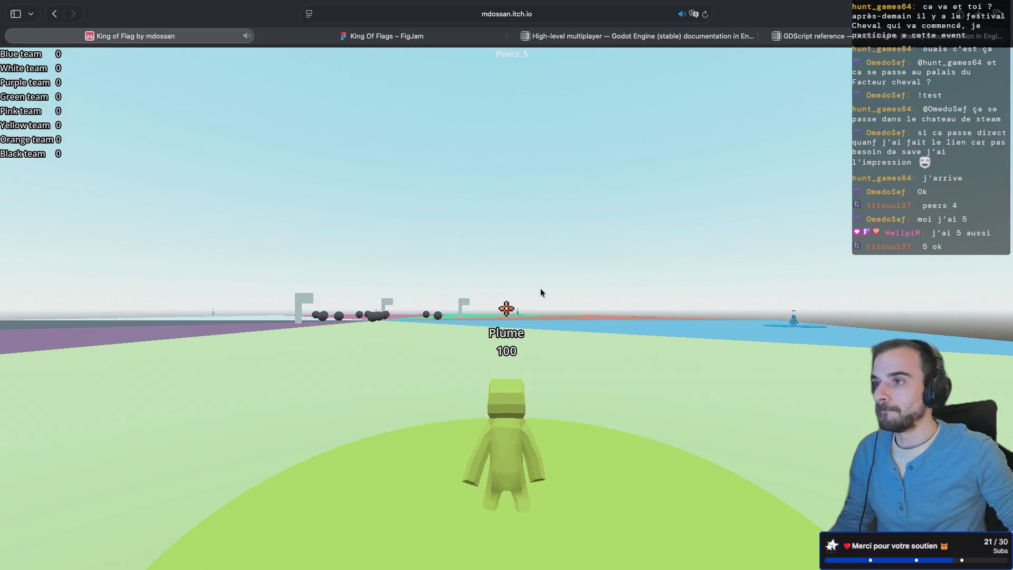
- Run Plume toward the flags, turning the camera to face the purple area
key("w")
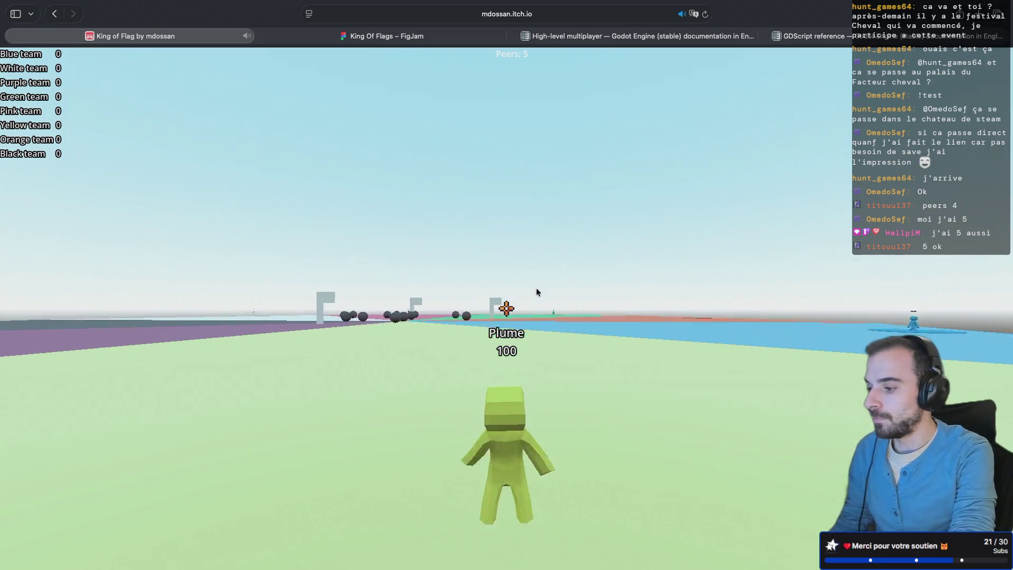
key("w")
key("w")
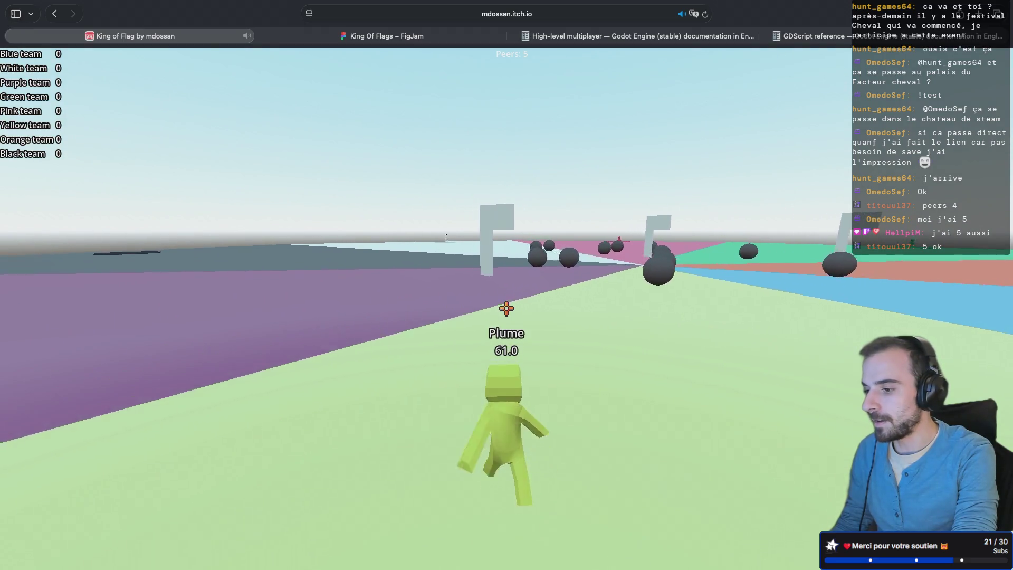
key("w")
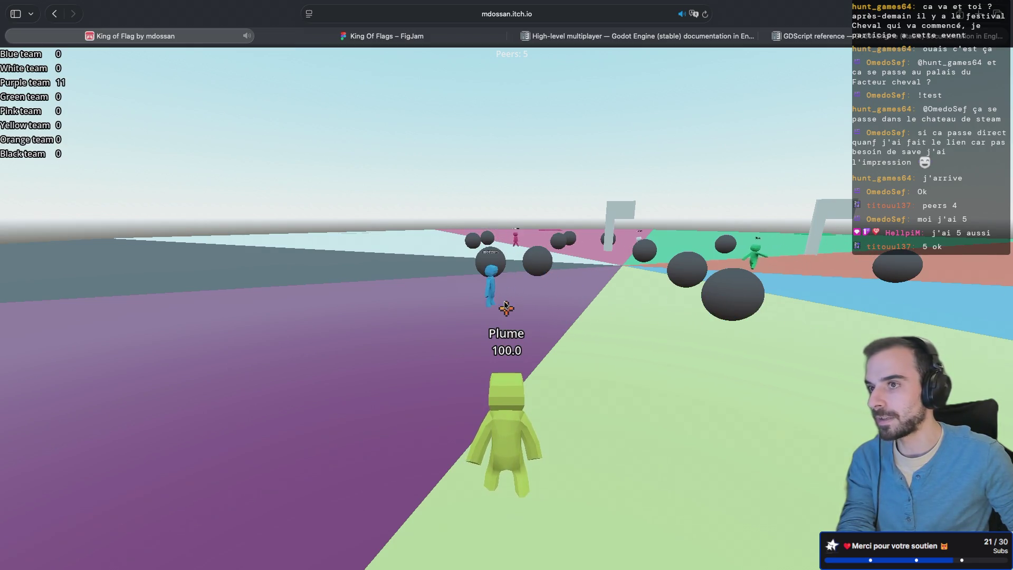
mouse_move(505, 305)
left_mouse_down()
mouse_move(661, 298)
mouse_move(714, 274)
mouse_move(585, 299)
mouse_move(506, 298)
mouse_move(520, 308)
left_mouse_up()
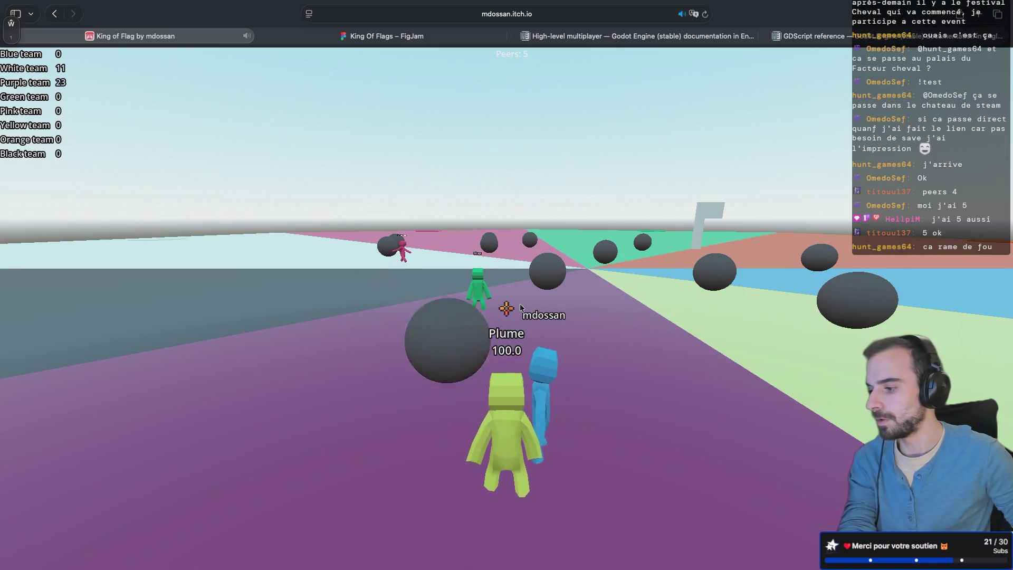
mouse_move(520, 303)
left_mouse_down()
mouse_move(444, 297)
mouse_move(763, 300)
mouse_move(751, 299)
left_mouse_up()
key("w")
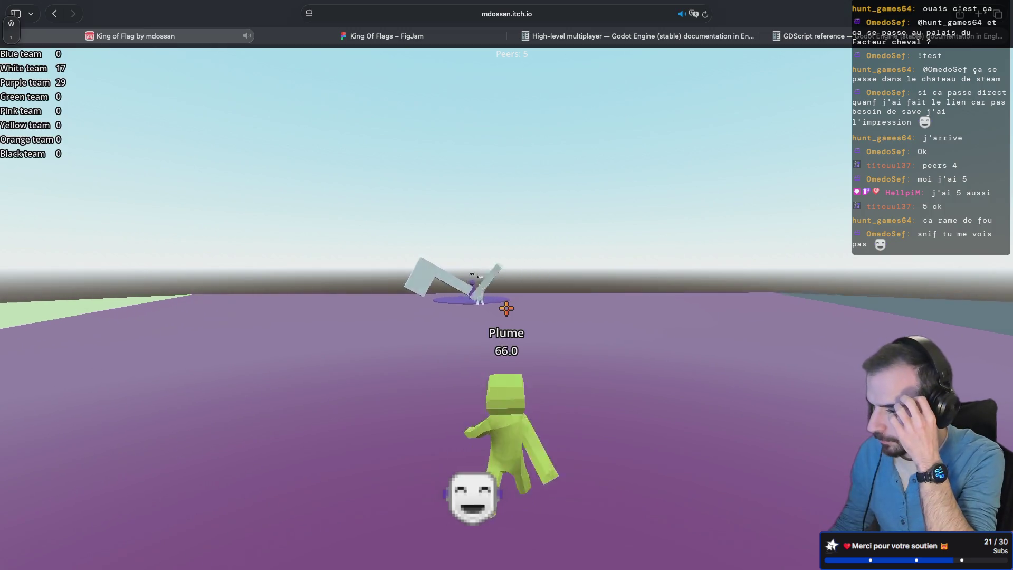
- Move Plume around on the purple capture circle, past the tipped-over wall
key("a")
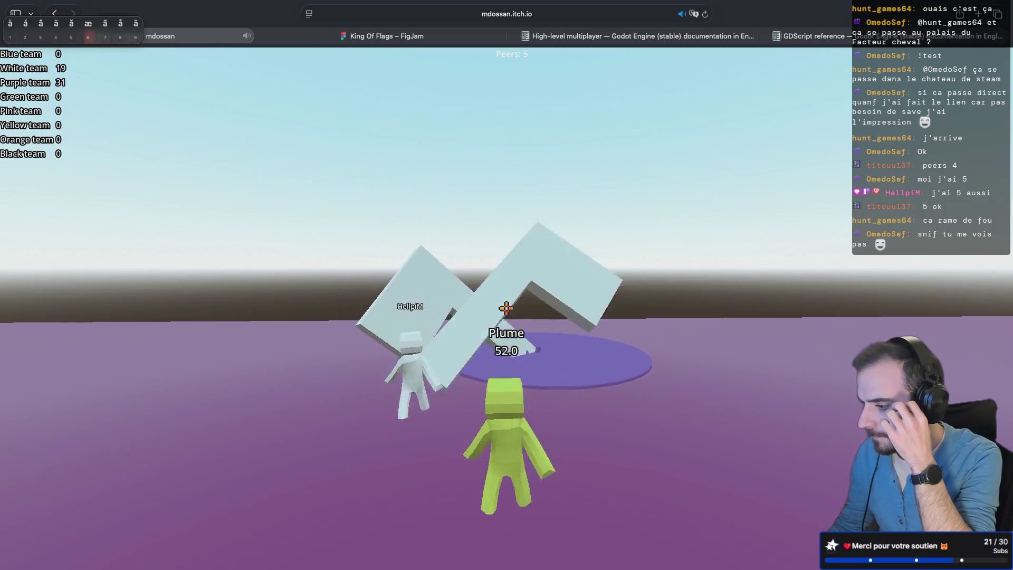
key("s")
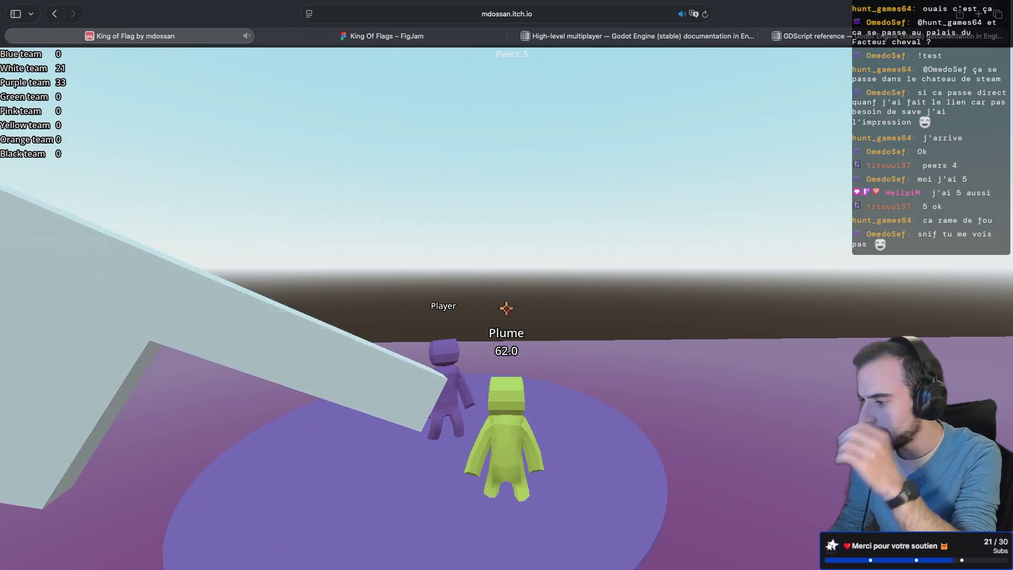
key("d")
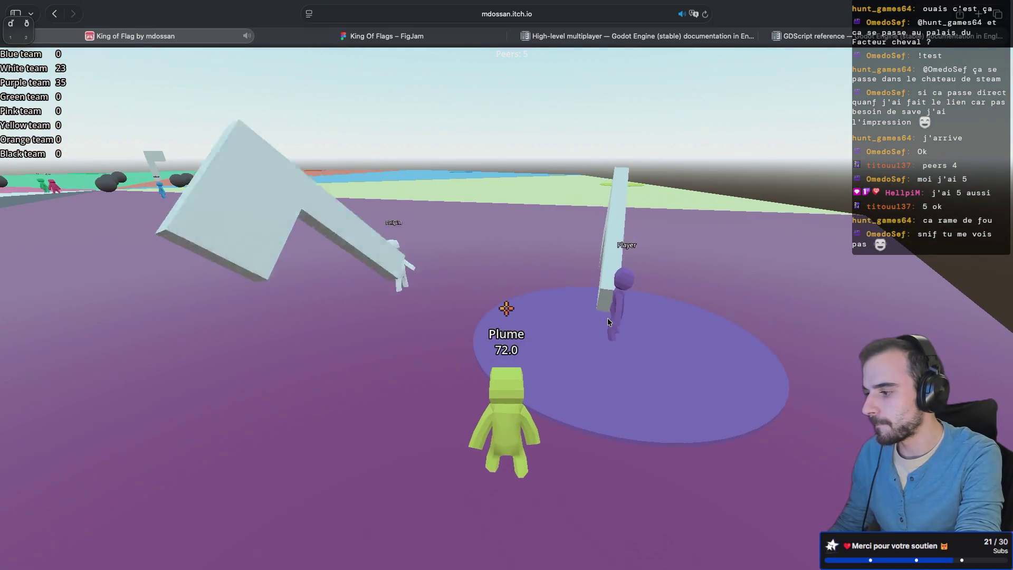
key("d")
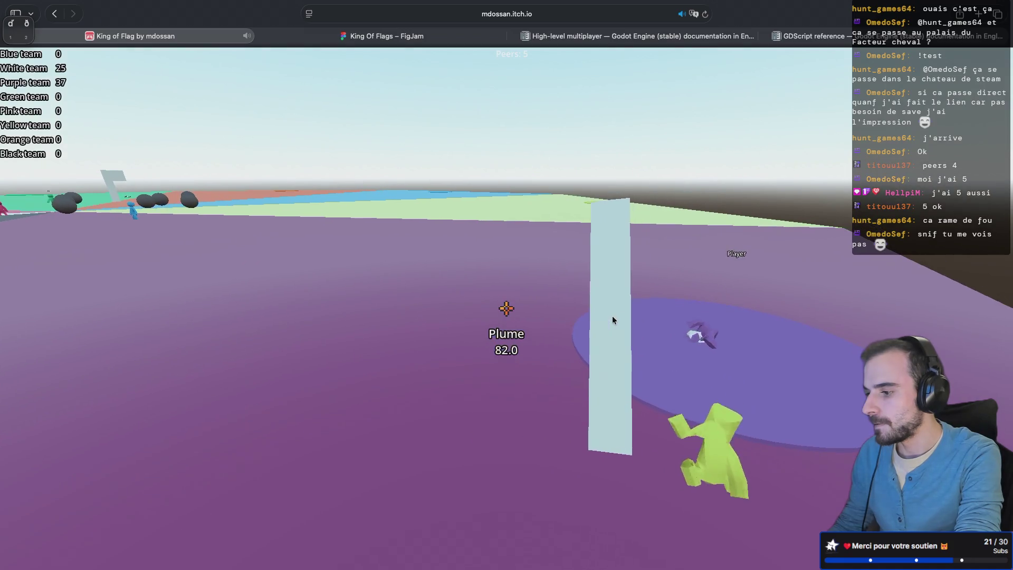
key("d")
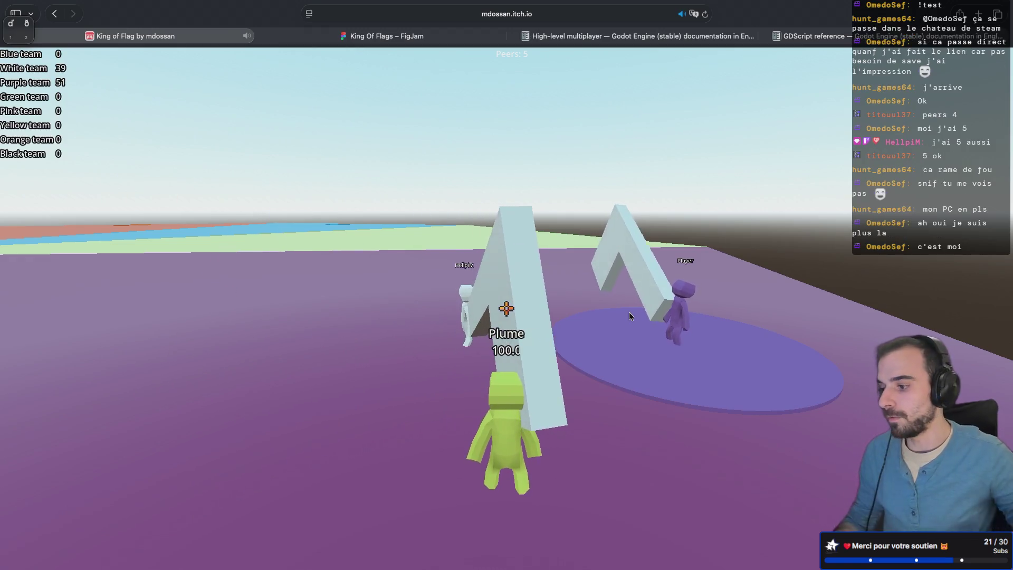
- Lock the pointer to the game and run past the balls toward the flag
left_click(612, 311)
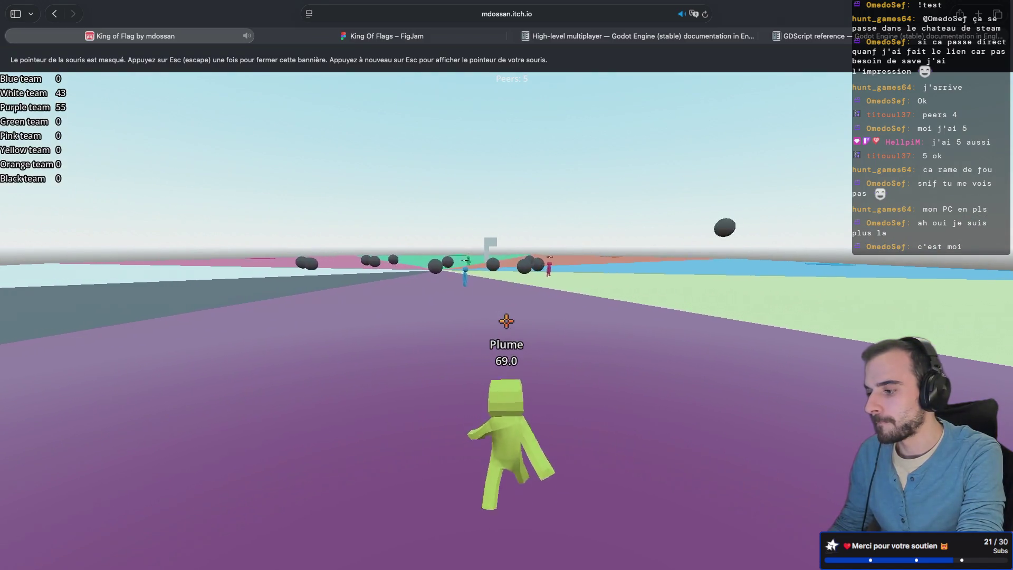
key("w")
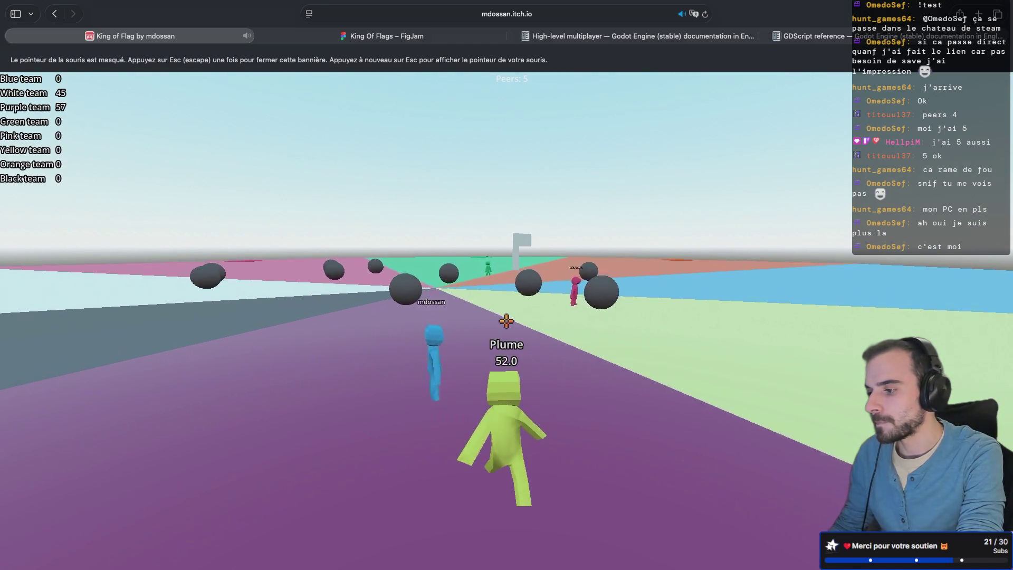
key("w")
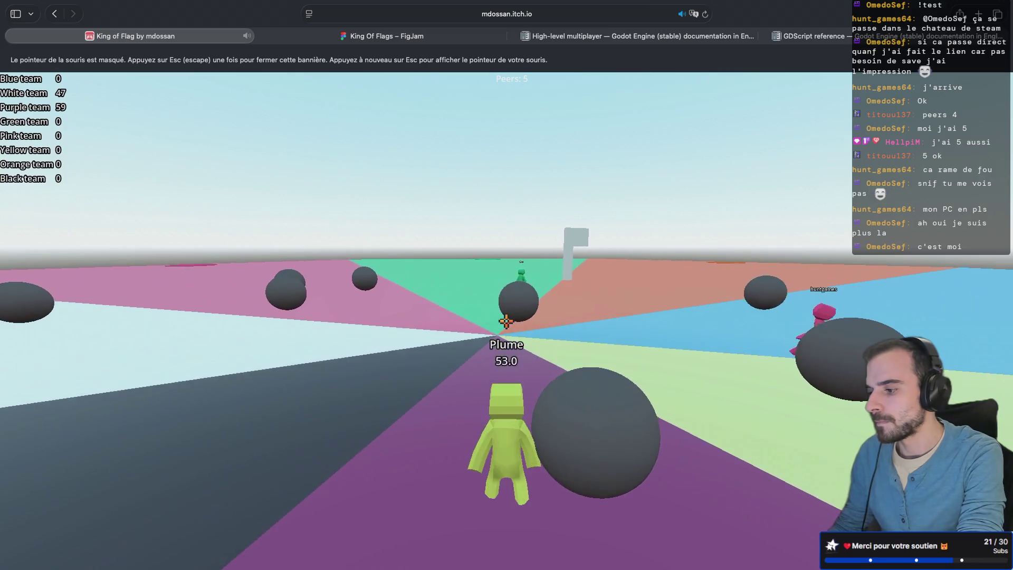
key("w")
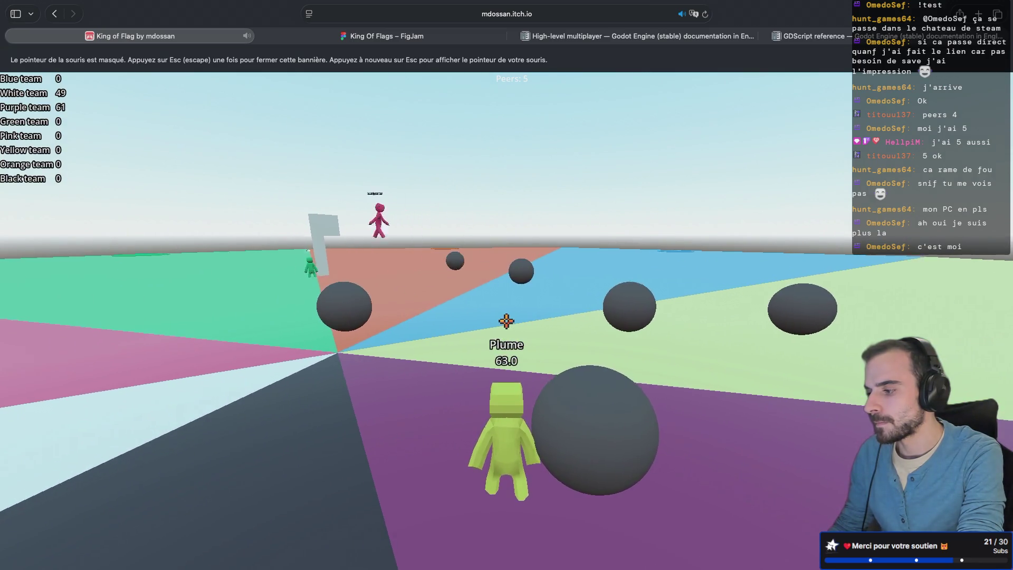
key("w")
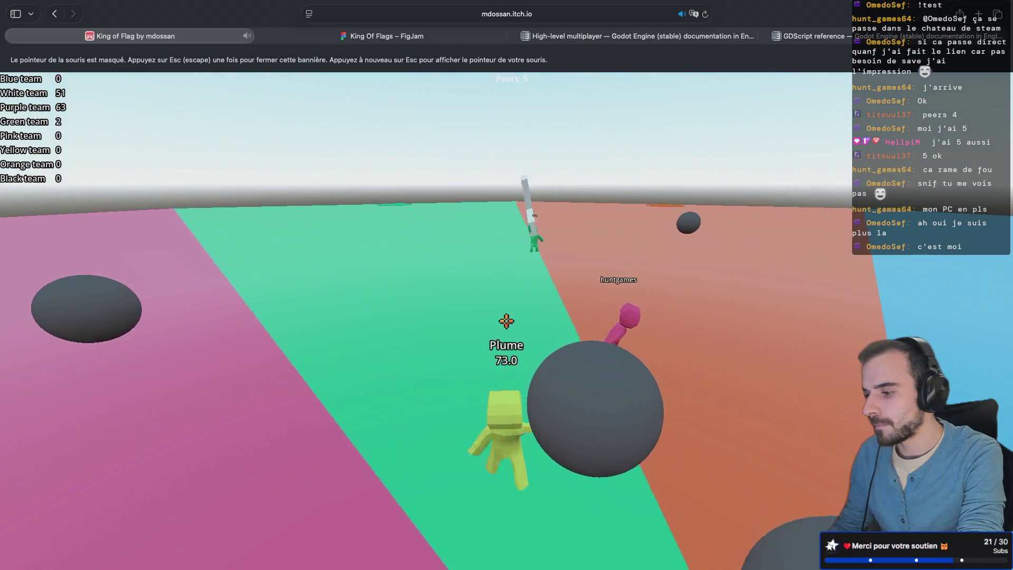
key("w")
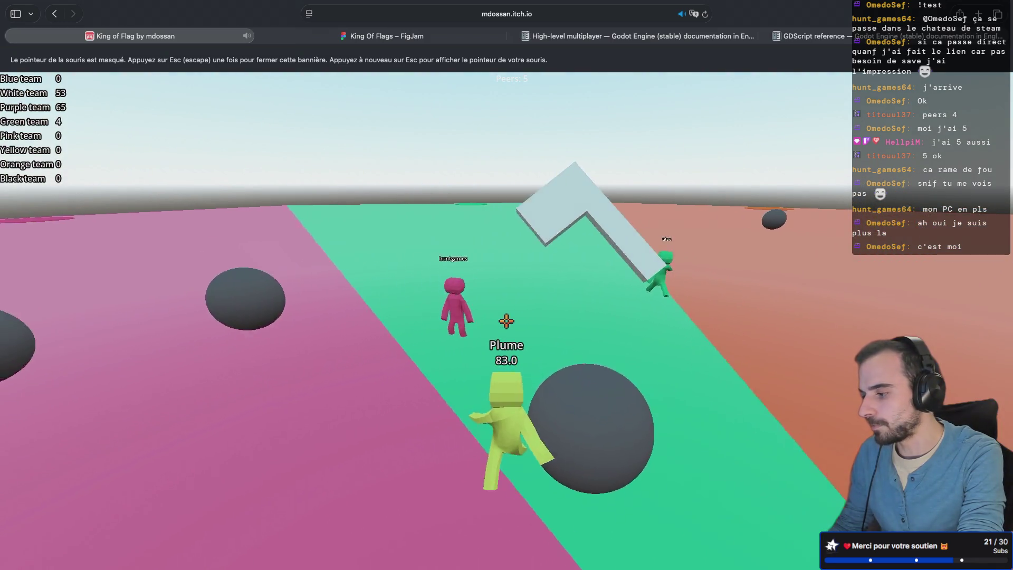
key("w")
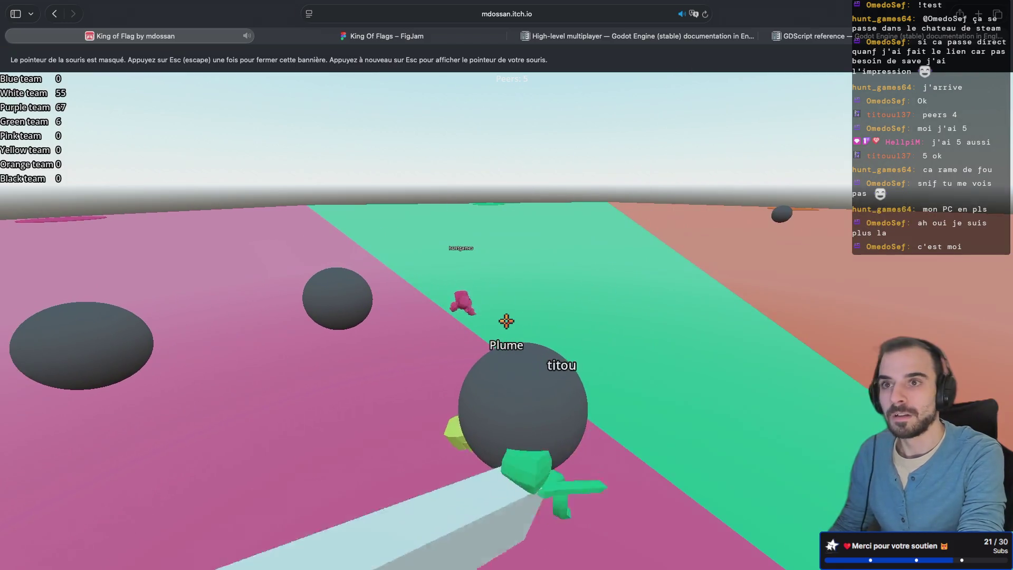
key("w")
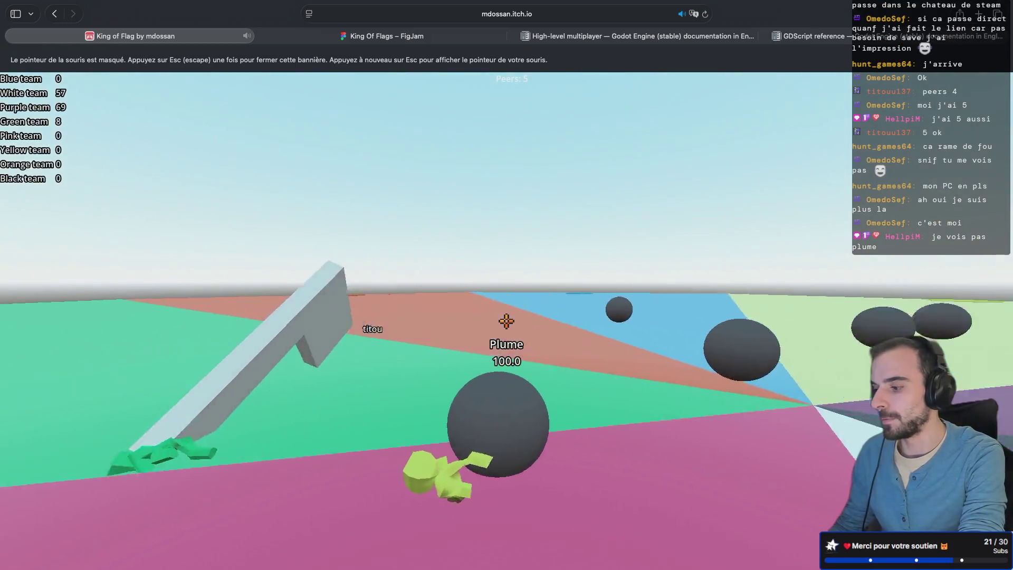
- Run across the purple sector into the capture zone and out, then release the mouse
key("w")
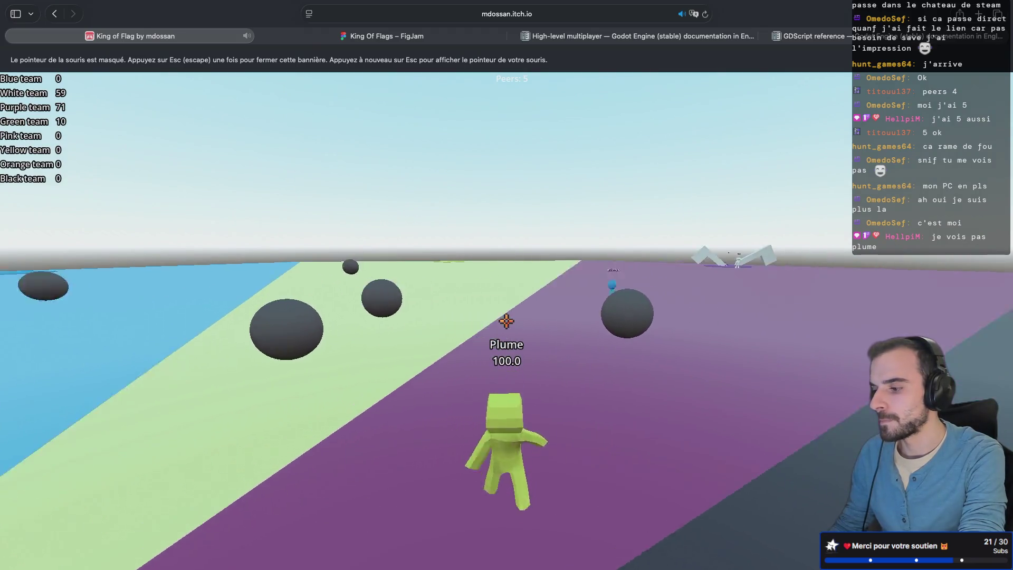
key("w")
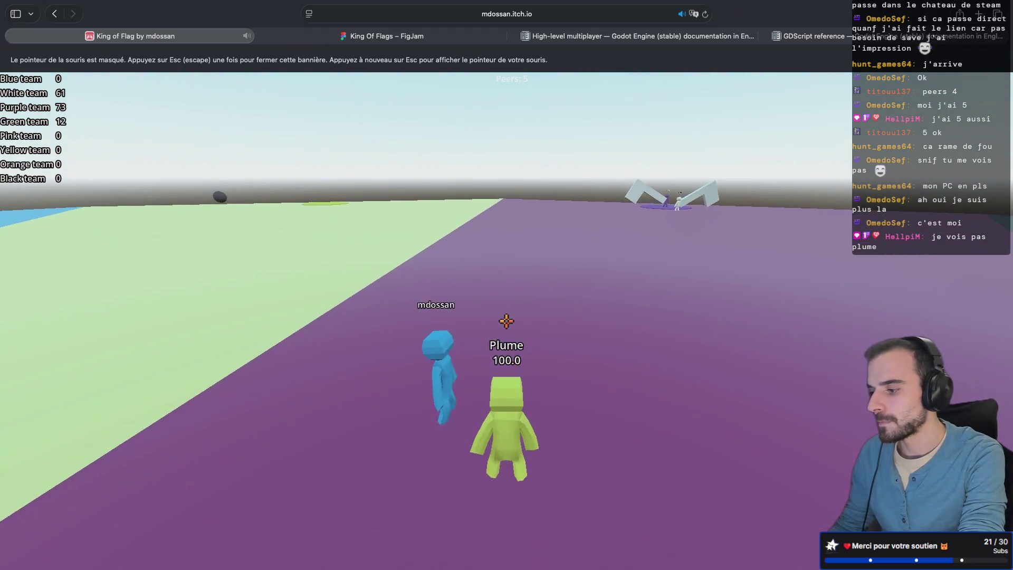
key("w")
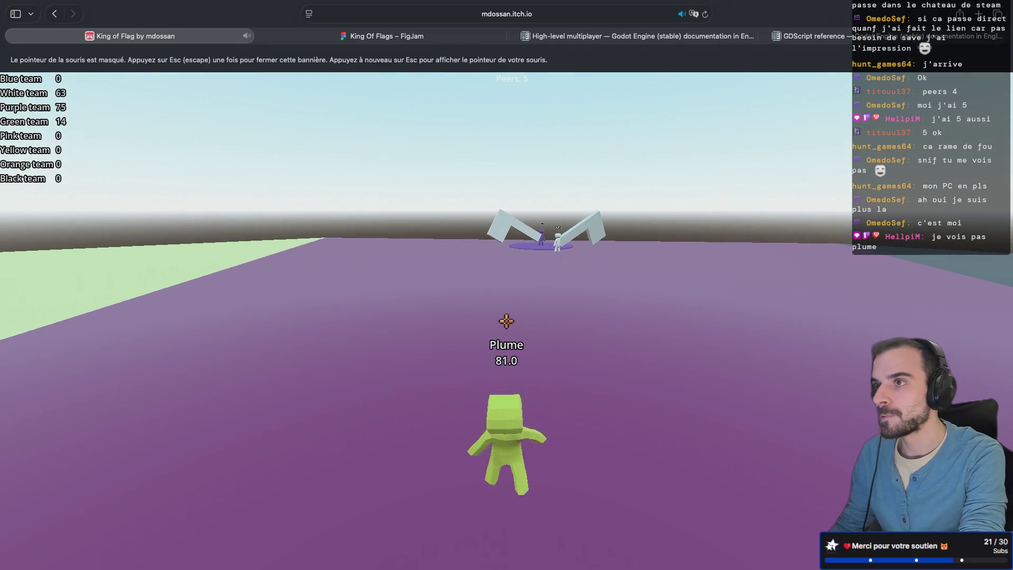
key("w")
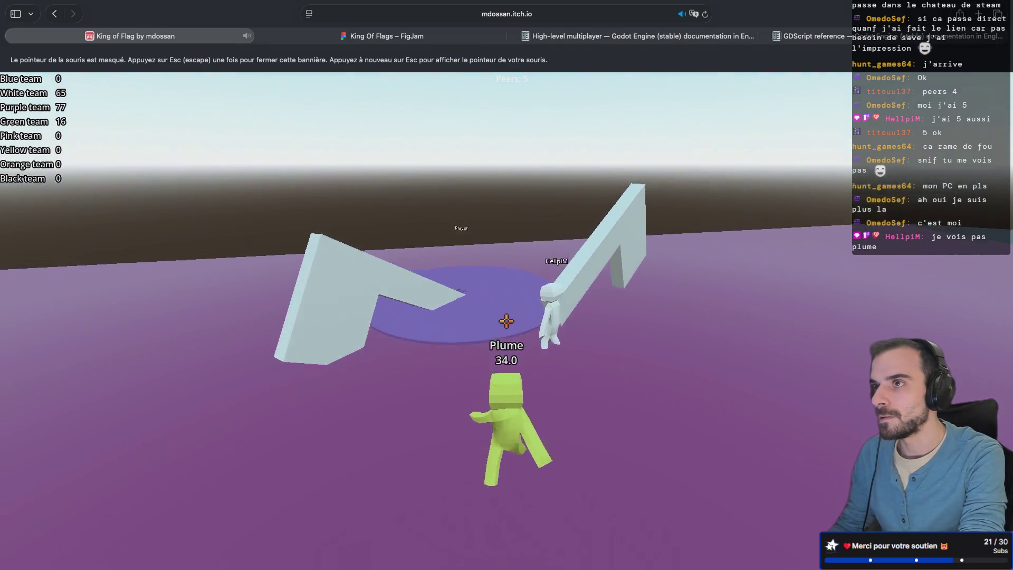
key("w")
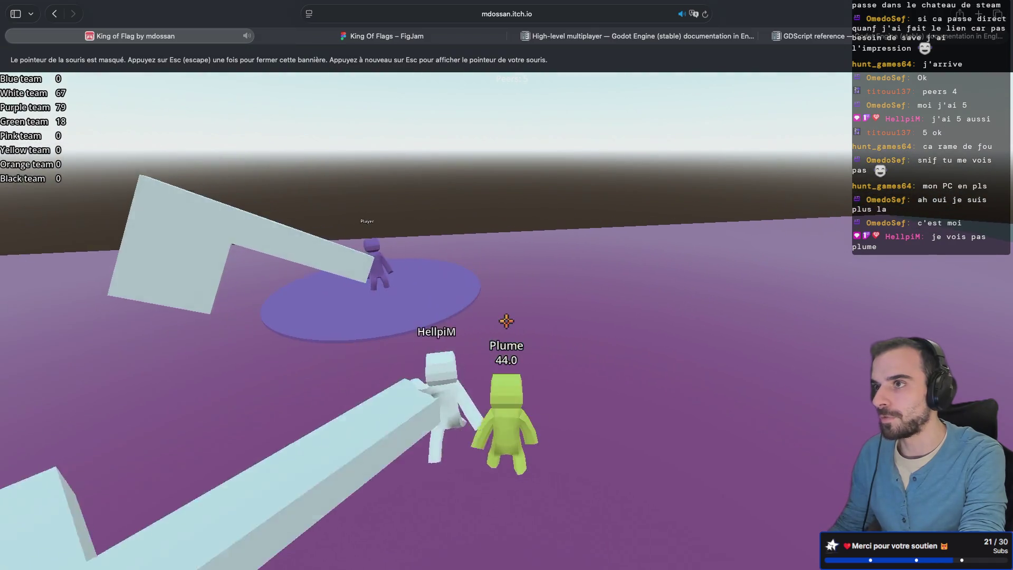
key("w")
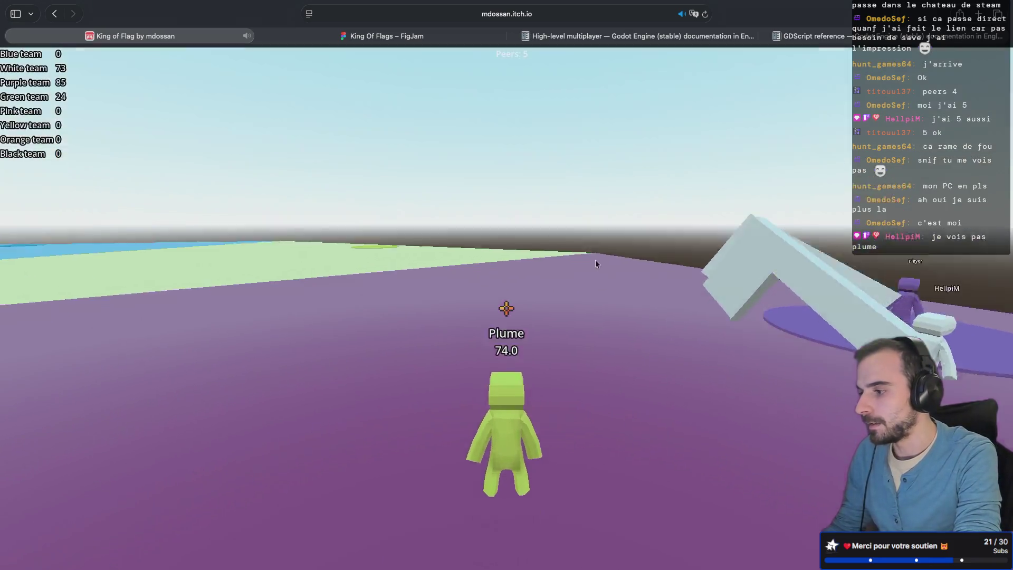
key("Escape")
key("Escape")
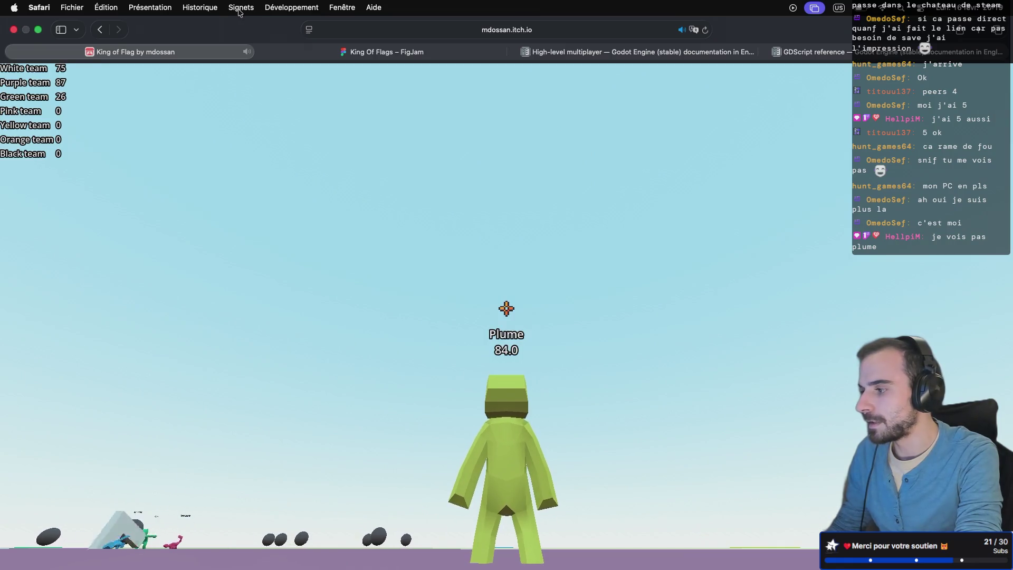
- Open Safari's Web Inspector, widen the console, and clear the RPC error log
left_click(274, 12)
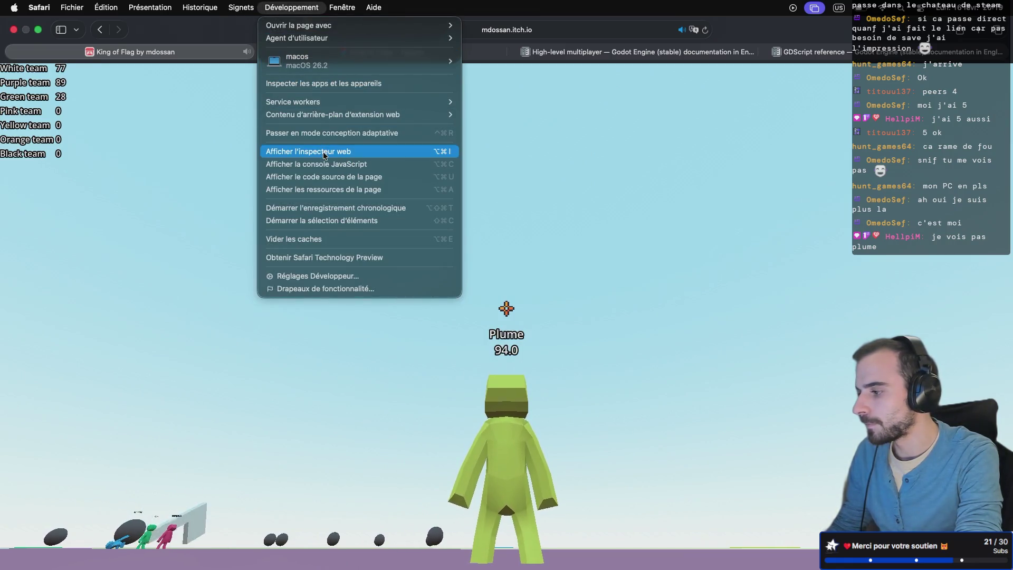
left_click(448, 164)
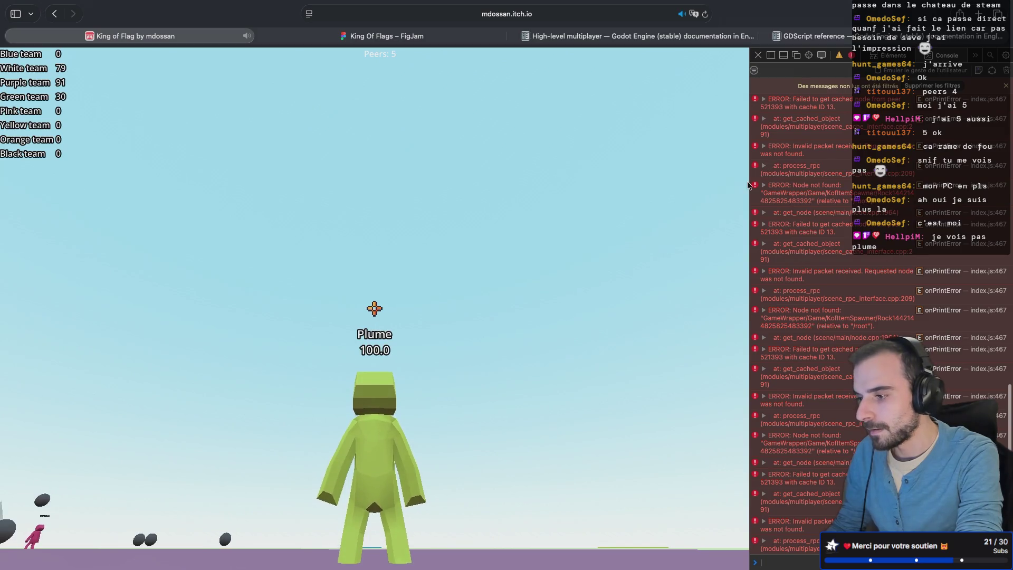
left_click_drag(750, 180, 597, 198)
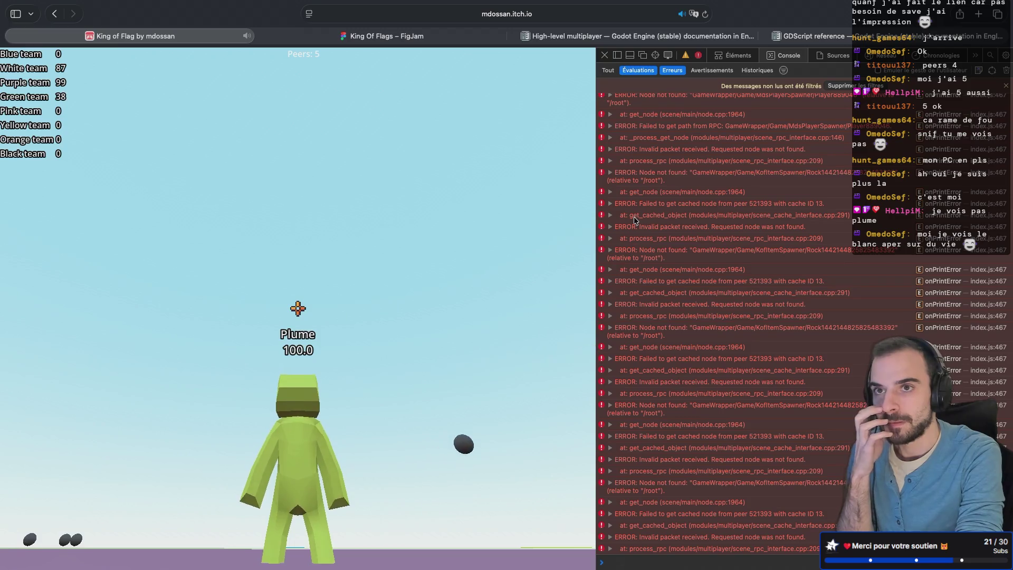
scroll(634, 221, "up", 10)
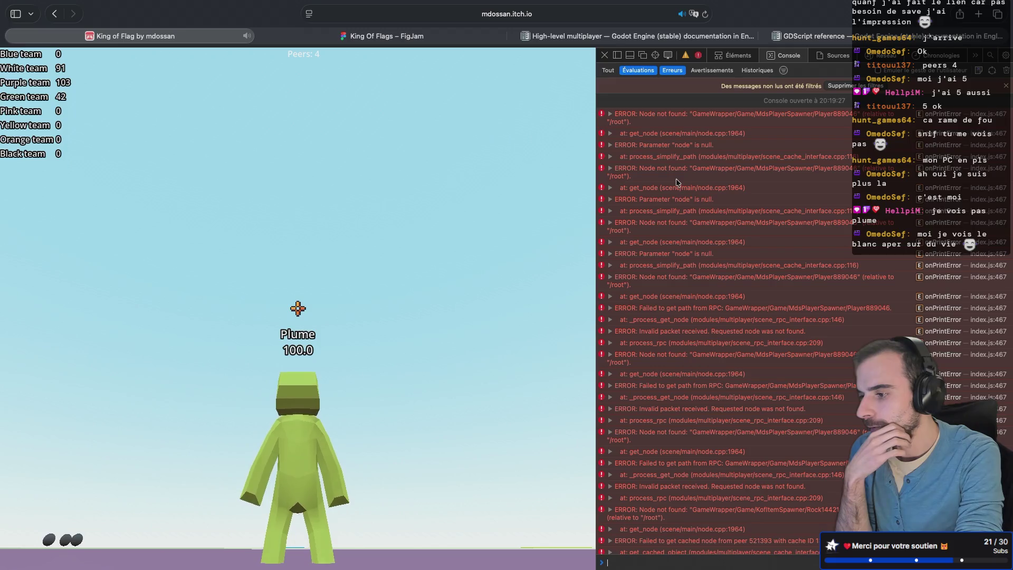
scroll(676, 182, "down", 1)
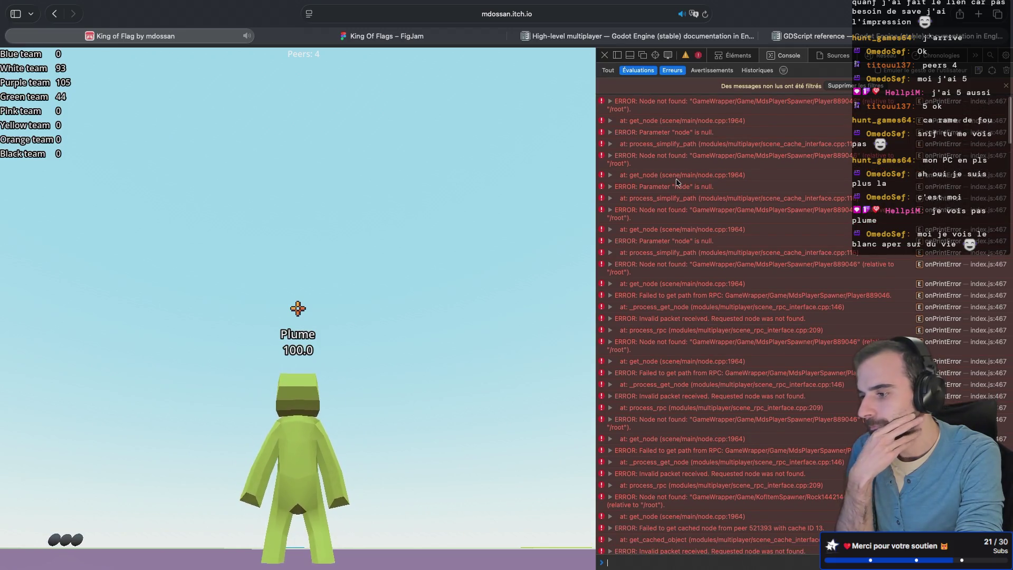
scroll(675, 178, "down", 1)
scroll(676, 181, "down", 15)
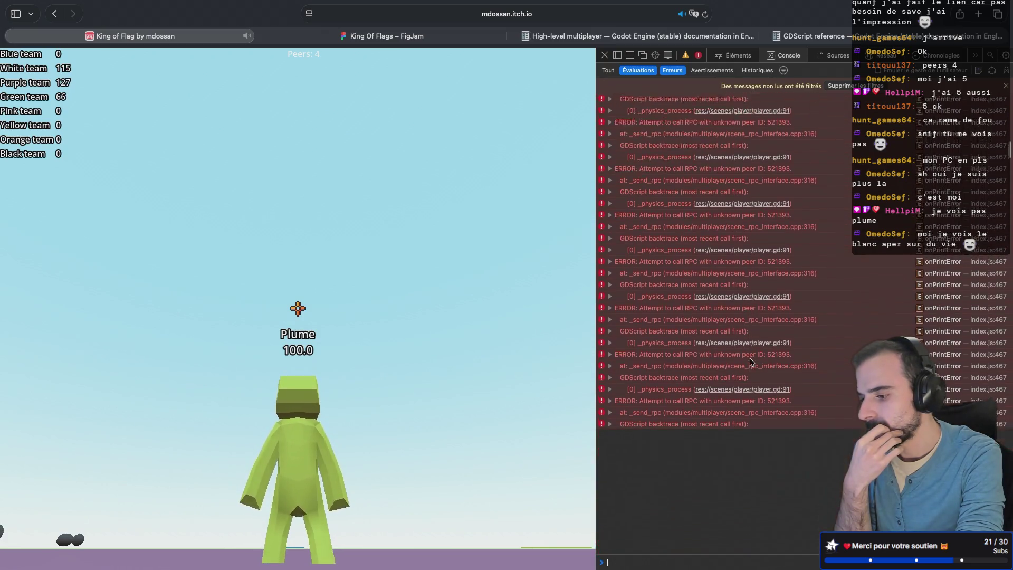
key("super+k")
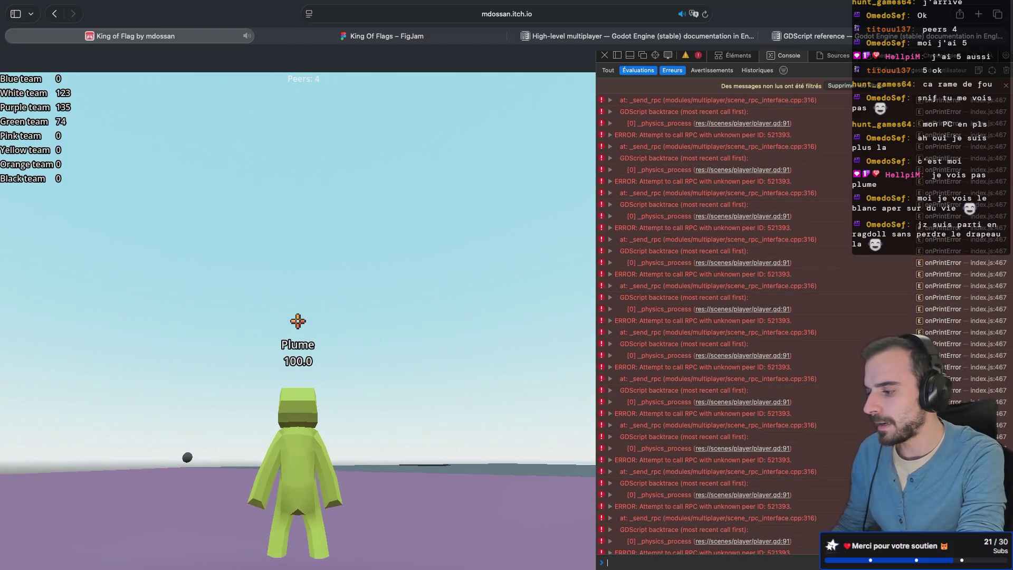
- Lock the pointer and move the green player around the flag slab and purple circle
left_click(298, 321)
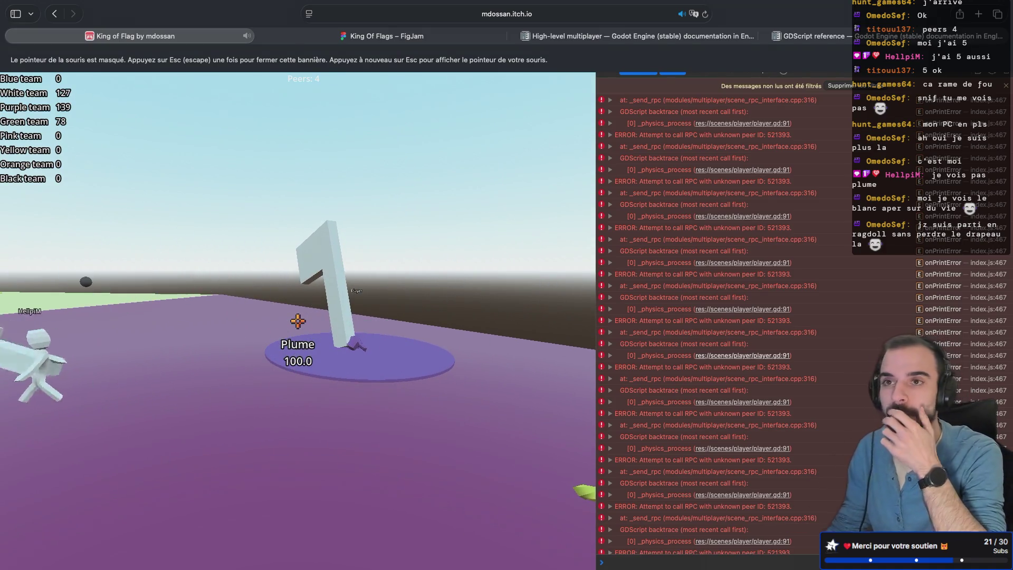
key("w")
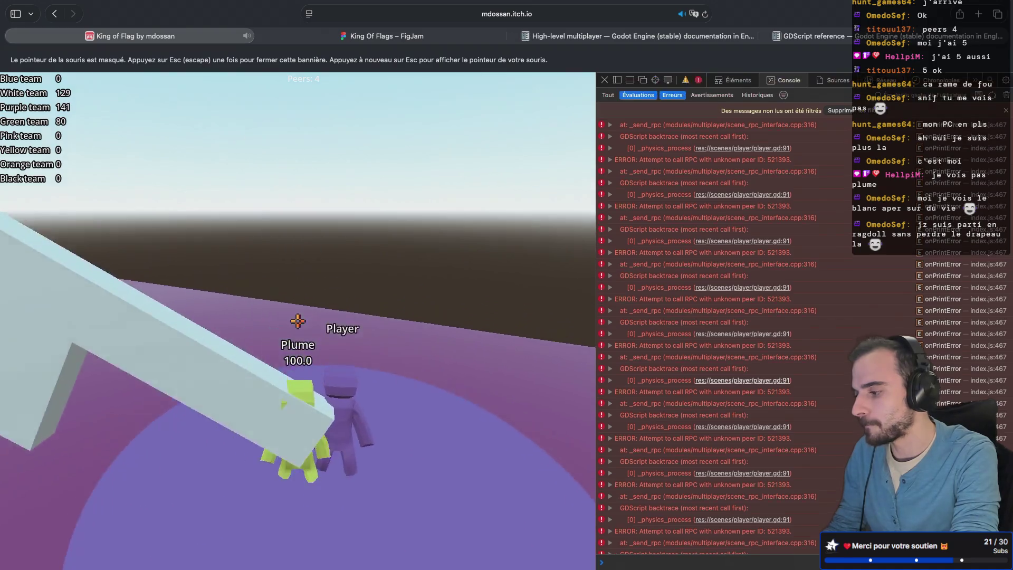
key("s")
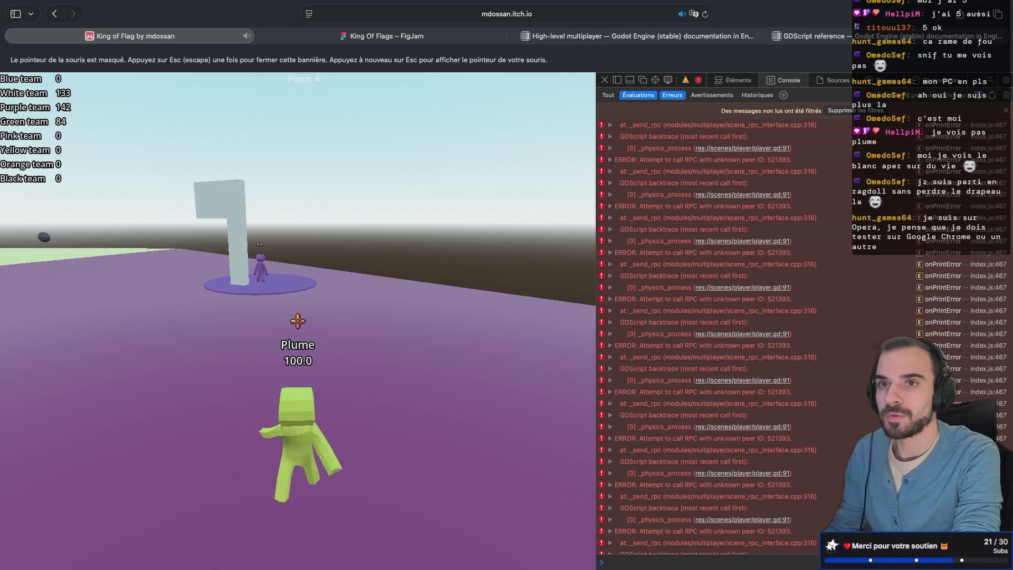
key("s")
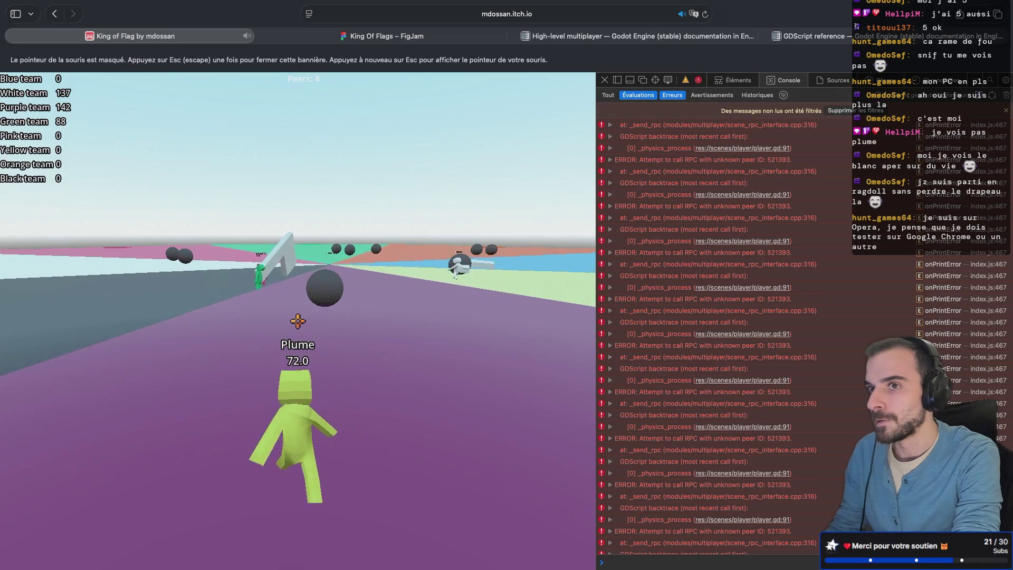
key("w")
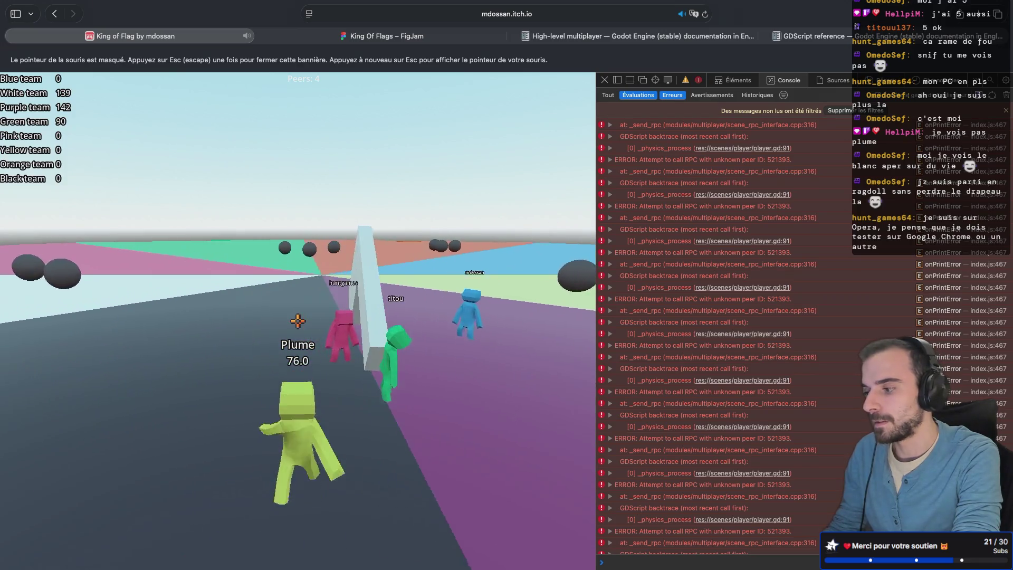
key("w")
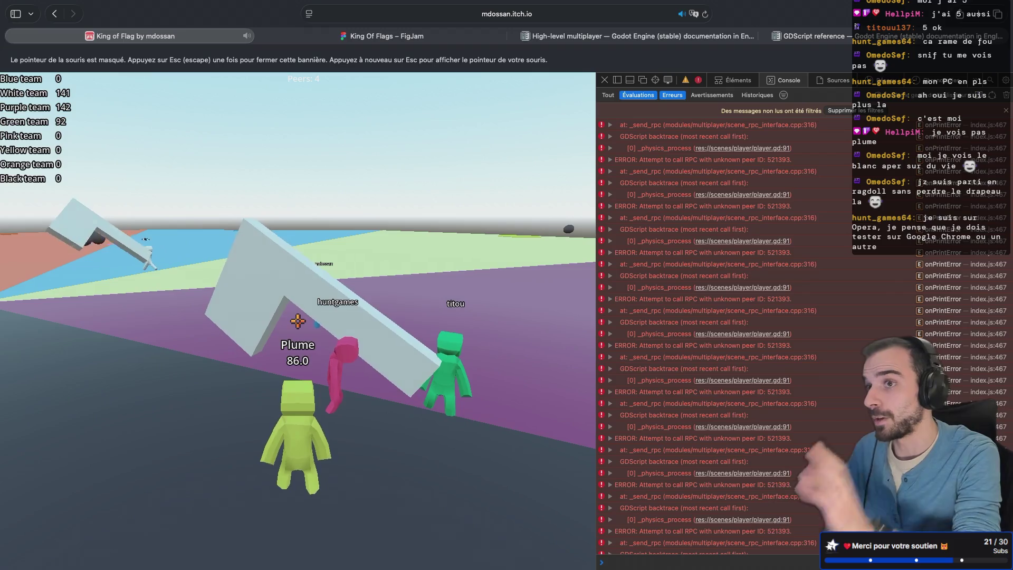
key("w")
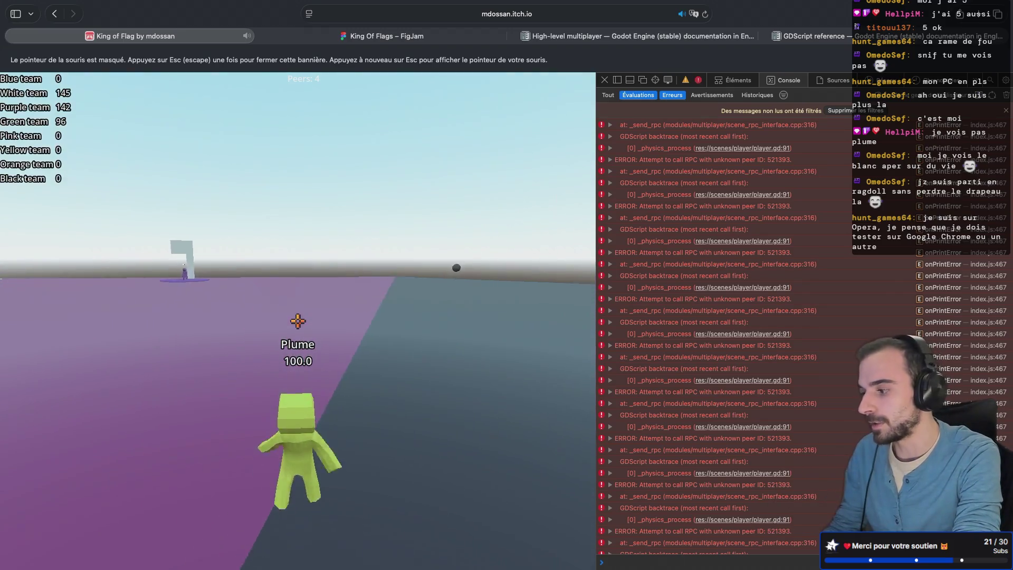
key("w")
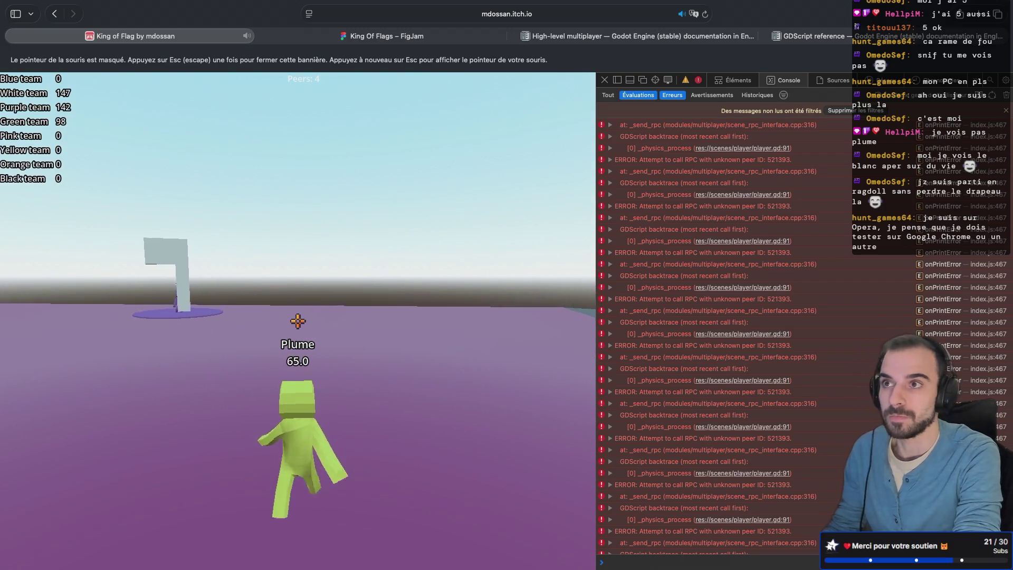
key("w")
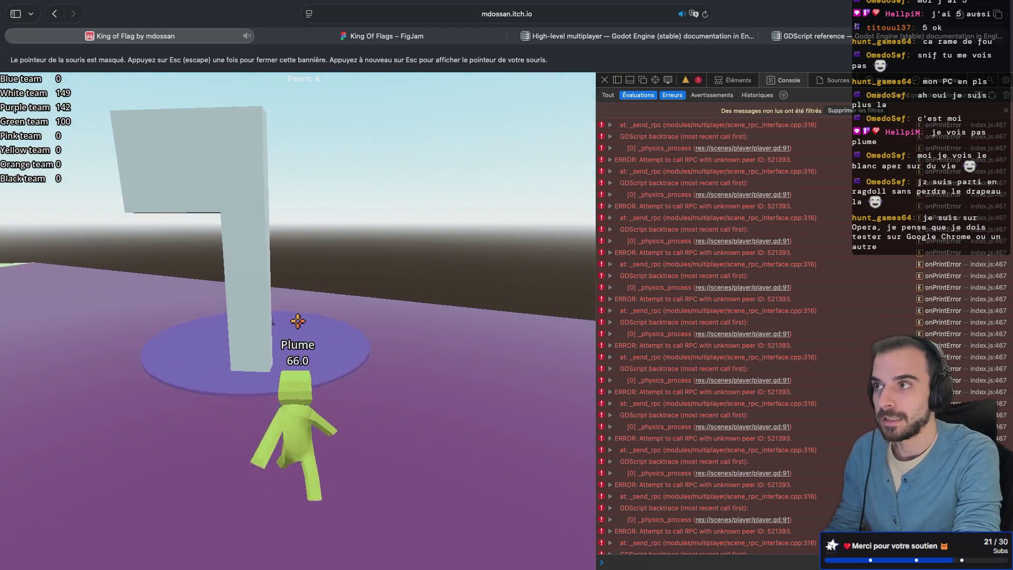
key("w")
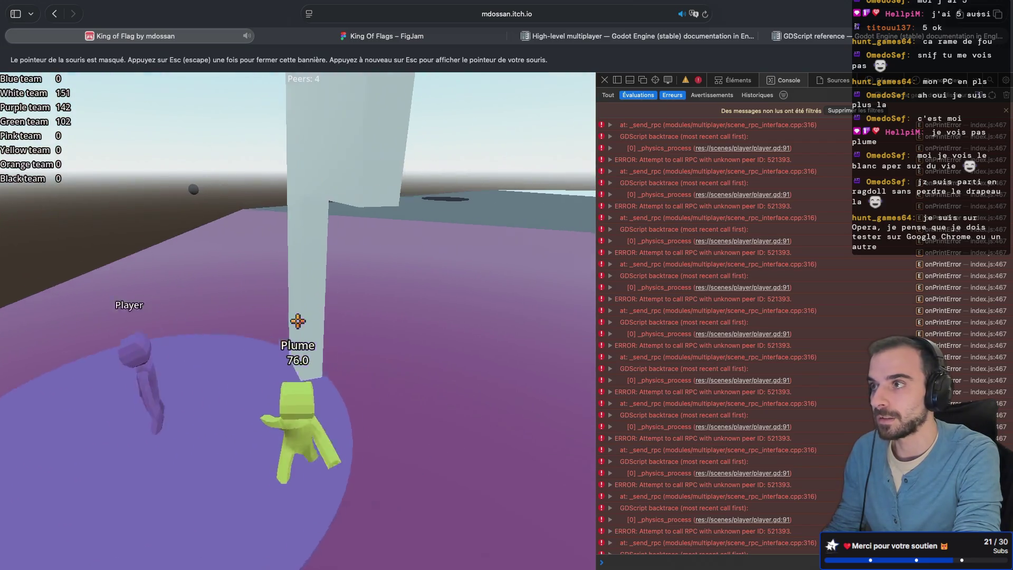
- Walk along the wall and across the field around the grey structure, then switch to Terminal
key("w")
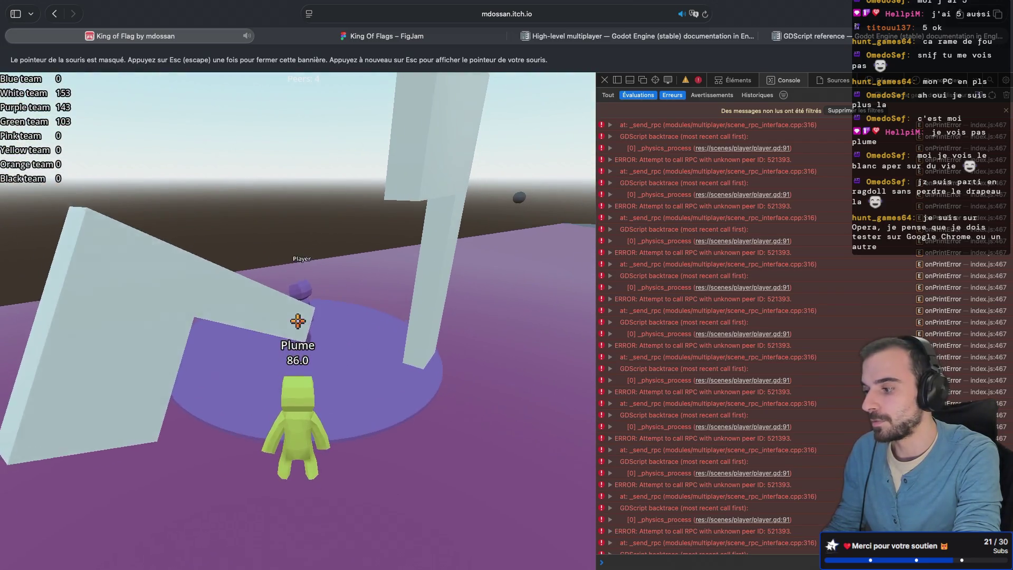
key("w")
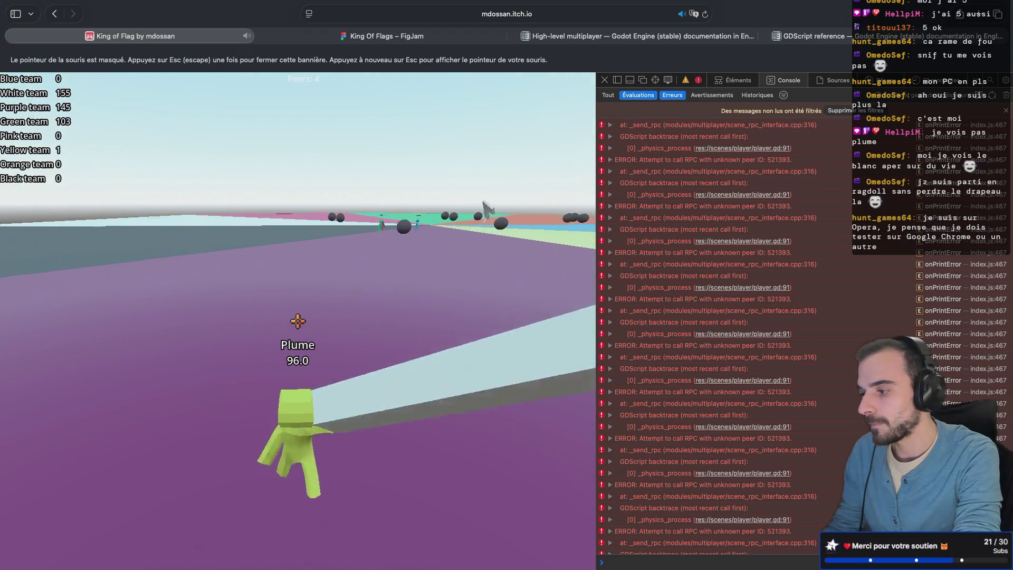
key("w")
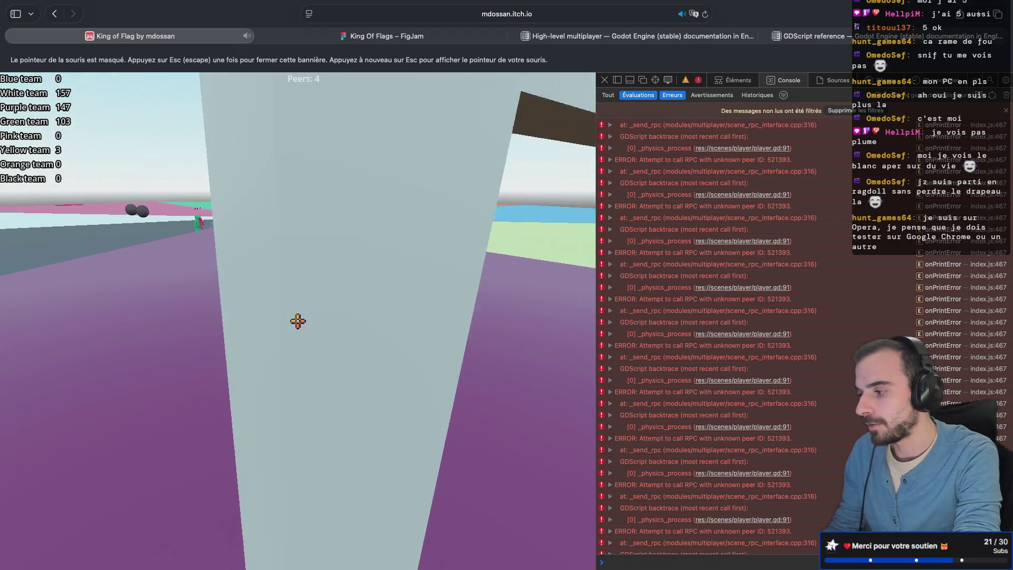
key("w")
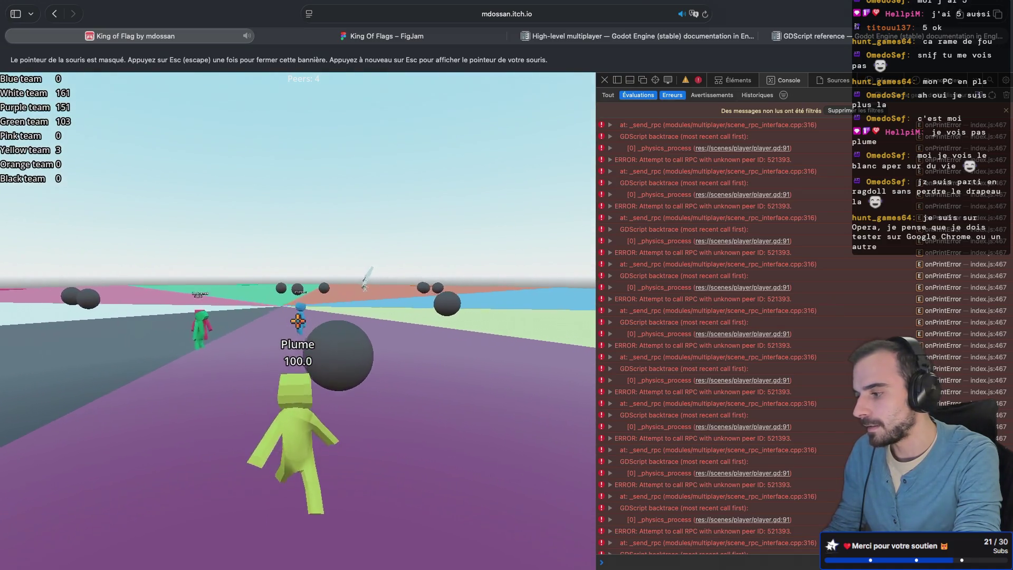
key("w")
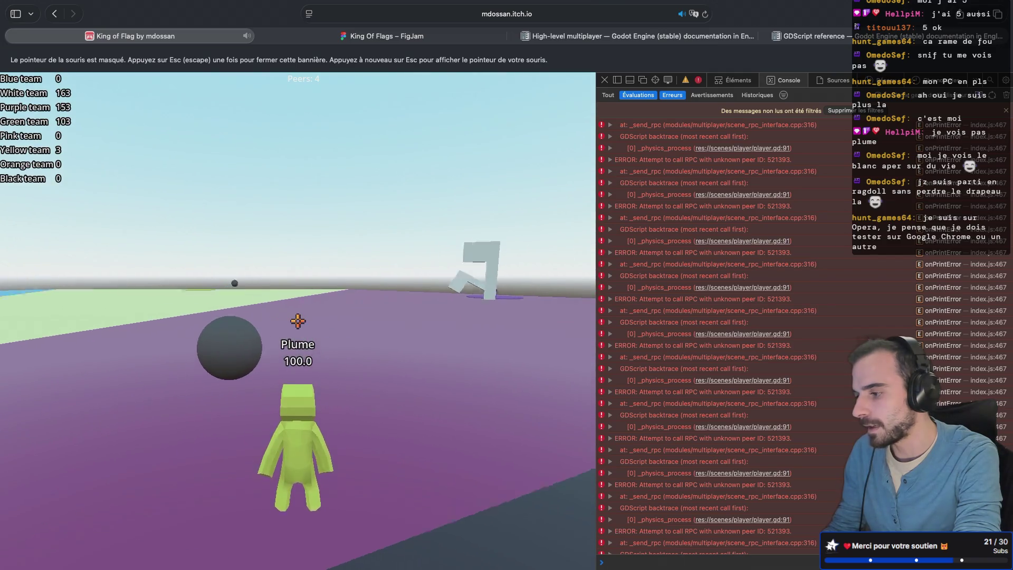
key("w")
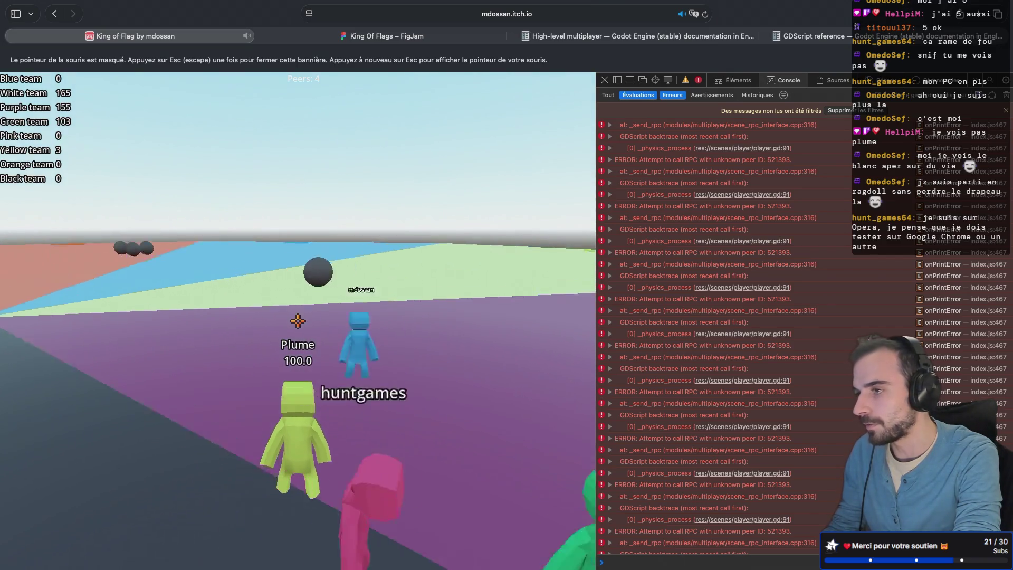
key("w")
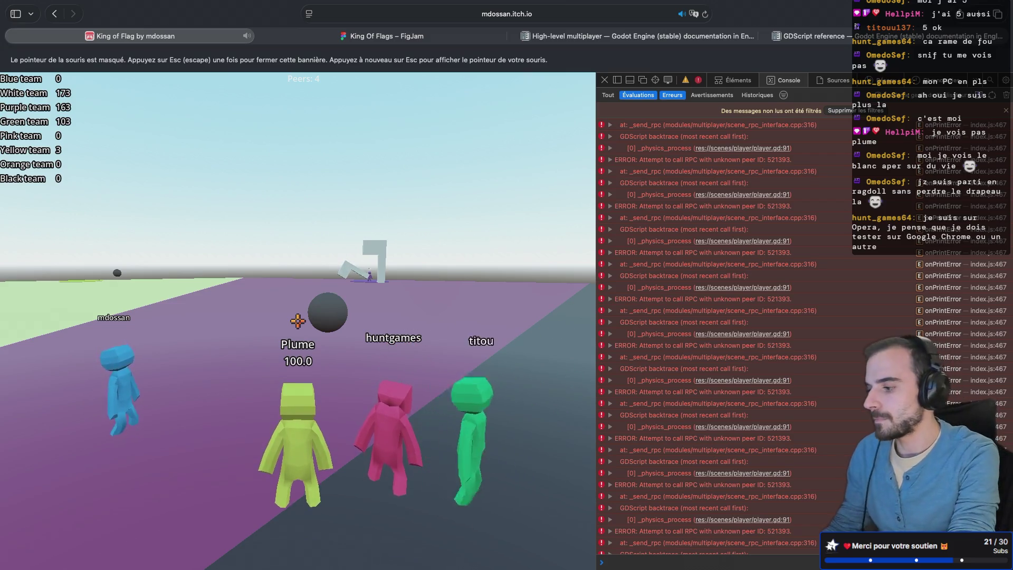
key("w")
key("w")
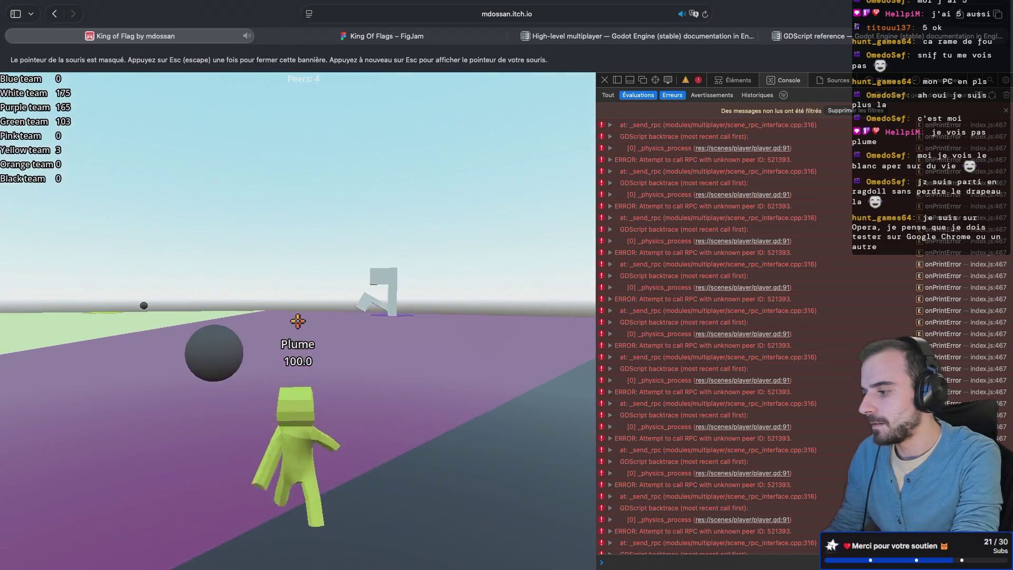
key("w")
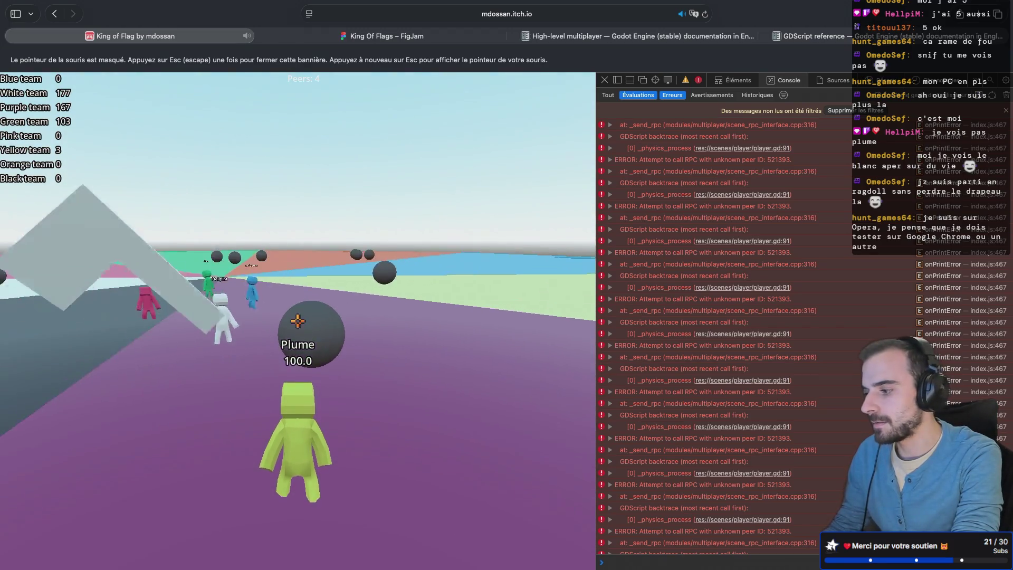
key("w")
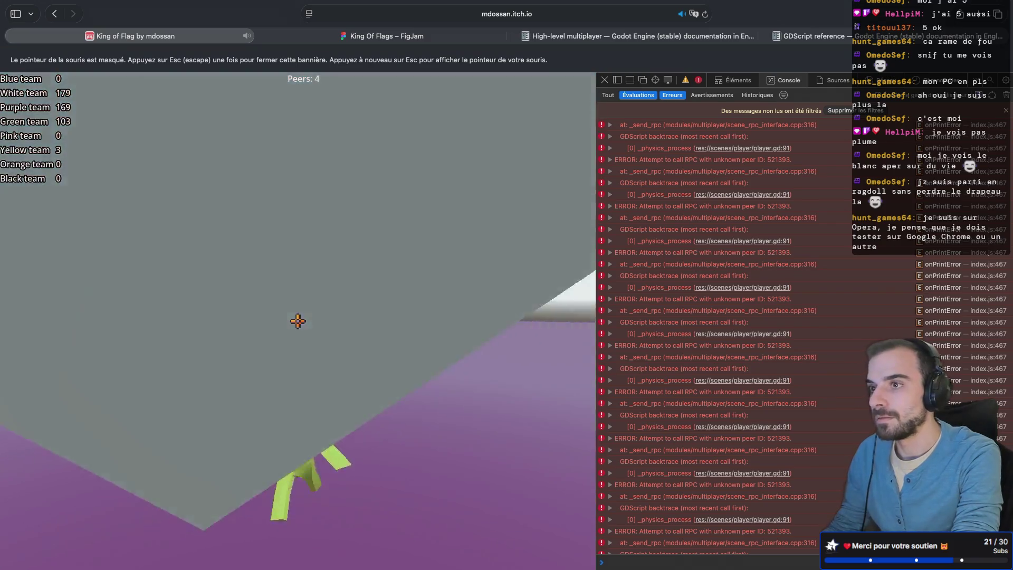
key("w")
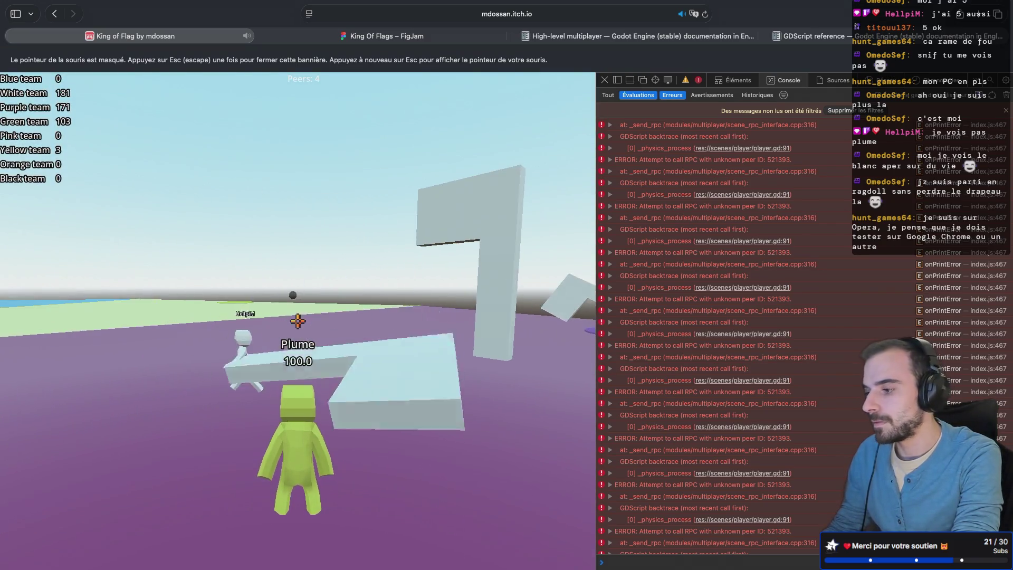
key("w")
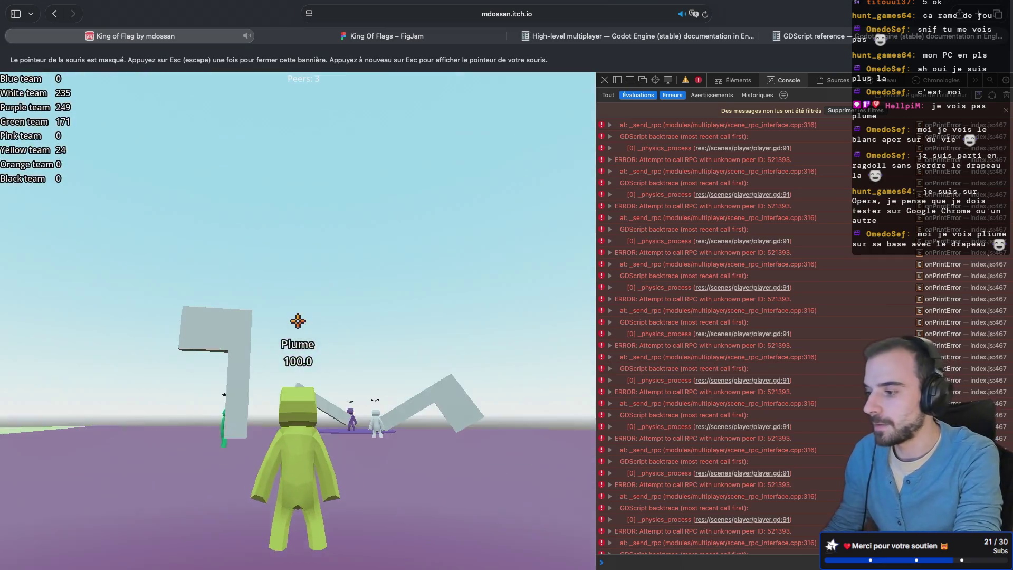
key("super+Tab")
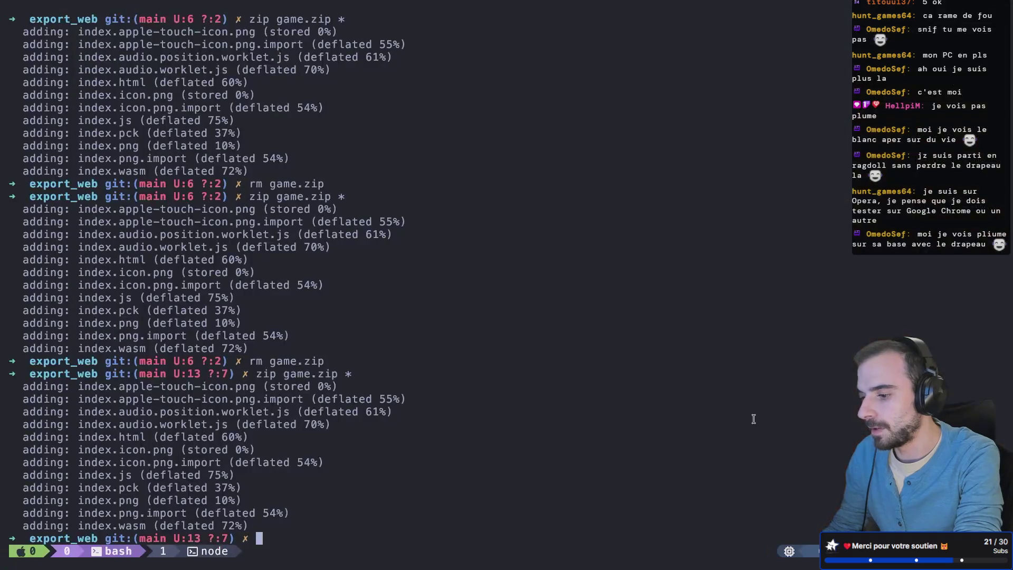
- Return from Terminal to the King of Flag game in Safari
key("super+Tab")
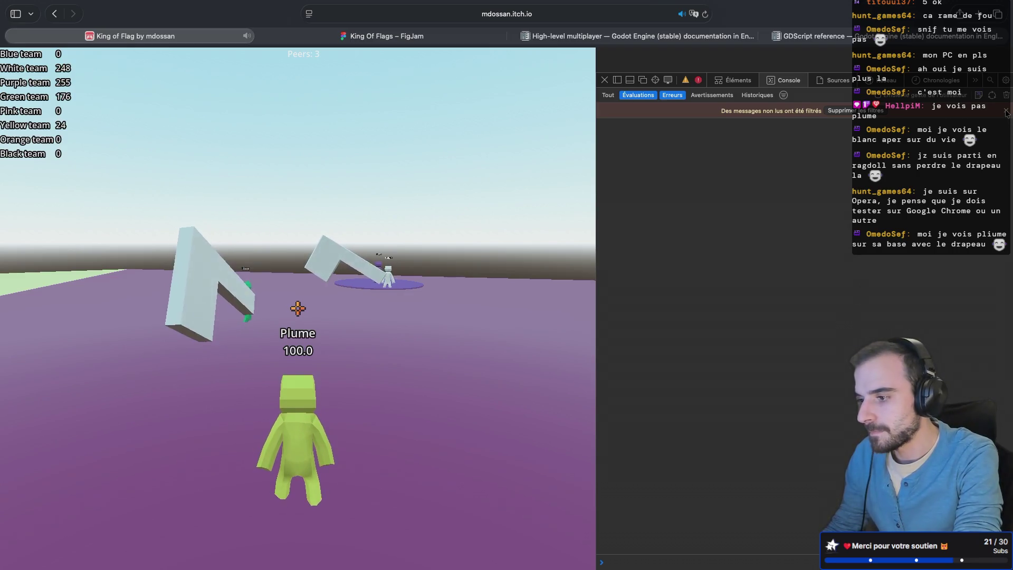
- Clear the RPC errors from the console with Cmd+K, then close the Web Inspector
left_click(781, 486)
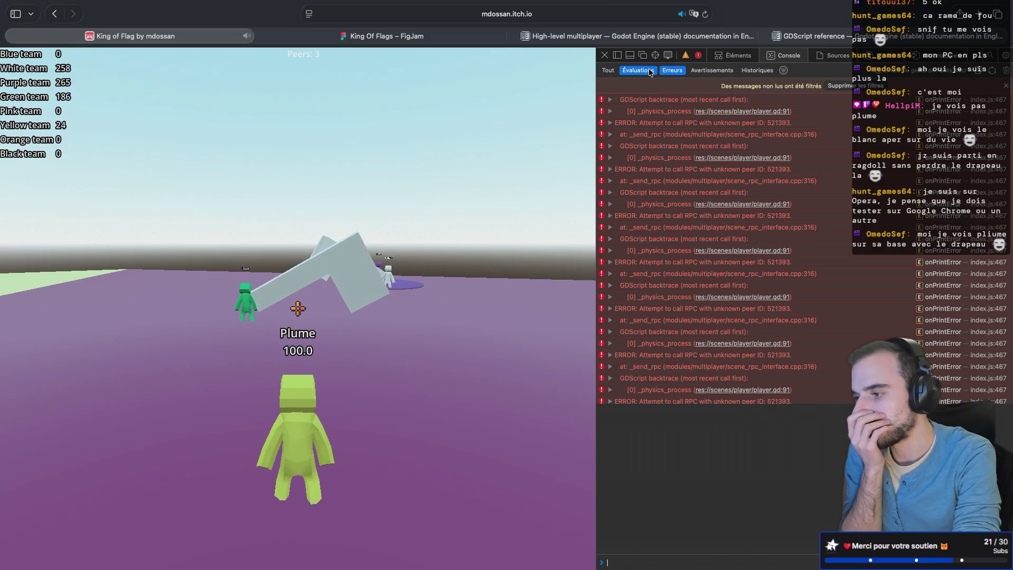
key("super+k")
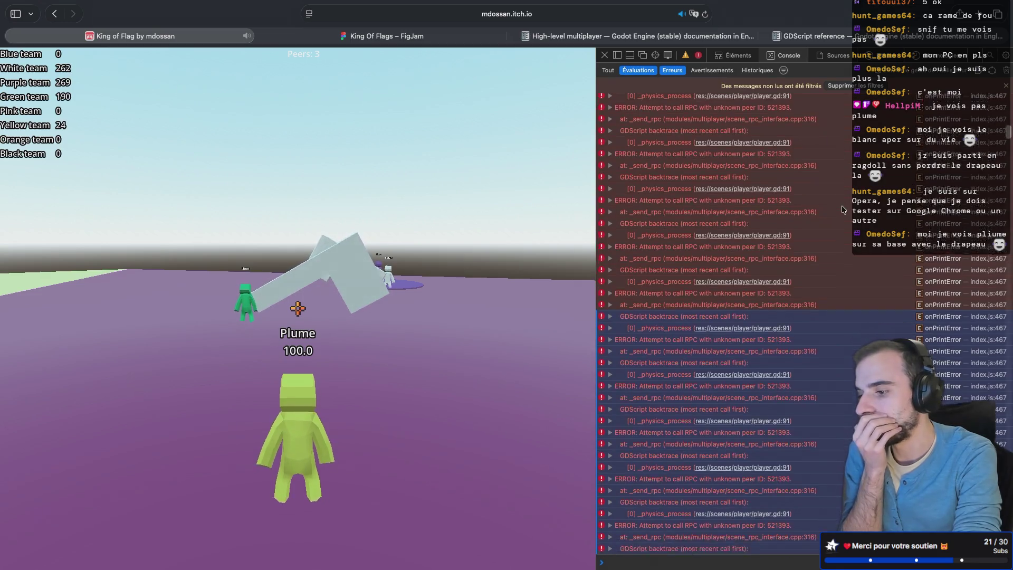
key("super+k")
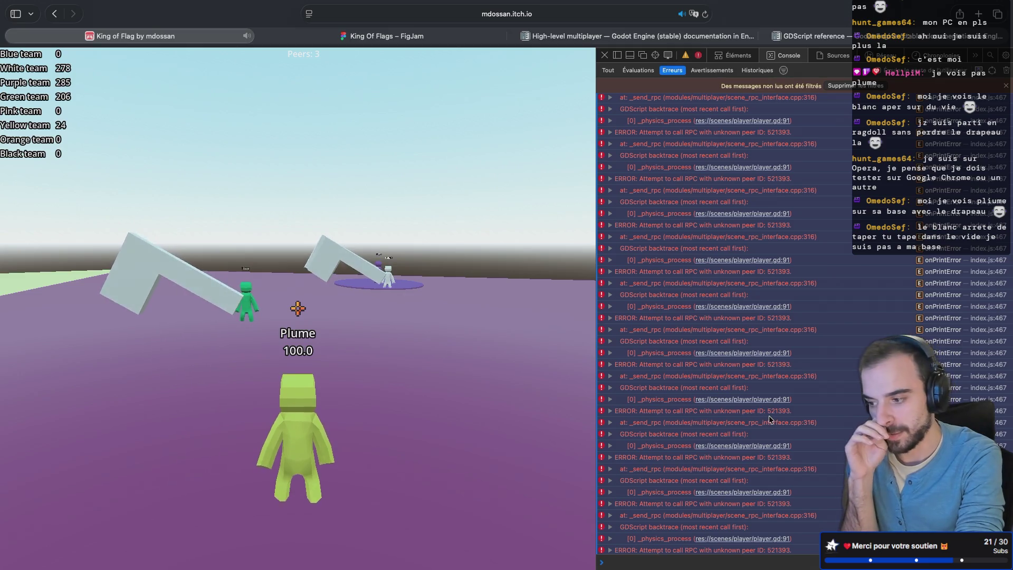
key("super+k")
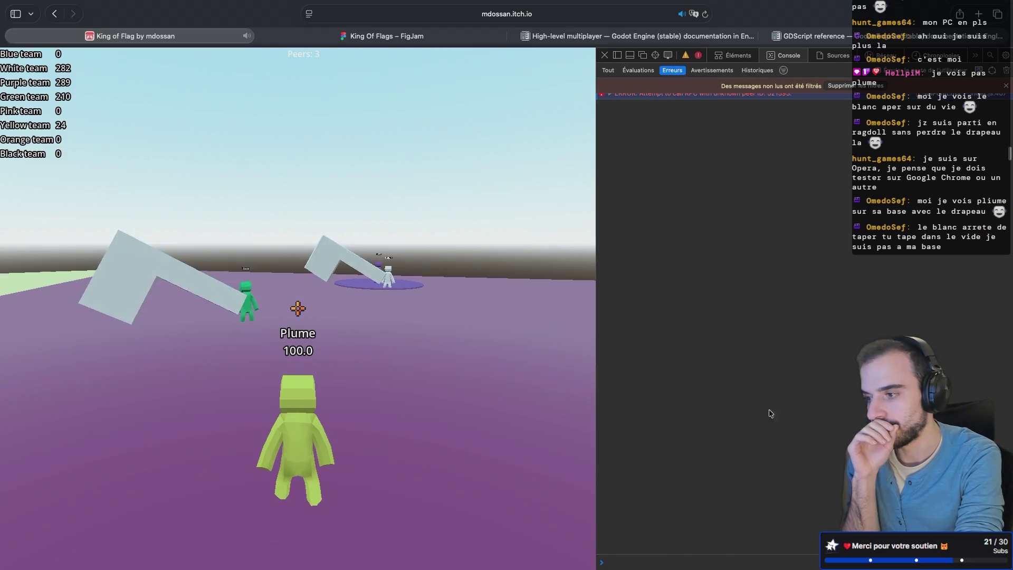
key("super+k")
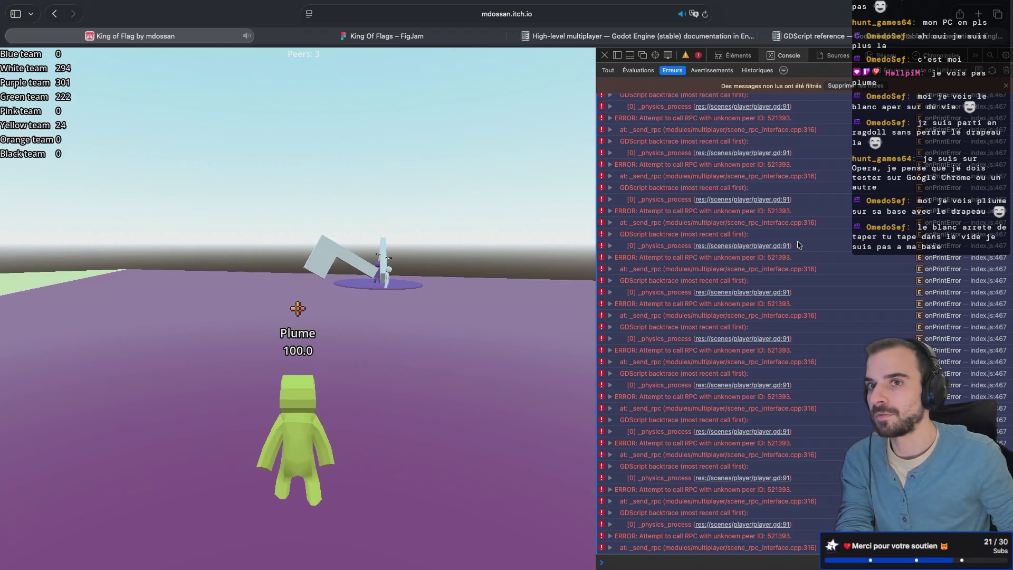
key("super+alt+i")
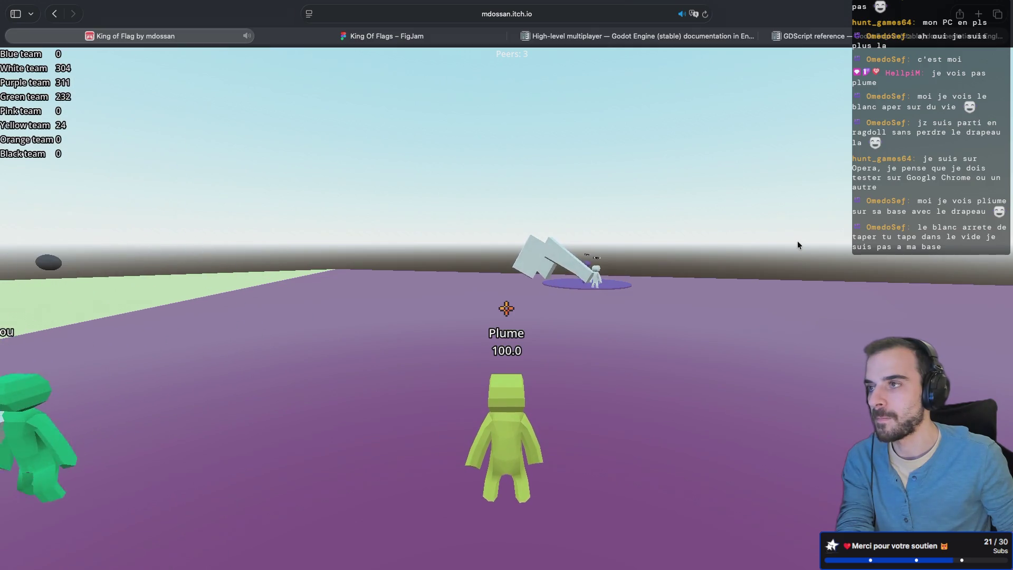
- Walk the green player forward, turn the camera right, and recapture the mouse
key("w")
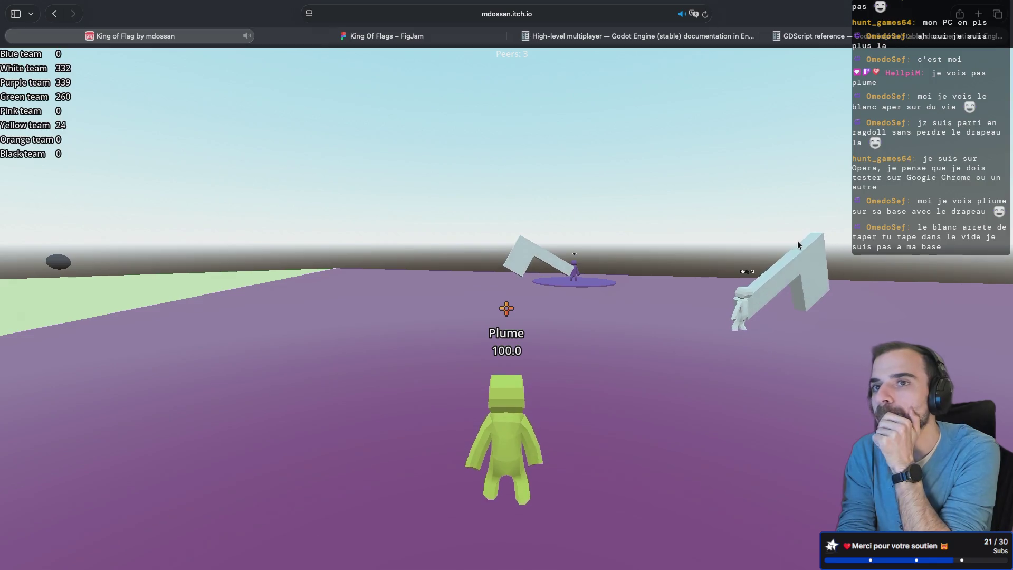
left_click_drag(811, 239, 878, 251)
left_click(878, 252)
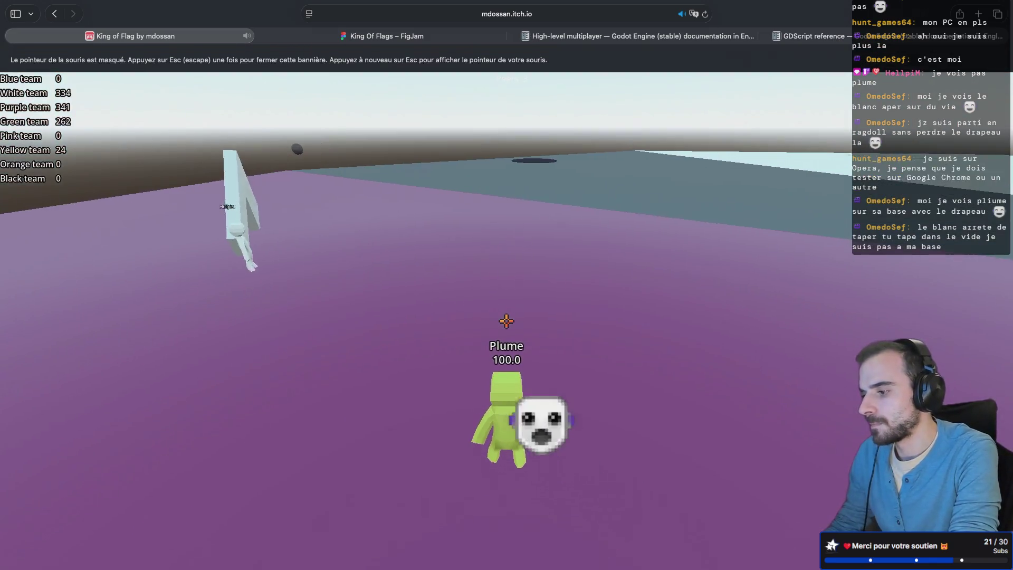
- Run the green character across the arena toward the grey structure, team bases and other players
key("w")
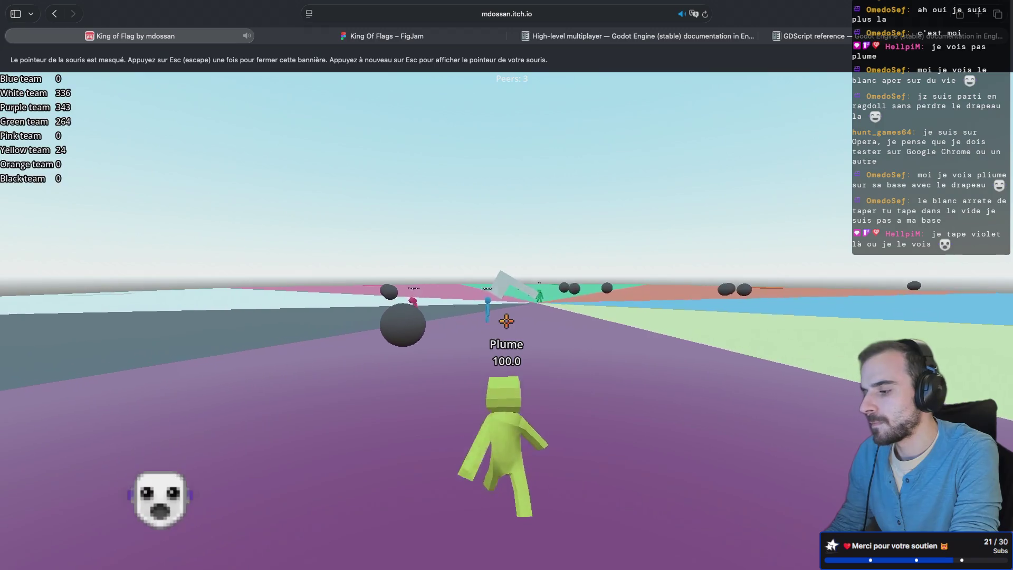
key("w")
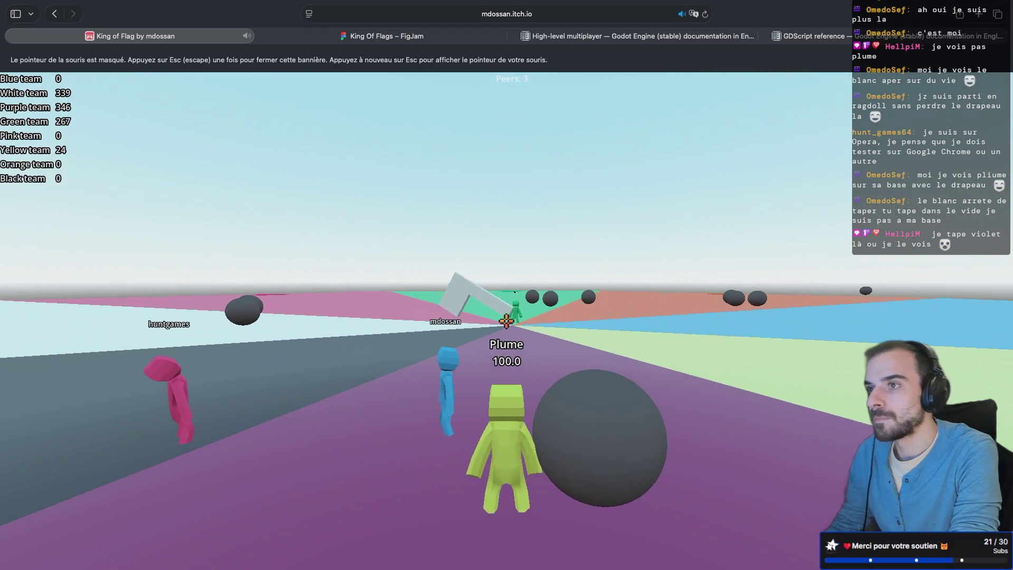
key("w")
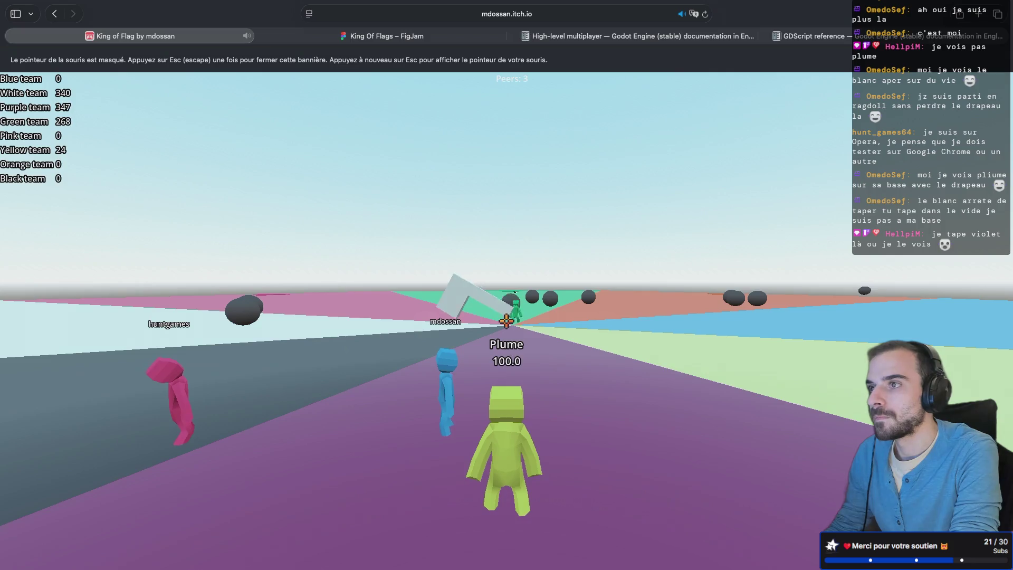
key("w")
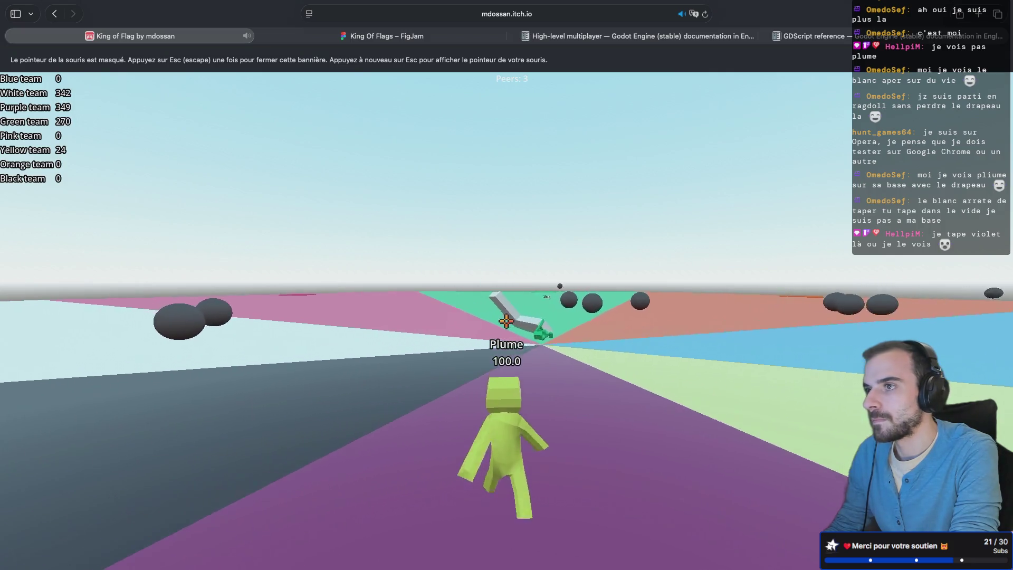
key("w")
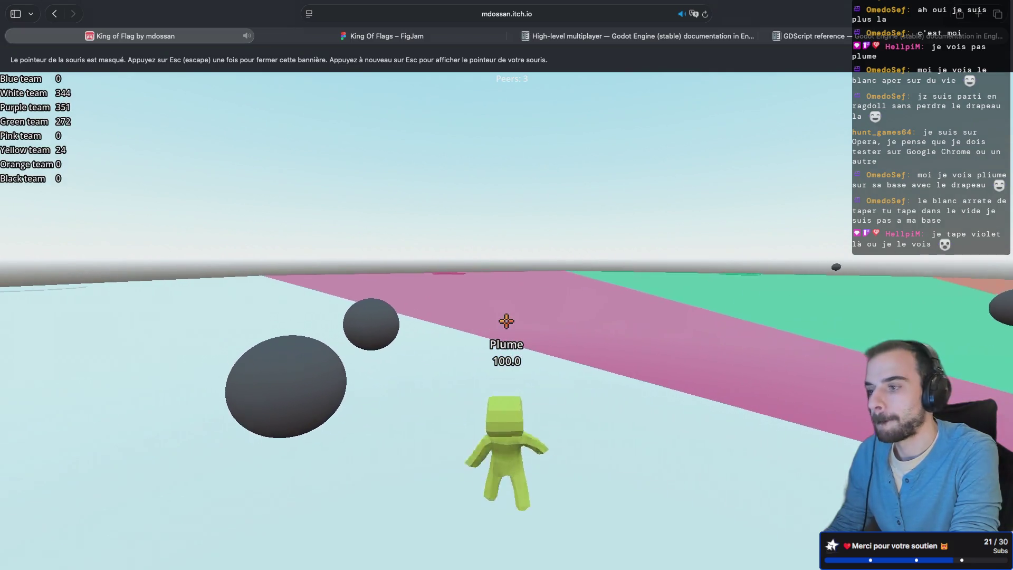
key("w")
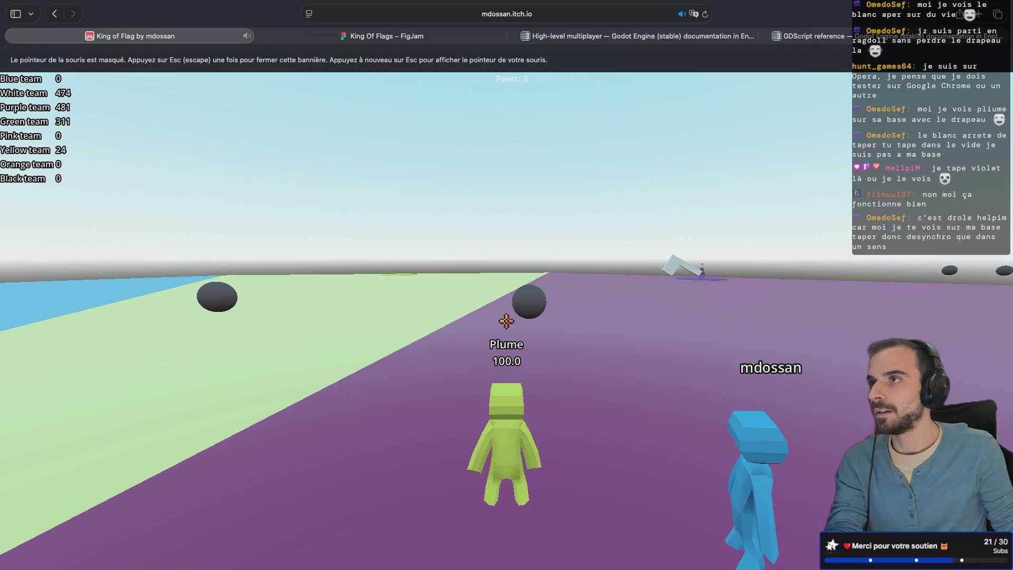
- Reload King of Flag, enter a player name and list lobbies, revealing two duplicate lobbies
key("super+r")
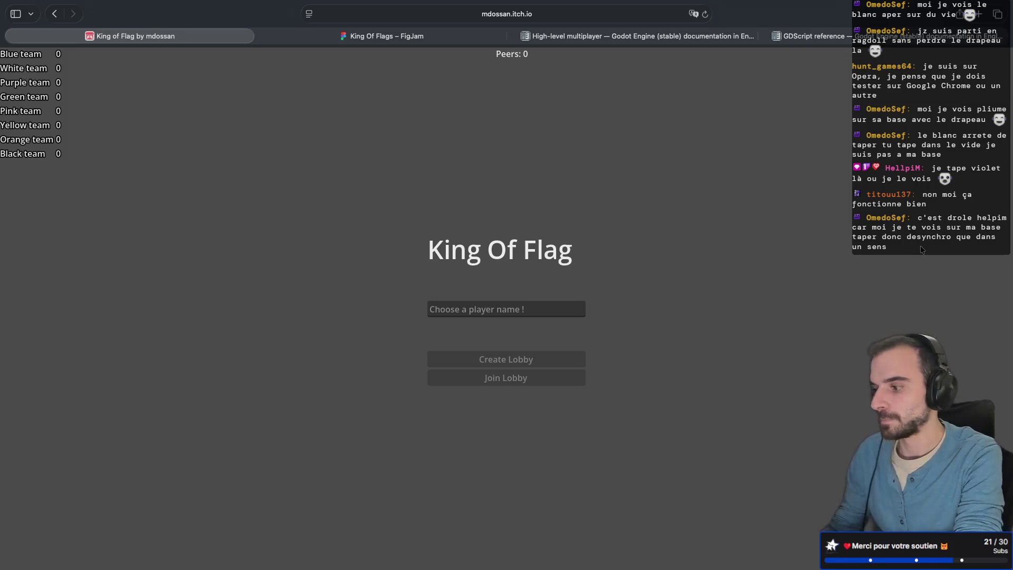
left_click(567, 308)
type("Plume")
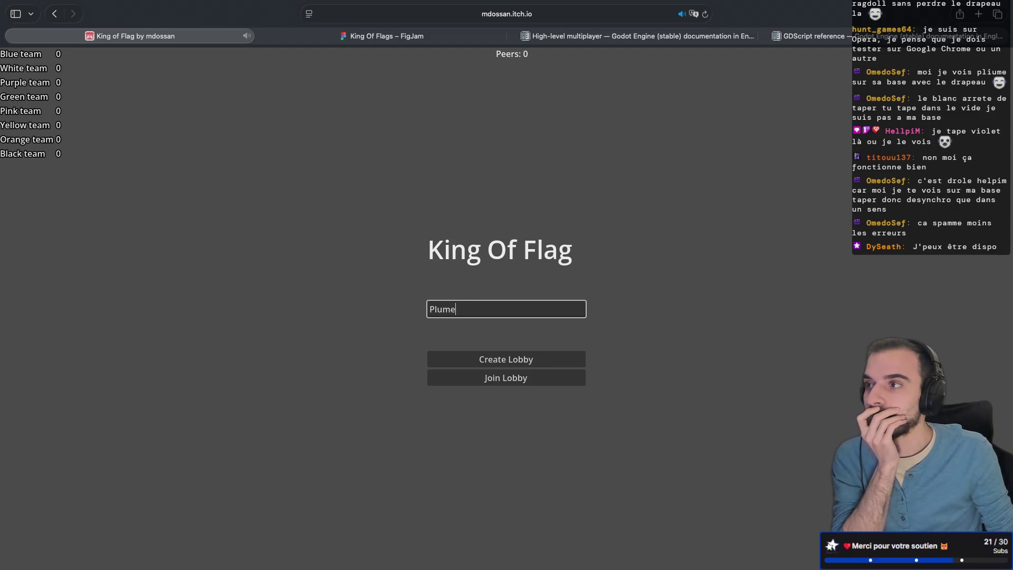
left_click(505, 378)
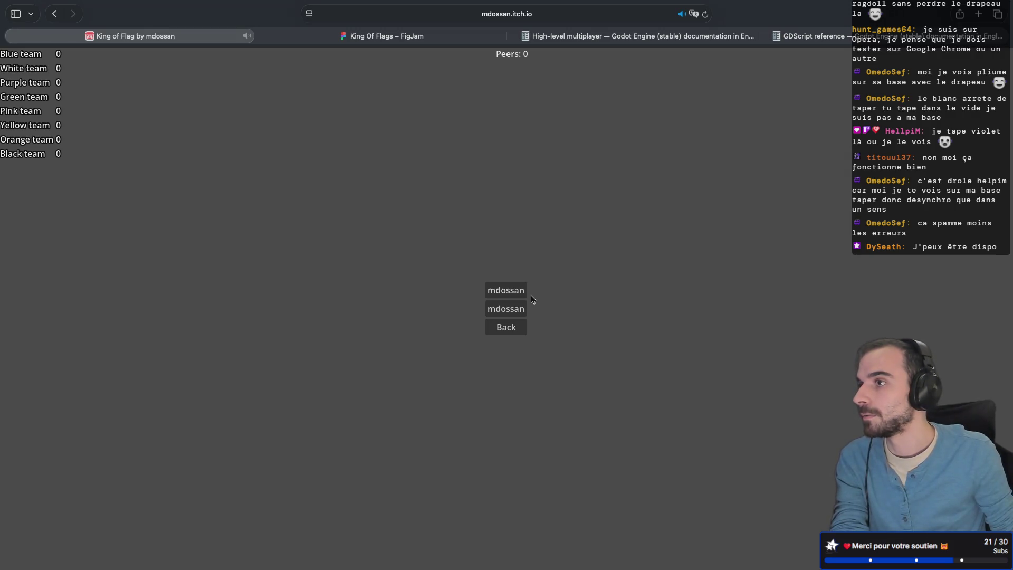
- Switch desktops over to the Terminal running the signaling server
key("super+Tab")
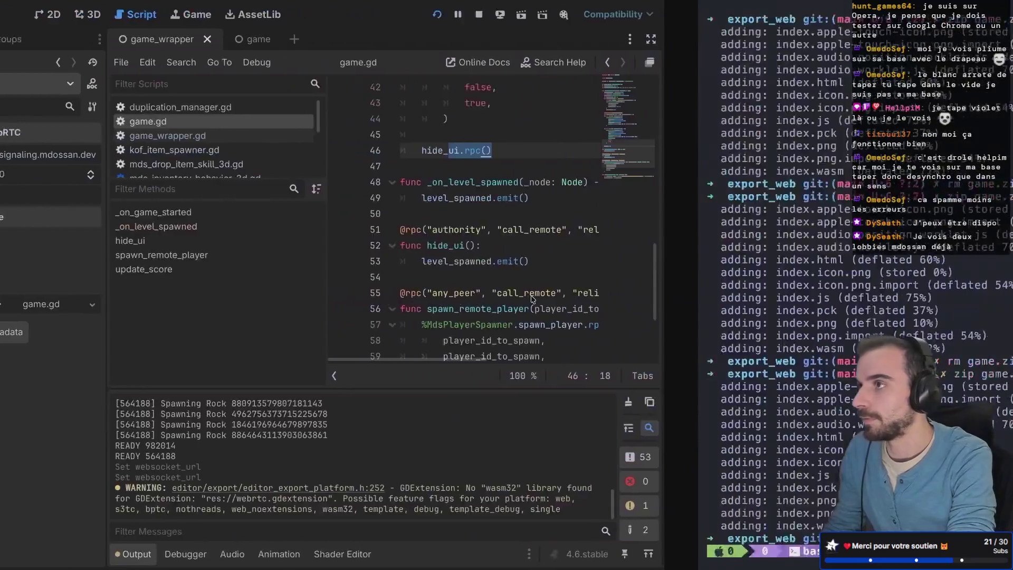
key("super+Tab")
key("super+Tab")
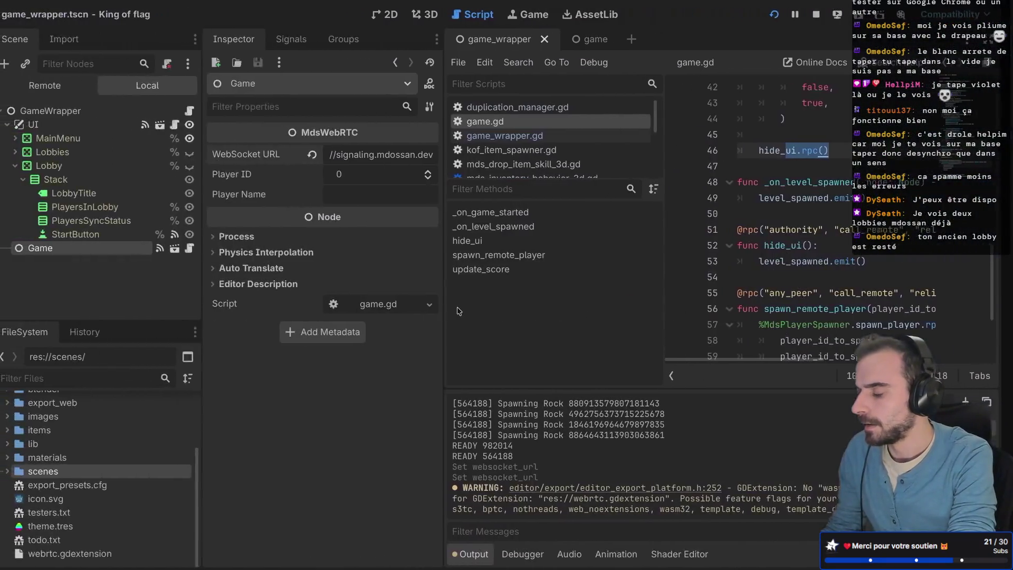
key("super+Tab")
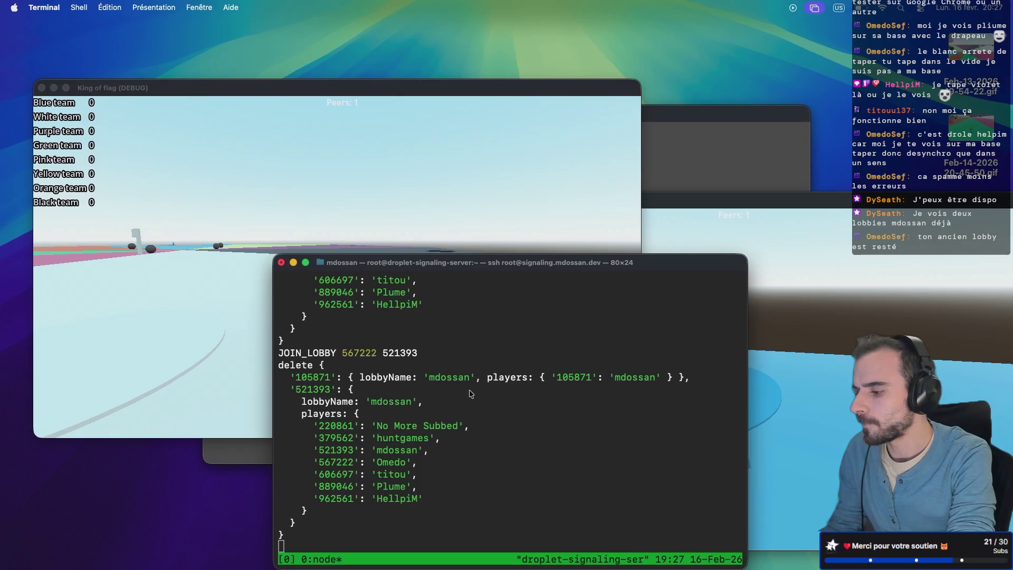
- Restart the signaling server by stopping it and rerunning PRODUCTION=true node src/index.js
key("ctrl+c")
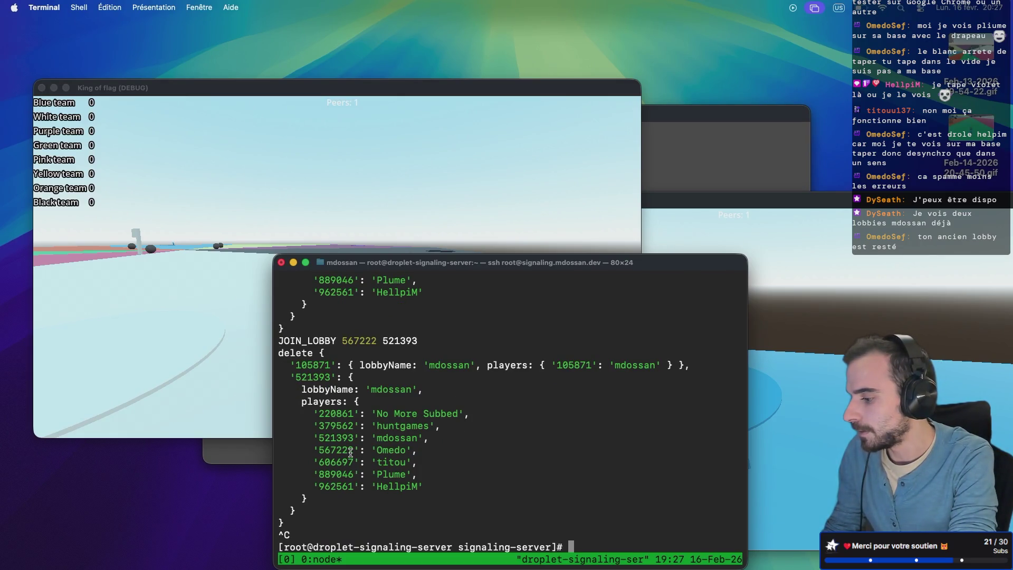
key("Up")
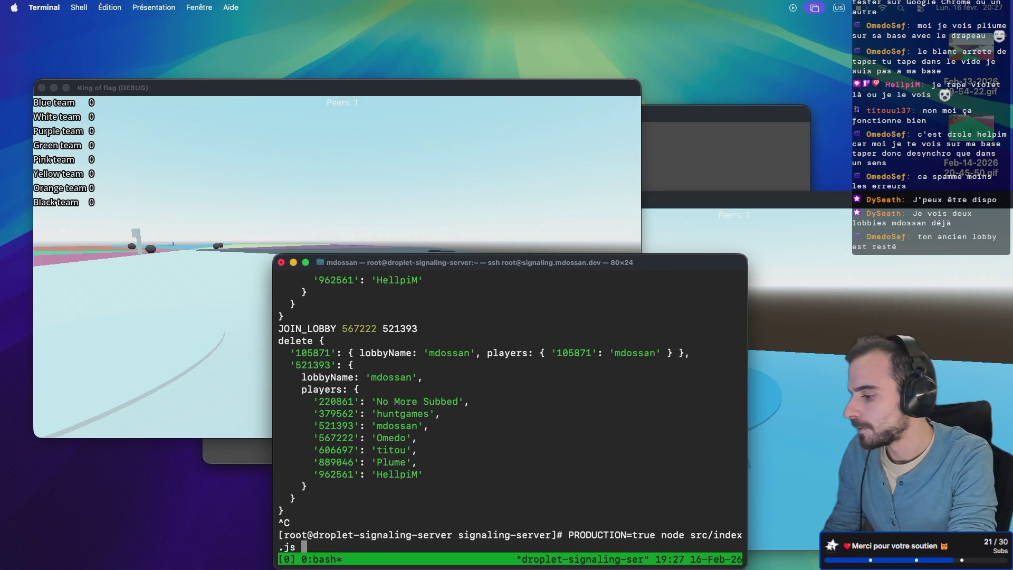
key("Return")
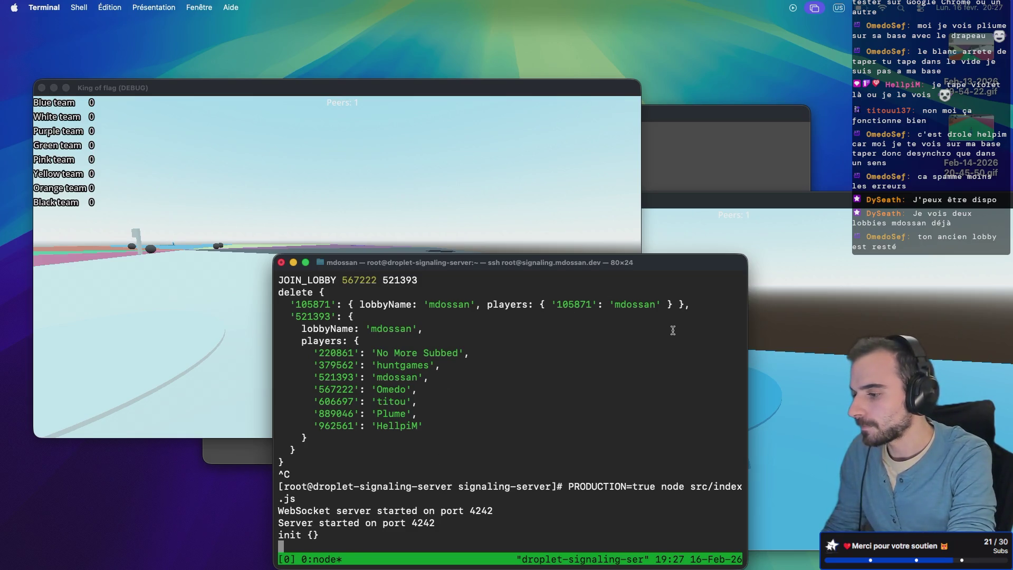
- Stop the locally running Godot debug game and return to the browser
left_click(776, 213)
key("super+Tab")
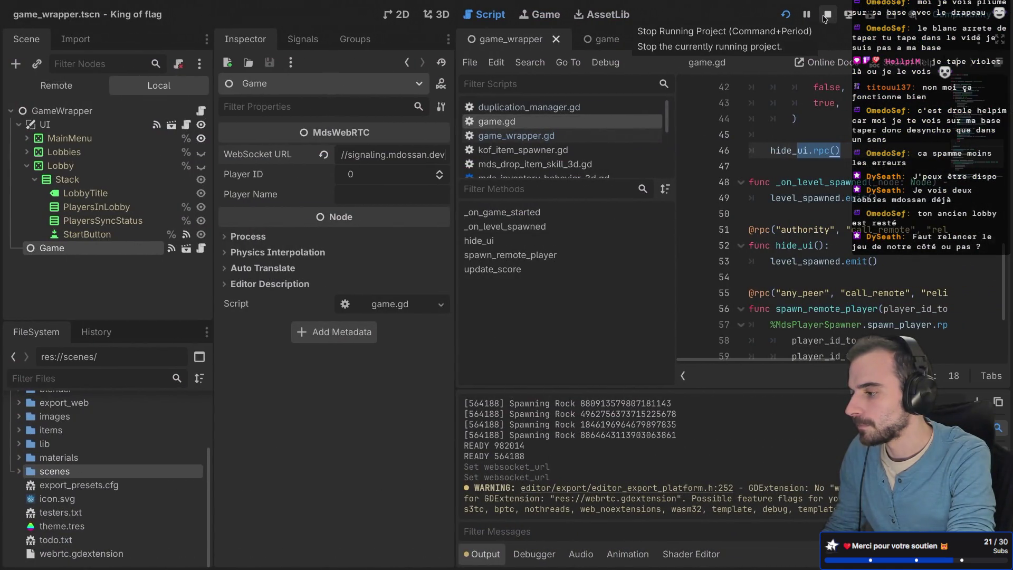
left_click(826, 16)
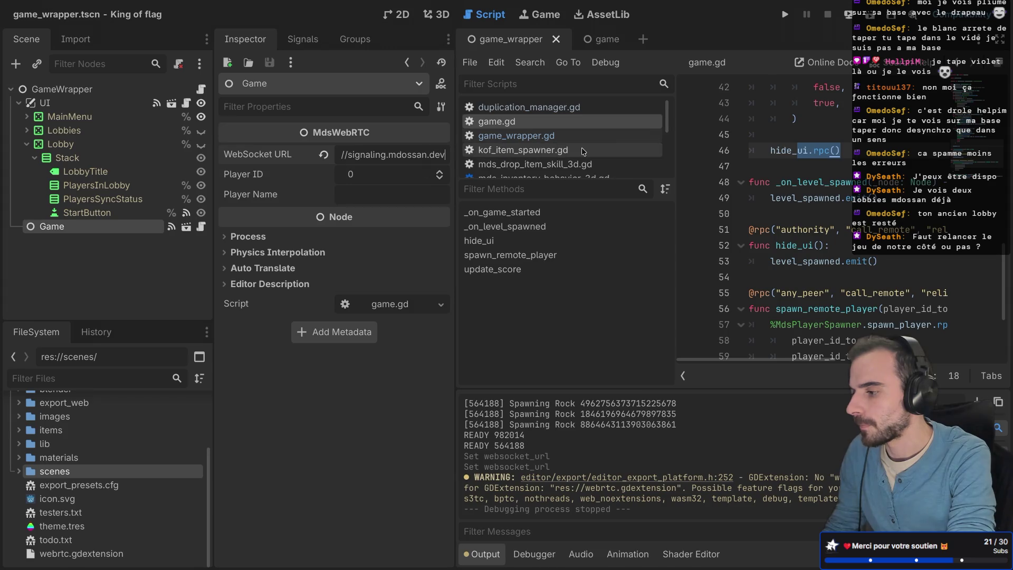
key("ctrl+Right")
key("ctrl+Right")
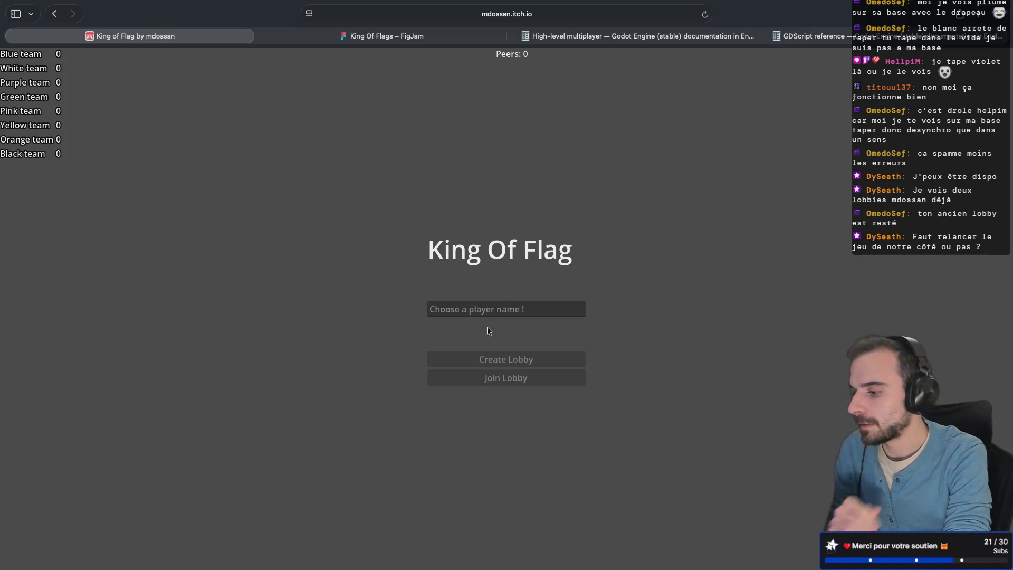
- Re-enter a player name and refresh the lobby list, which now shows only test1
left_click(486, 310)
type("Plume")
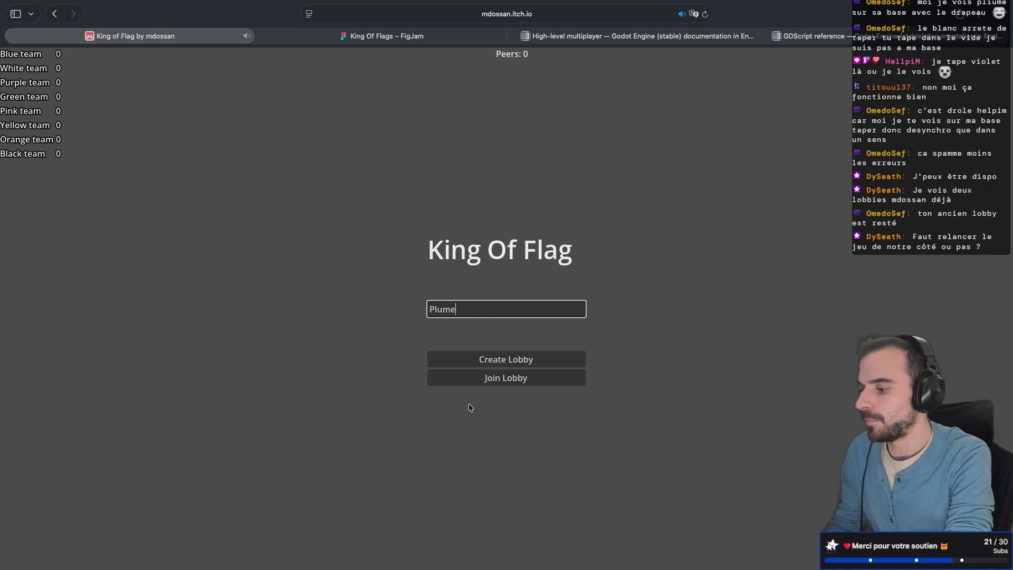
left_click(504, 378)
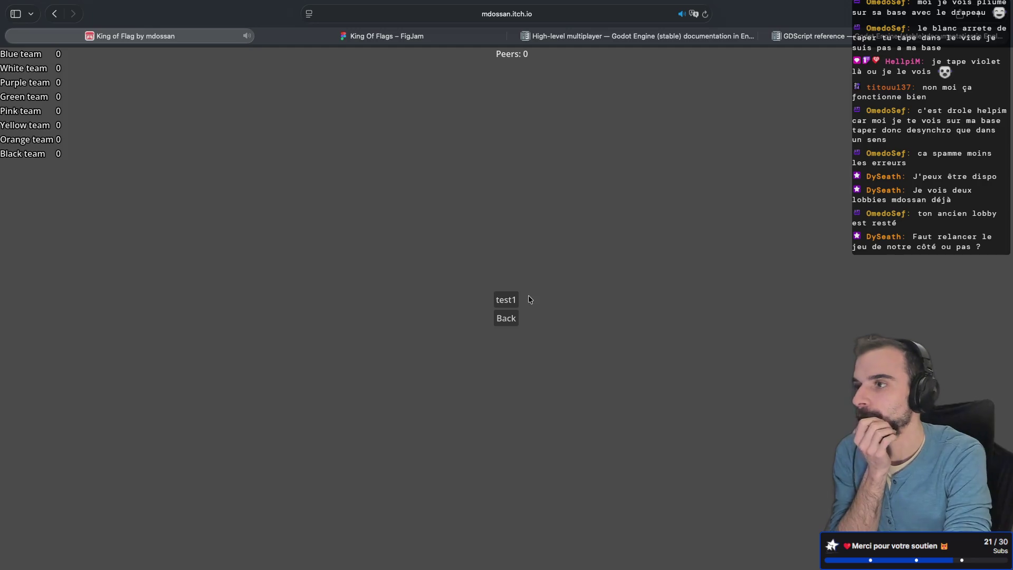